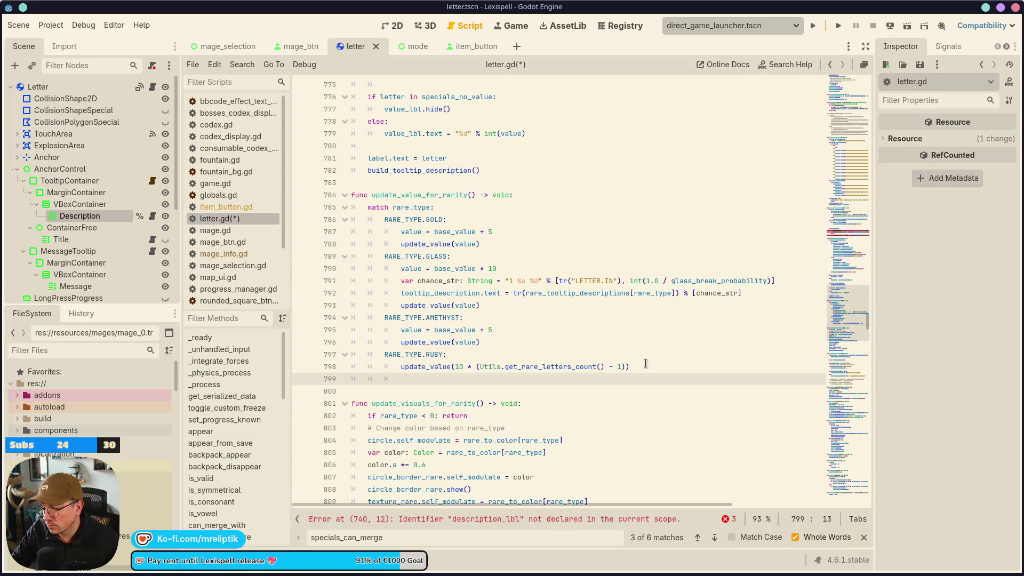
# Step: Remove the empty lines after the ruby case and add build_tooltip_description() under the GLASS case, then save
pyautogui.press('BackSpace')
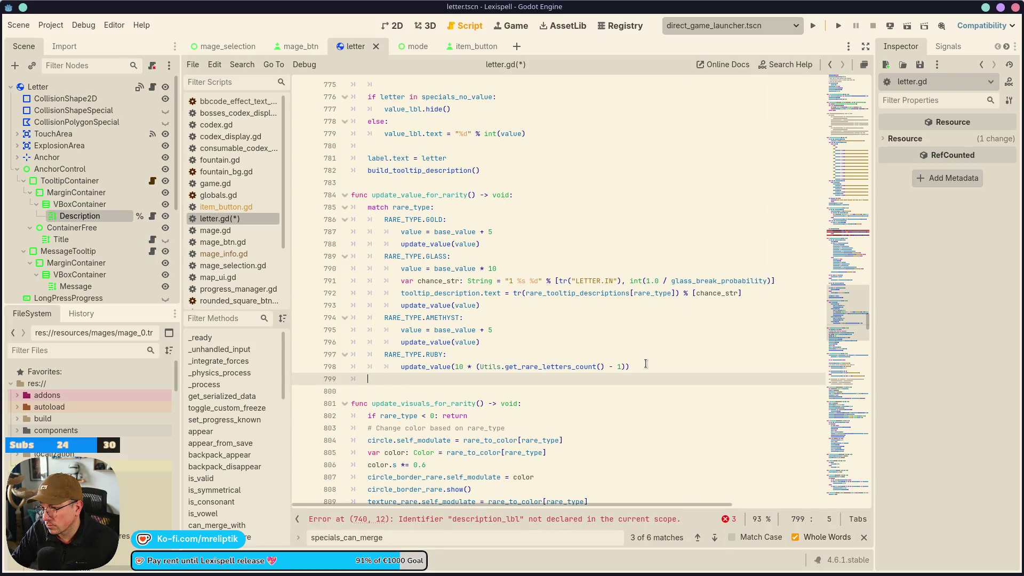
pyautogui.press('BackSpace')
pyautogui.press('BackSpace')
pyautogui.click(517, 305)
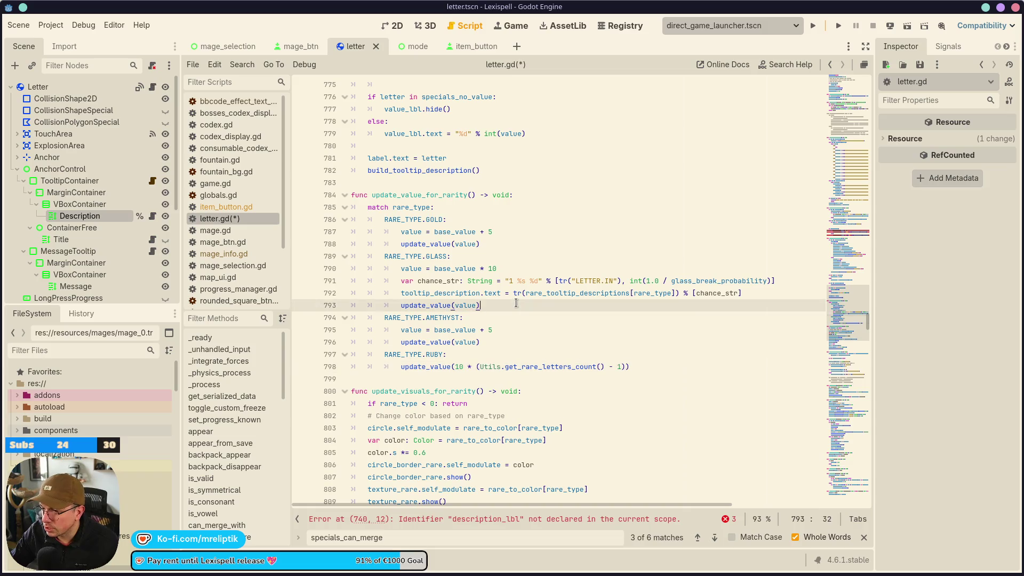
pyautogui.press('Return')
pyautogui.write('build_tooltip_description()')
pyautogui.hotkey('ctrl', 's')
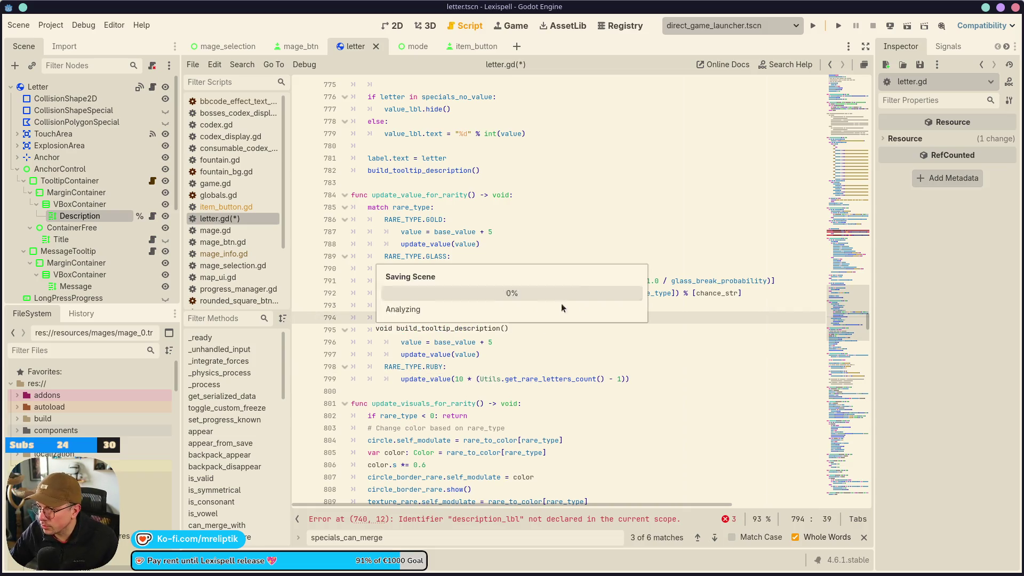
# Step: Delete the chance_str and tooltip text lines from the glass branch and save letter.gd
pyautogui.moveTo(752, 293); pyautogui.dragTo(386, 282)
pyautogui.hotkey('ctrl', 'c')
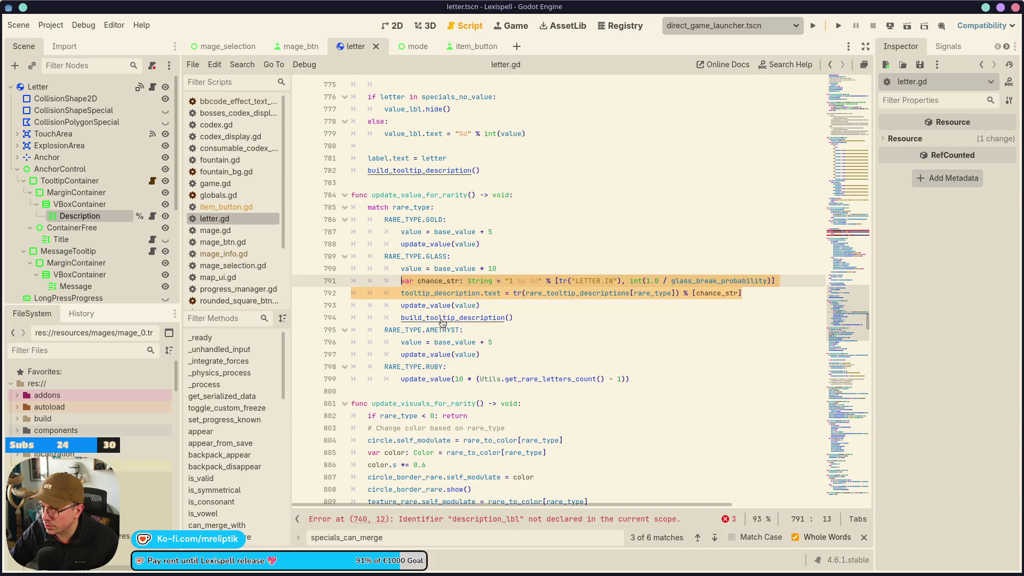
pyautogui.press('BackSpace')
pyautogui.press('BackSpace')
pyautogui.hotkey('ctrl', 's')
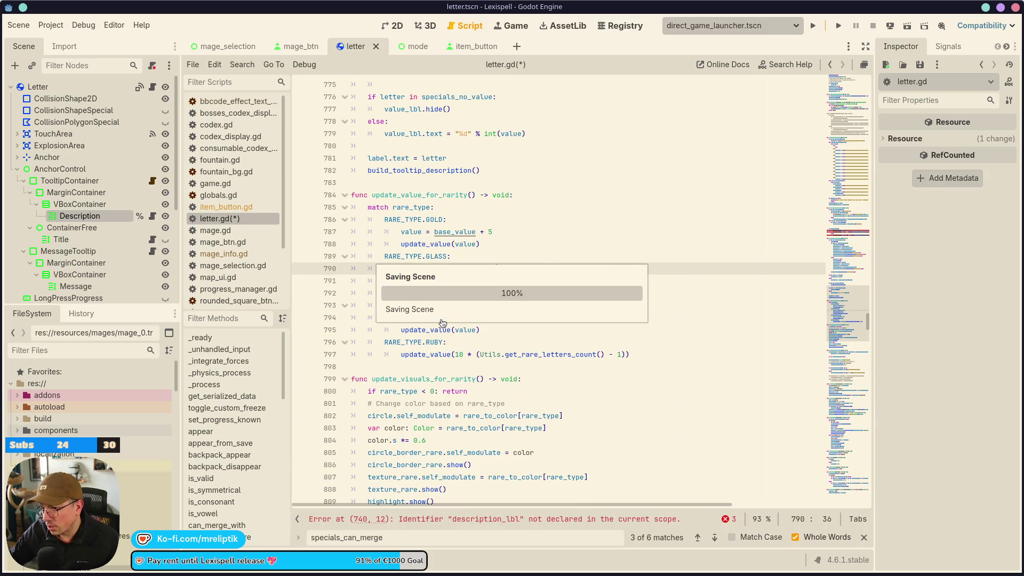
pyautogui.scroll(5, 467, 275)
pyautogui.scroll(14, 467, 275)
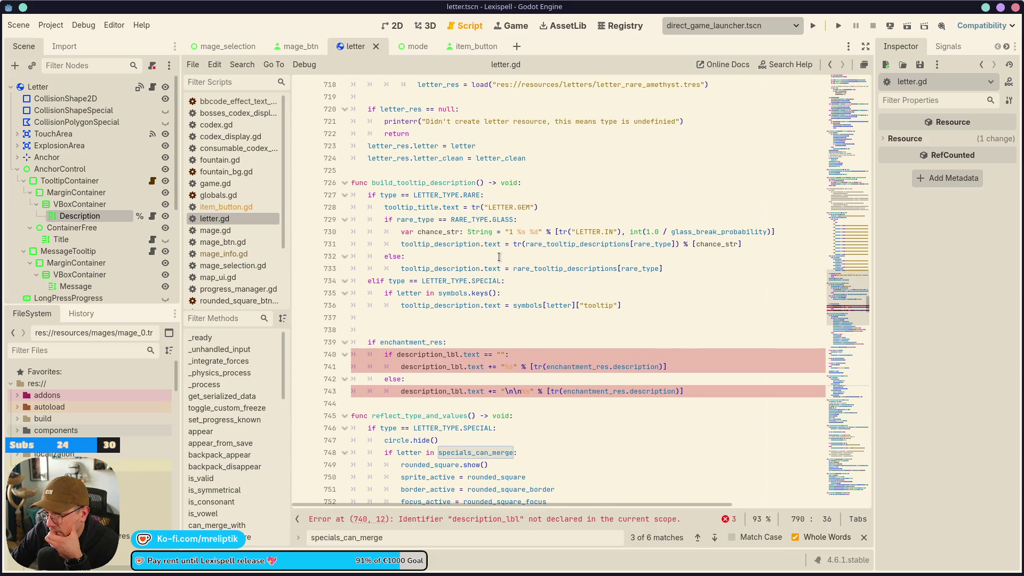
pyautogui.click(766, 240)
pyautogui.press('Return')
pyautogui.hotkey('ctrl', 'v')
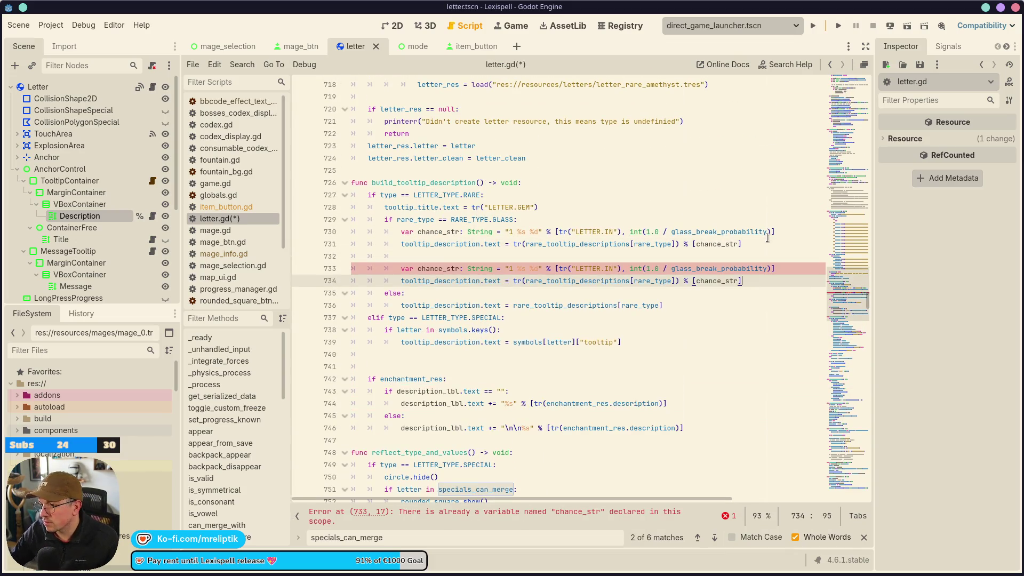
pyautogui.hotkey('ctrl', 'z')
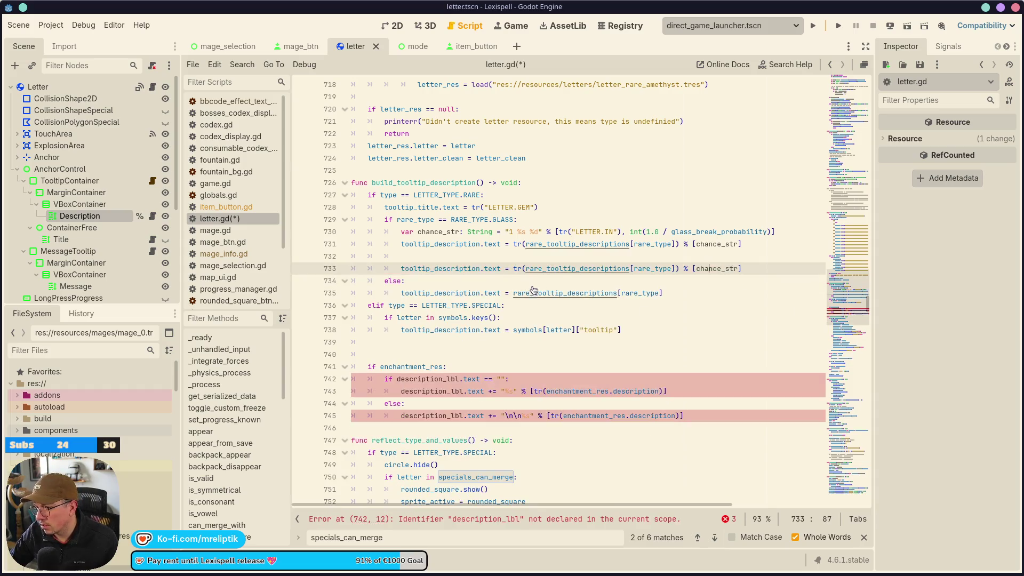
pyautogui.hotkey('ctrl', 'z')
pyautogui.hotkey('ctrl', 's')
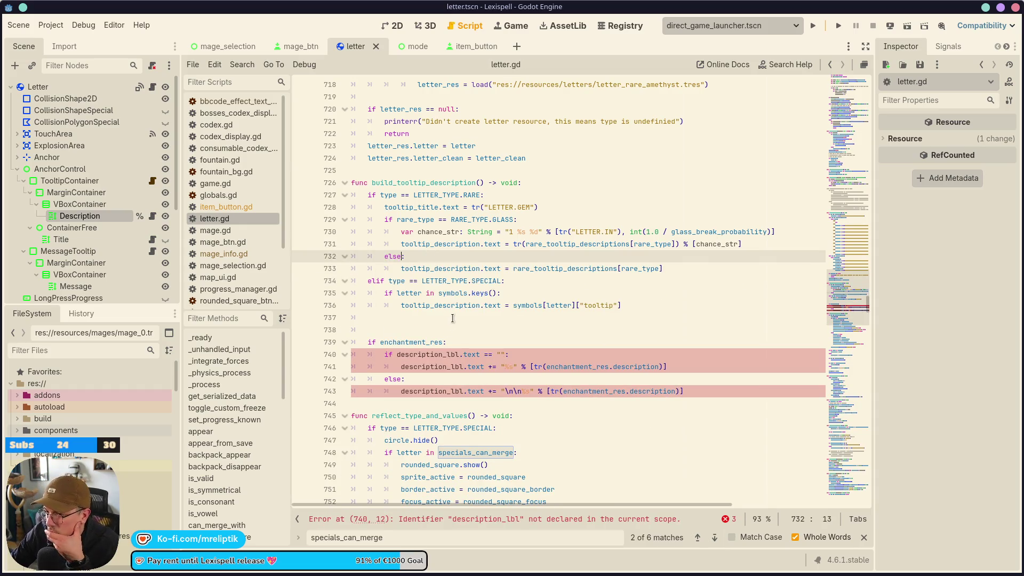
# Step: Replace description_lbl with tooltip_description on lines 740, 741 and 743, and save
pyautogui.click(425, 243)
pyautogui.doubleClick(425, 244)
pyautogui.hotkey('ctrl', 'c')
pyautogui.doubleClick(416, 354)
pyautogui.hotkey('ctrl', 'v')
pyautogui.doubleClick(434, 367)
pyautogui.hotkey('ctrl', 'v')
pyautogui.doubleClick(429, 391)
pyautogui.hotkey('ctrl', 'v')
pyautogui.hotkey('ctrl', 's')
pyautogui.click(546, 182)
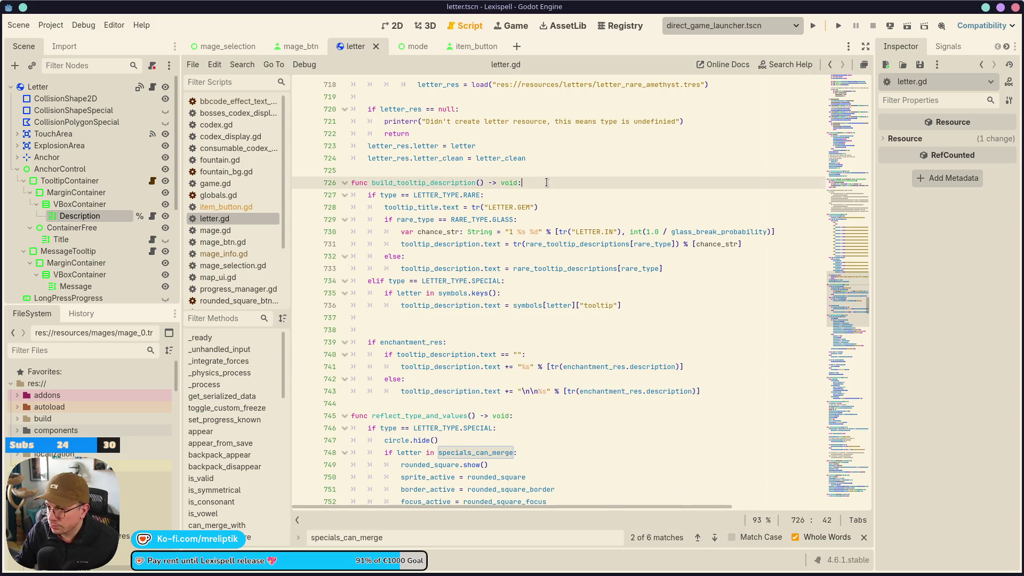
pyautogui.click(410, 326)
pyautogui.write('# Add enchantment')
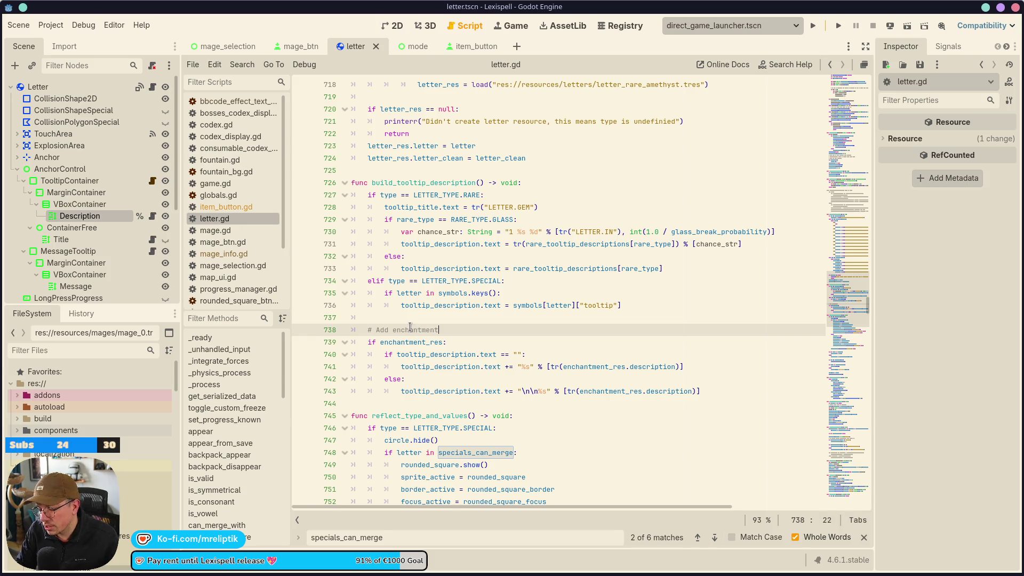
# Step: Finish the comment as '# Add enchantment if present' and add '# Add can't merge' after the block, saving
pyautogui.write('if present')
pyautogui.click(485, 330)
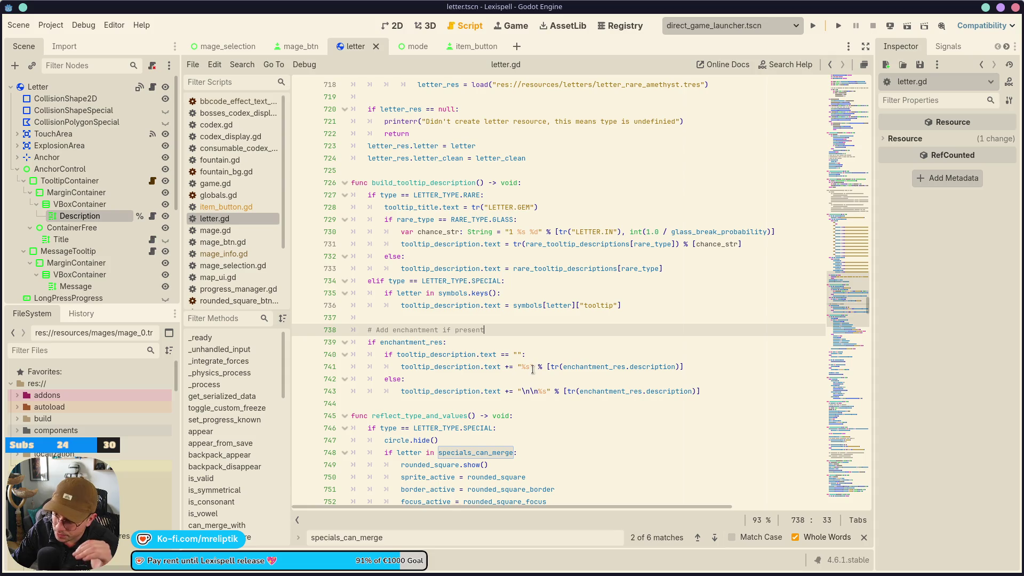
pyautogui.click(717, 390)
pyautogui.press('Return')
pyautogui.press('Return')
pyautogui.write('# A')
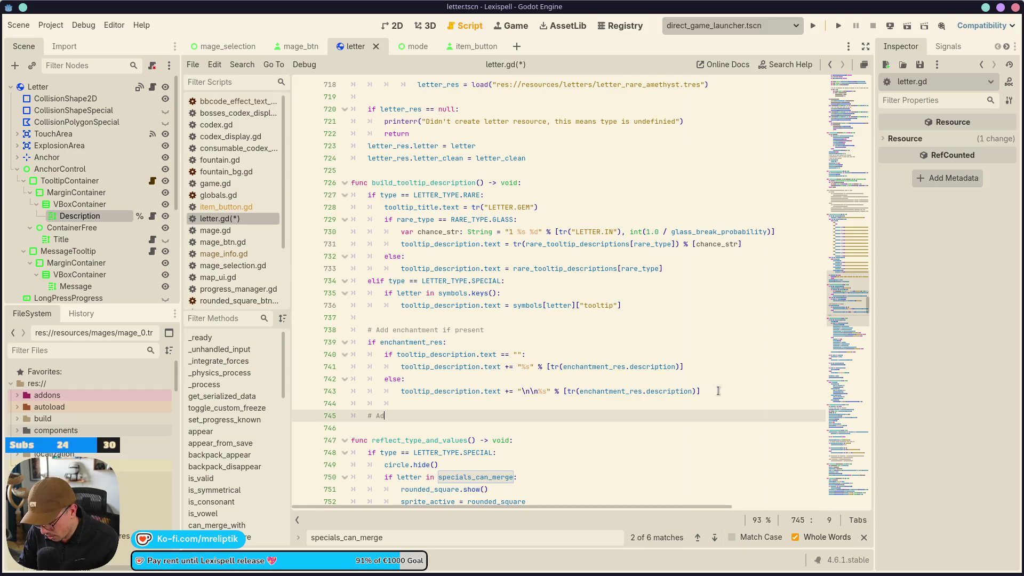
pyautogui.write("d can't merge")
pyautogui.hotkey('ctrl', 's')
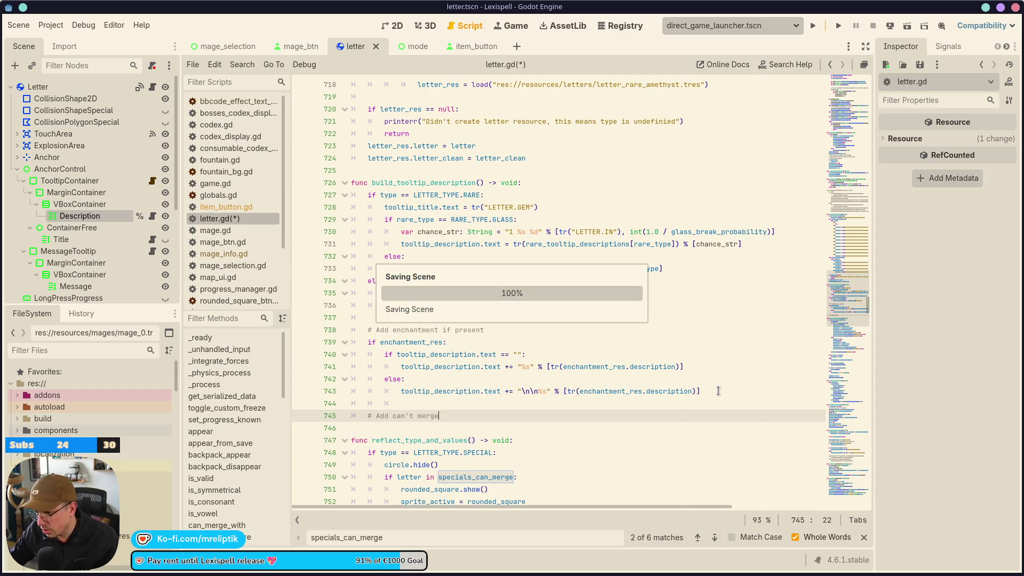
pyautogui.scroll(-5, 465, 383)
pyautogui.scroll(-10, 515, 352)
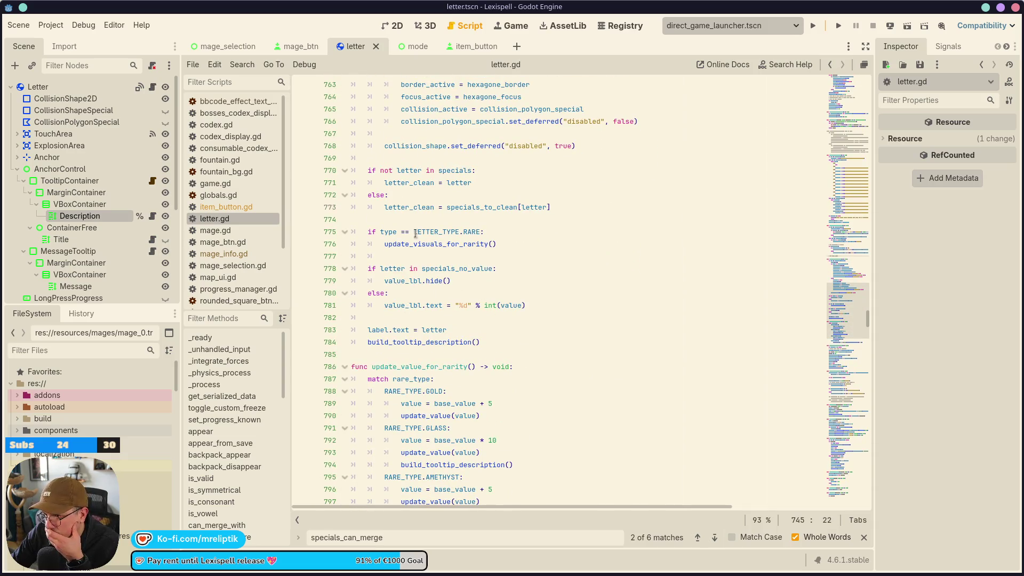
# Step: Delete the commented-out anchor_grow lines in update_visuals_for_size
pyautogui.click(503, 345)
pyautogui.scroll(-10, 503, 344)
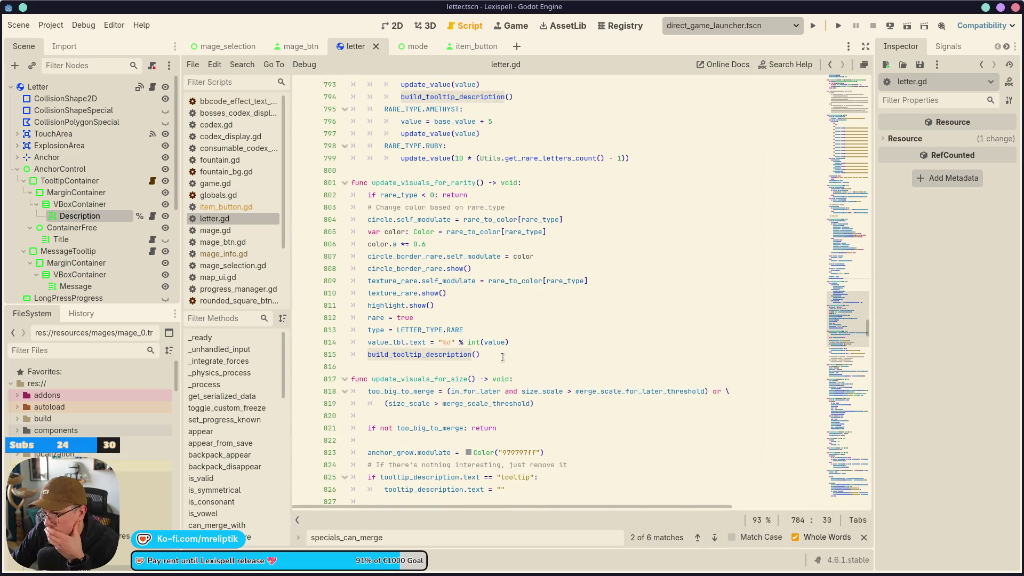
pyautogui.doubleClick(417, 351)
pyautogui.scroll(-5, 421, 352)
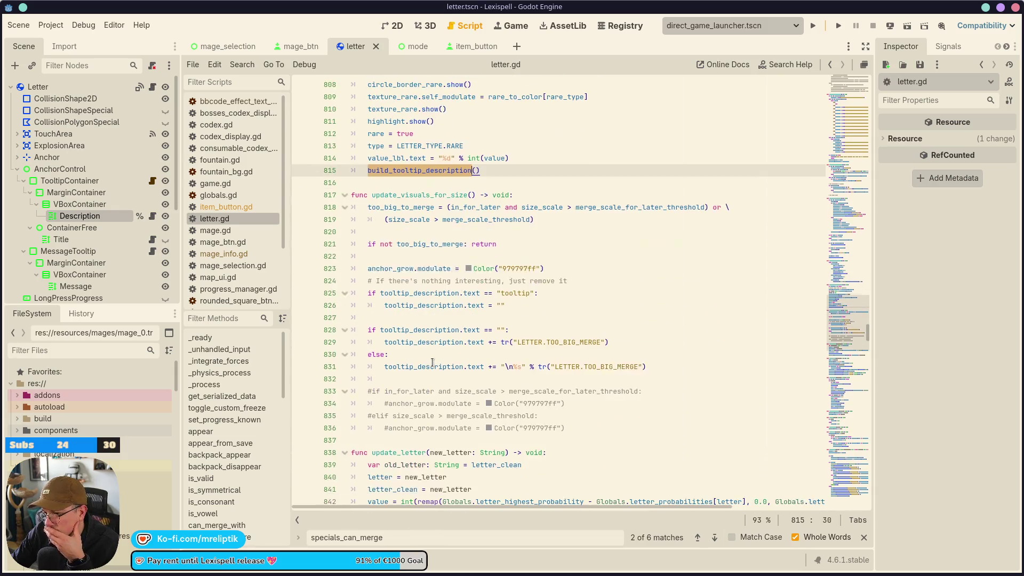
pyautogui.click(438, 196)
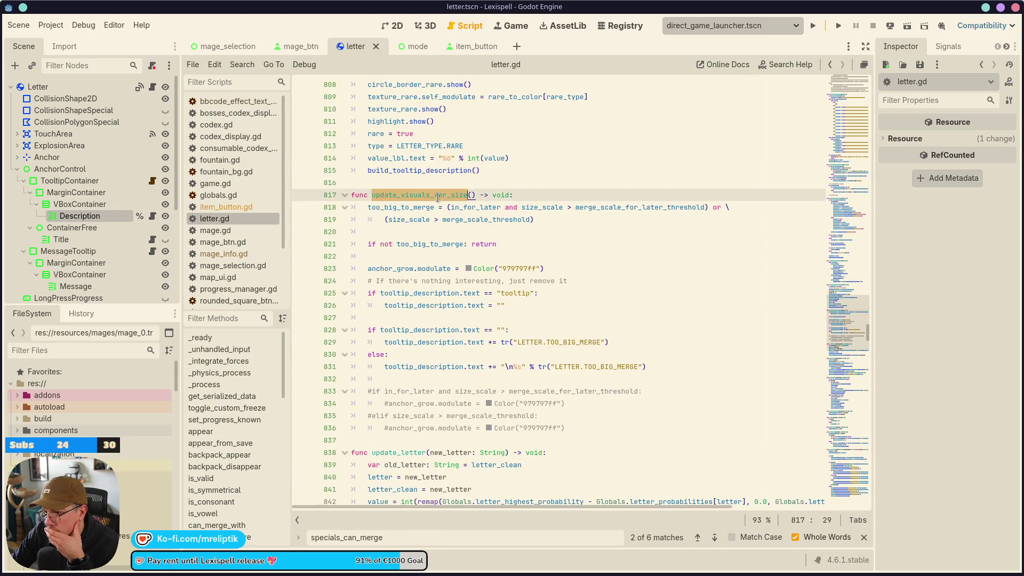
pyautogui.click(396, 269)
pyautogui.click(426, 293)
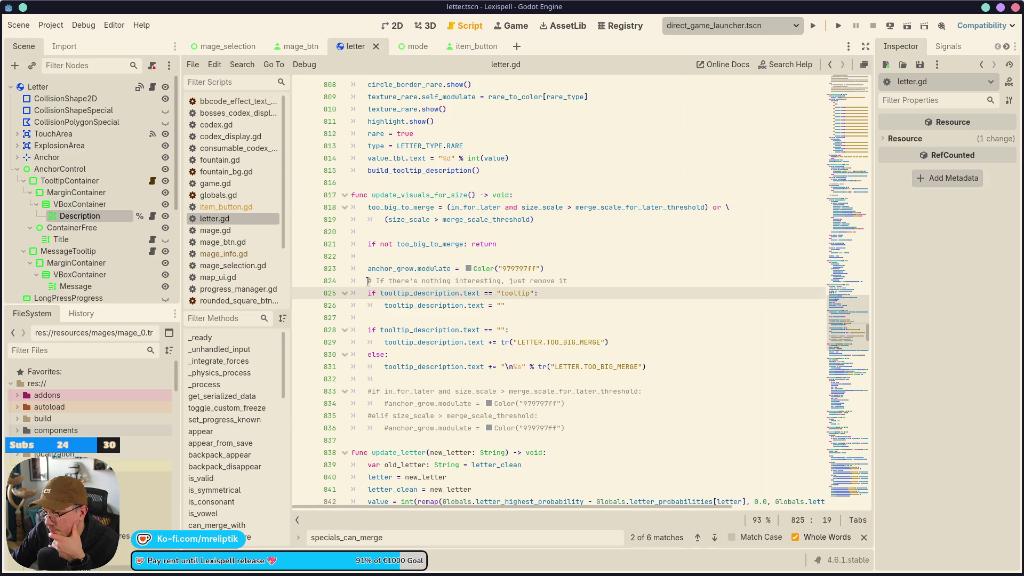
pyautogui.moveTo(367, 281); pyautogui.dragTo(373, 355)
pyautogui.moveTo(594, 427); pyautogui.dragTo(305, 385)
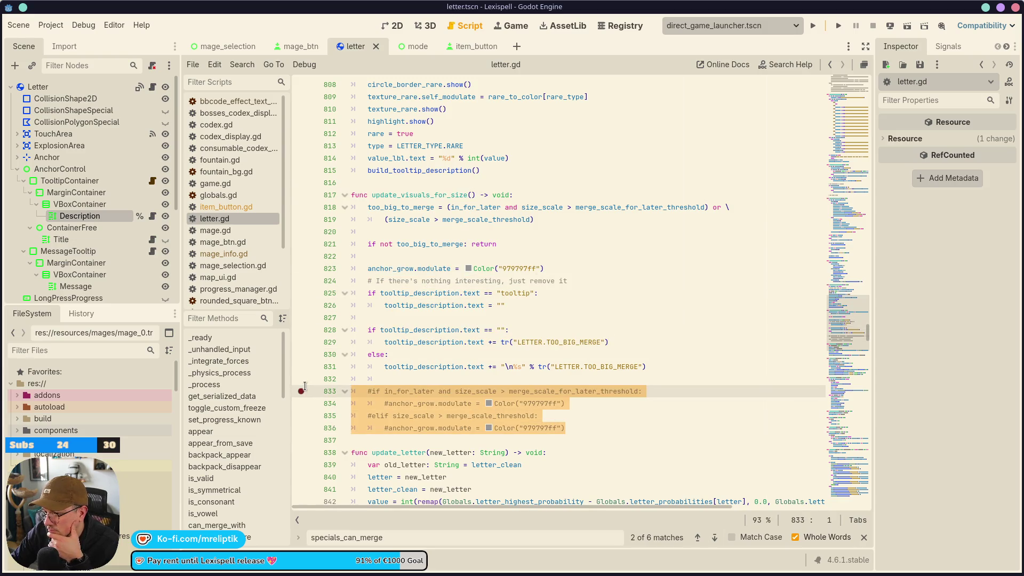
pyautogui.press('BackSpace')
pyautogui.press('BackSpace')
# Step: Cut the tooltip-building lines and replace them with a build_tooltip_description() call, then save
pyautogui.press('BackSpace')
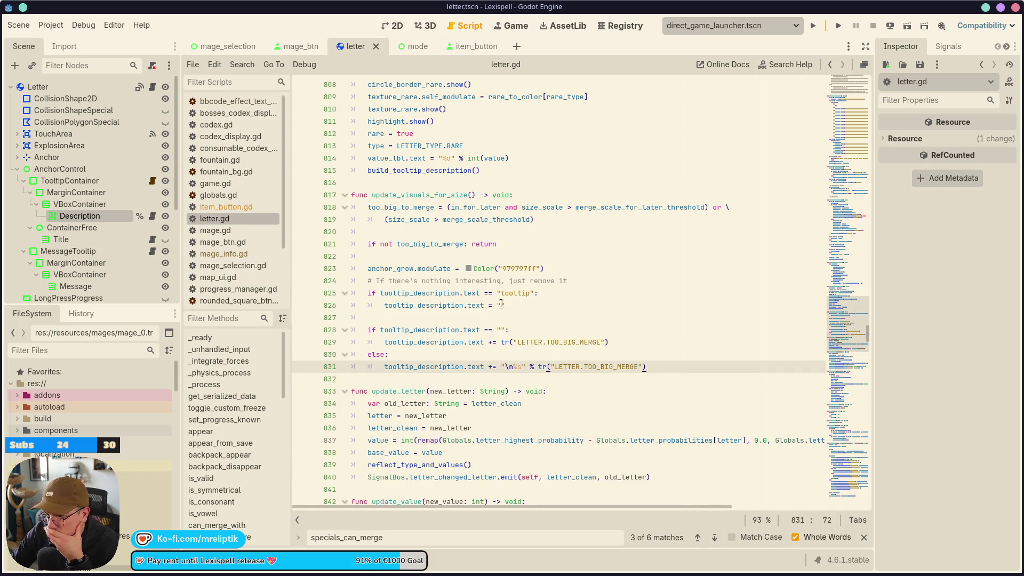
pyautogui.press('Up')
pyautogui.press('Up')
pyautogui.press('Up')
pyautogui.moveTo(357, 282)
pyautogui.mouseDown()
pyautogui.moveTo(427, 293)
pyautogui.moveTo(533, 341)
pyautogui.moveTo(687, 366)
pyautogui.mouseUp()
pyautogui.press('BackSpace')
pyautogui.write('bui')
pyautogui.press('Return')
pyautogui.hotkey('ctrl', 's')
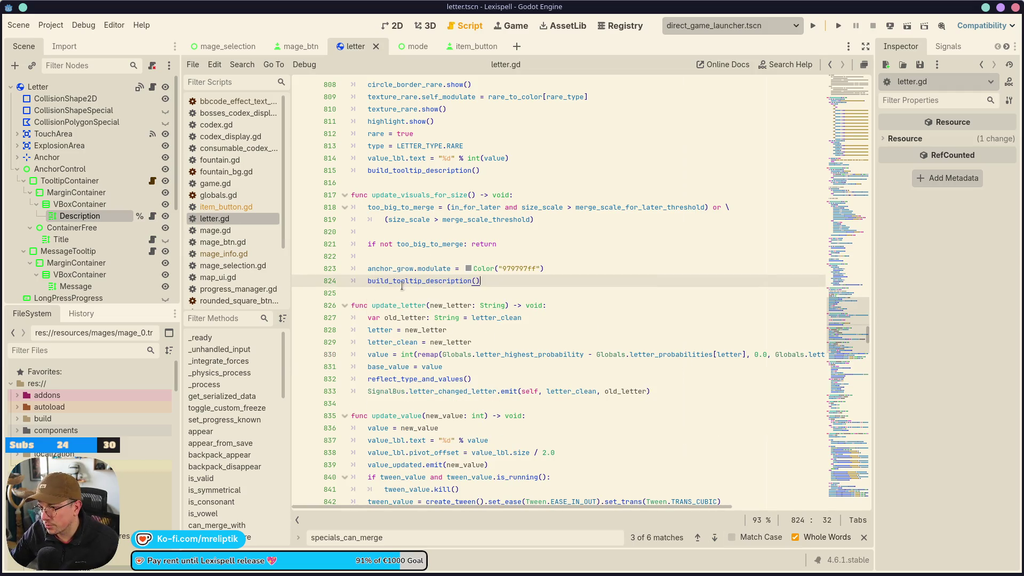
# Step: Paste the too-big-to-merge tooltip block under '# Add can't merge' and delete the leftover comment, saving
pyautogui.keyDown('ctrl'); pyautogui.click(405, 281); pyautogui.keyUp('ctrl')
pyautogui.scroll(-6, 458, 373)
pyautogui.click(447, 317)
pyautogui.hotkey('ctrl', 'v')
pyautogui.hotkey('ctrl', 's')
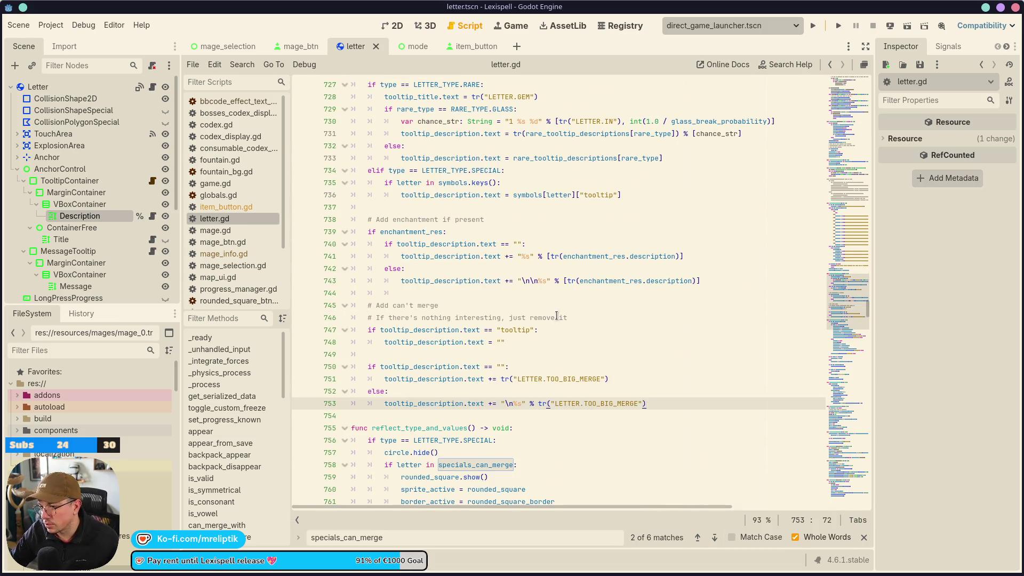
pyautogui.click(556, 317)
pyautogui.hotkey('ctrl', 'shift', 'k')
pyautogui.hotkey('ctrl', 's')
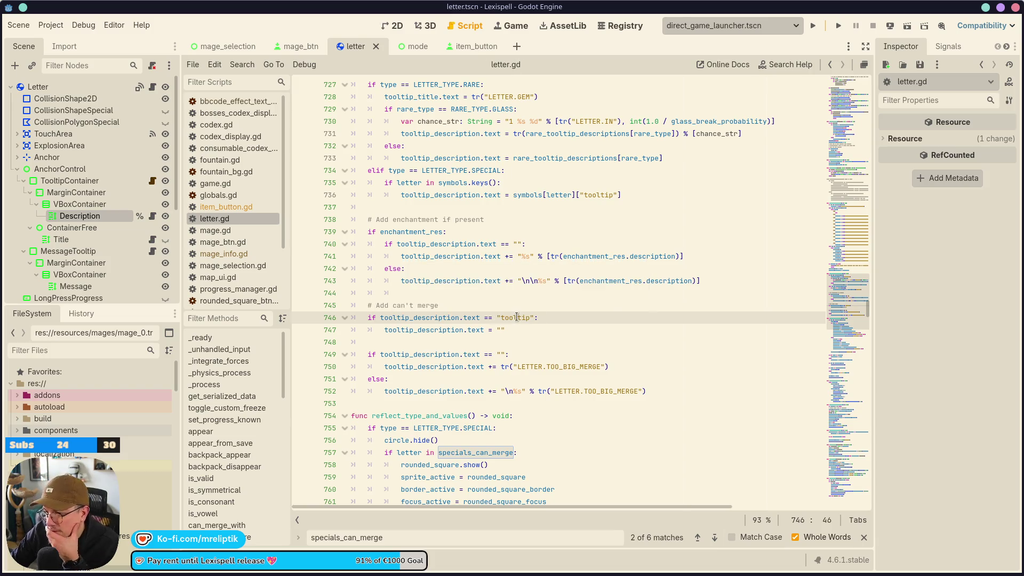
pyautogui.click(397, 347)
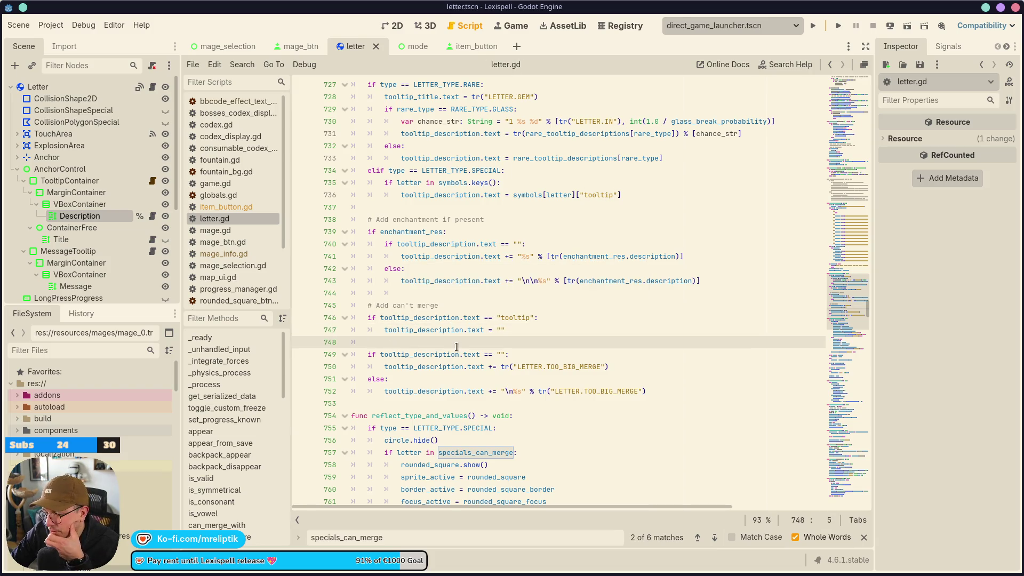
# Step: Scroll through letter.gd and use the Methods list to reach build_tooltip_description
pyautogui.scroll(-20, 494, 368)
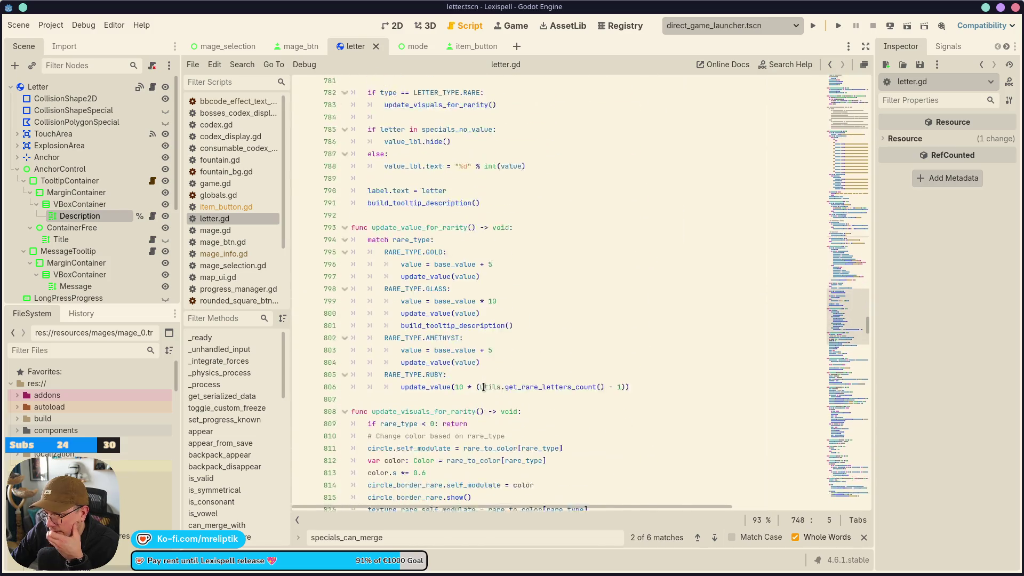
pyautogui.scroll(-13, 484, 387)
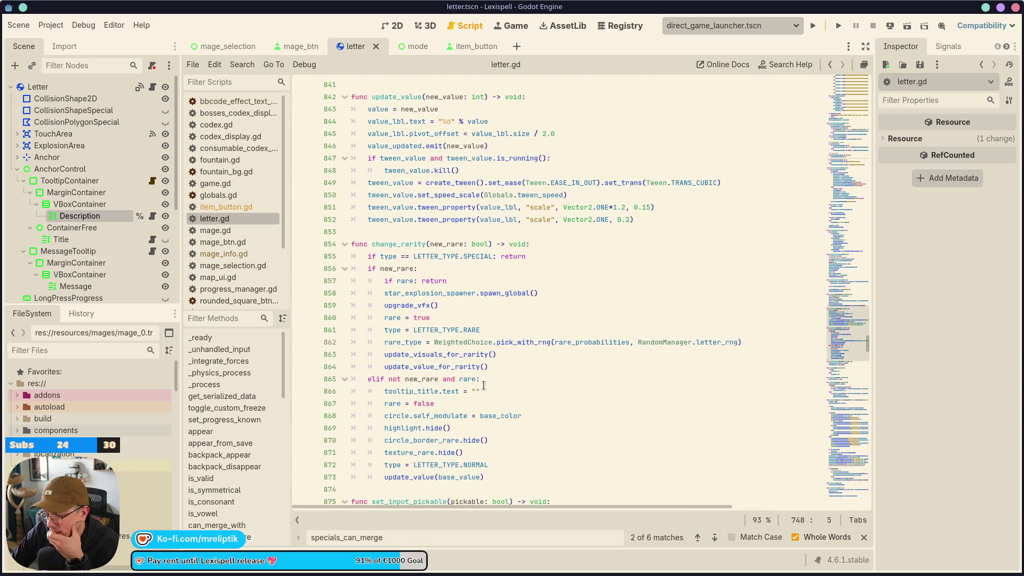
pyautogui.scroll(-12, 484, 386)
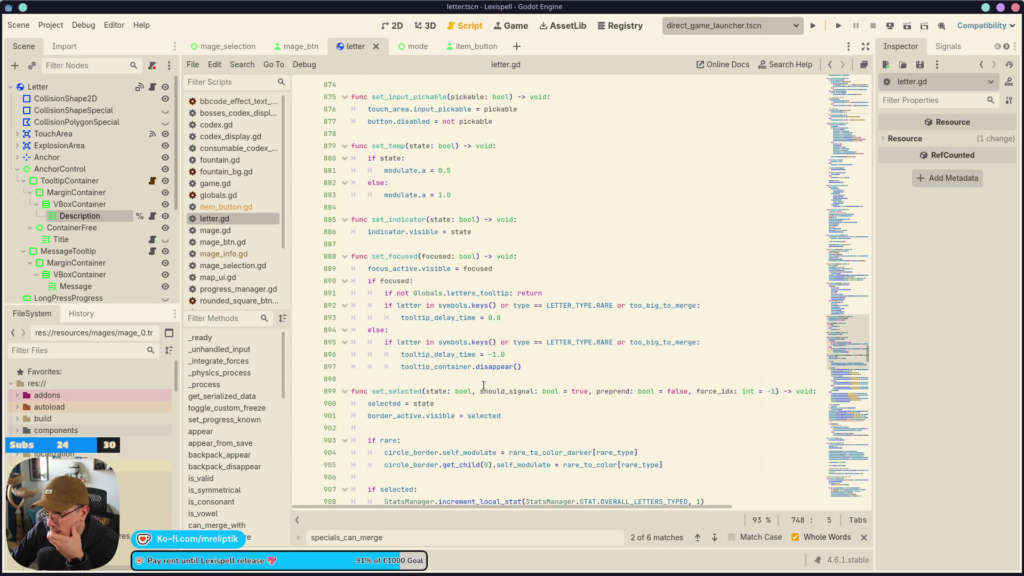
pyautogui.scroll(-13, 484, 385)
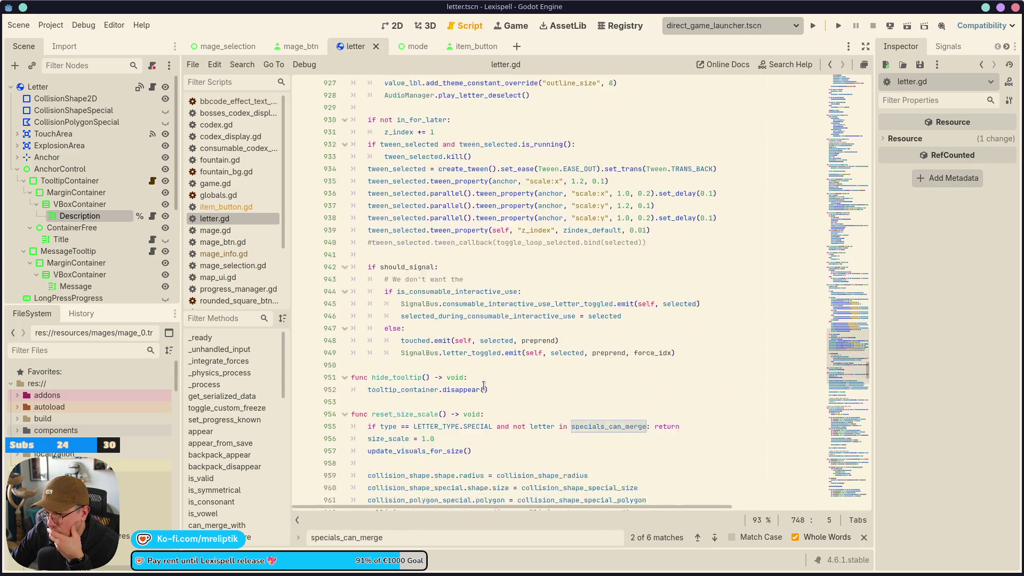
pyautogui.scroll(-3, 484, 385)
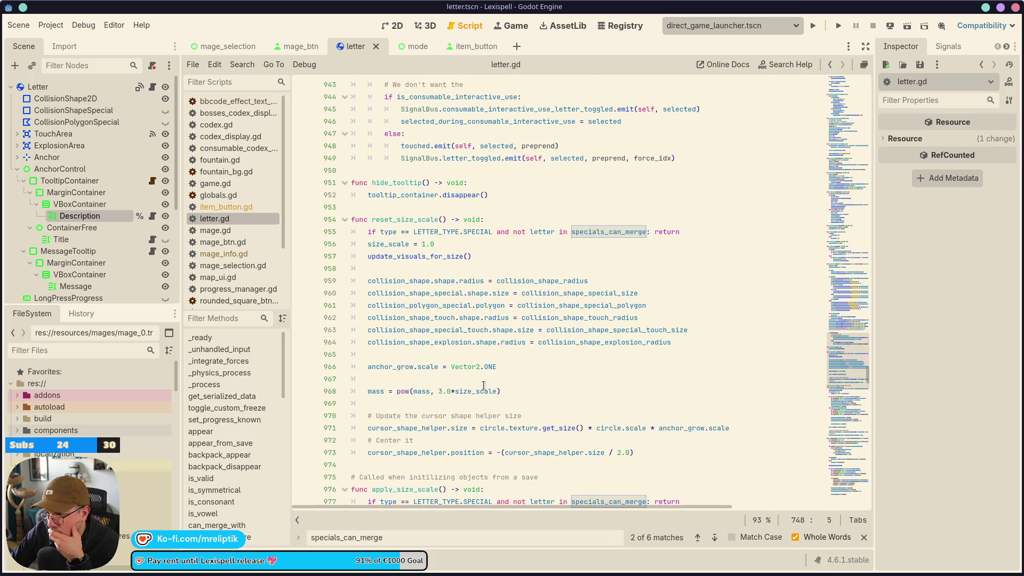
pyautogui.scroll(-3, 483, 385)
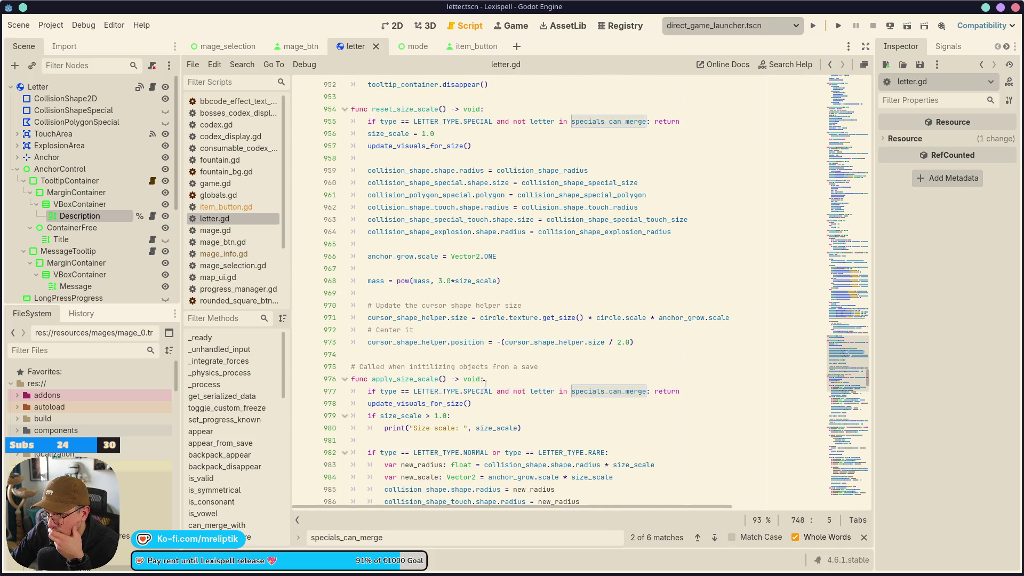
pyautogui.scroll(1, 484, 385)
pyautogui.scroll(-10, 484, 386)
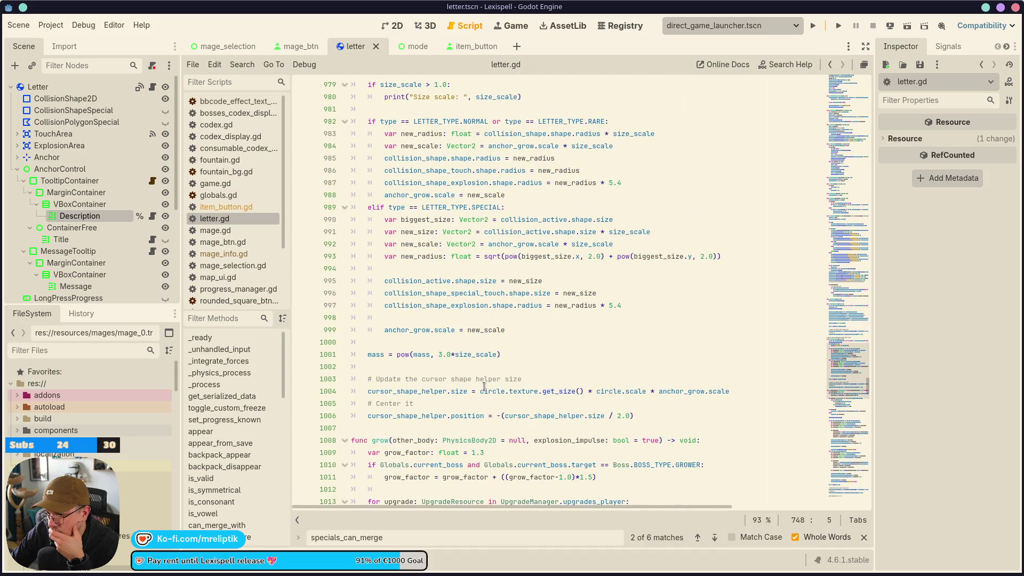
pyautogui.scroll(-14, 484, 386)
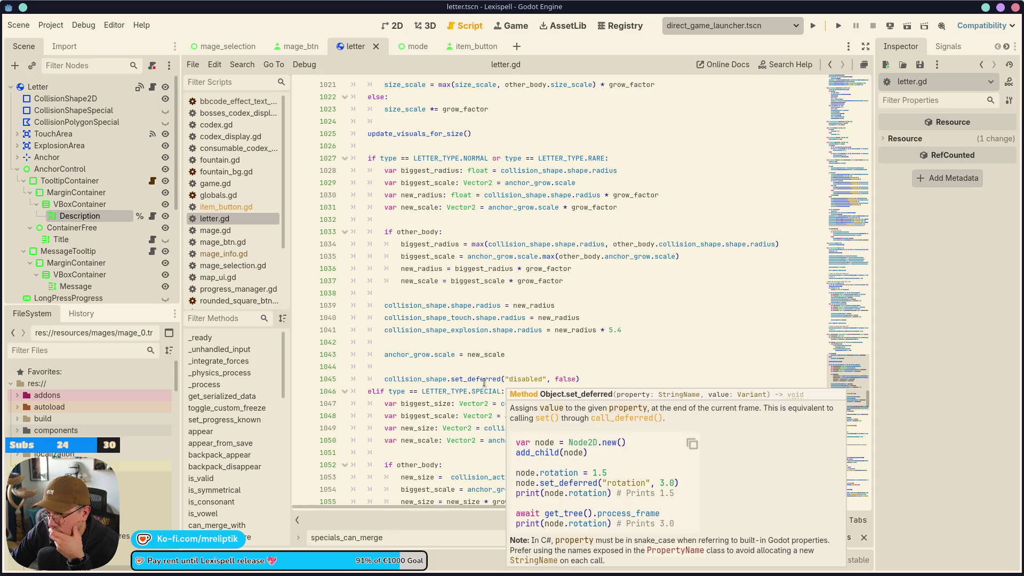
pyautogui.scroll(-8, 465, 385)
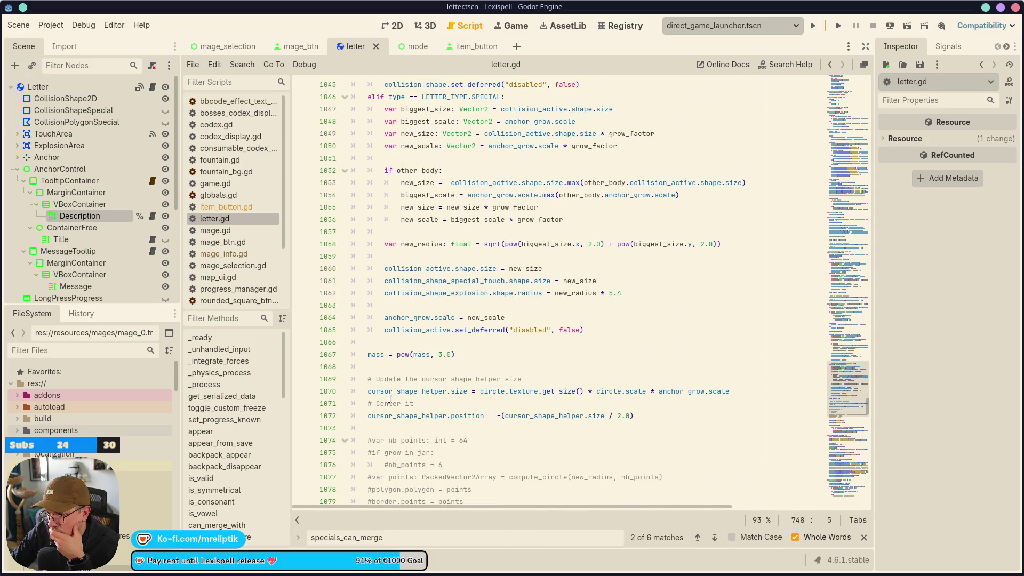
pyautogui.scroll(-9, 389, 398)
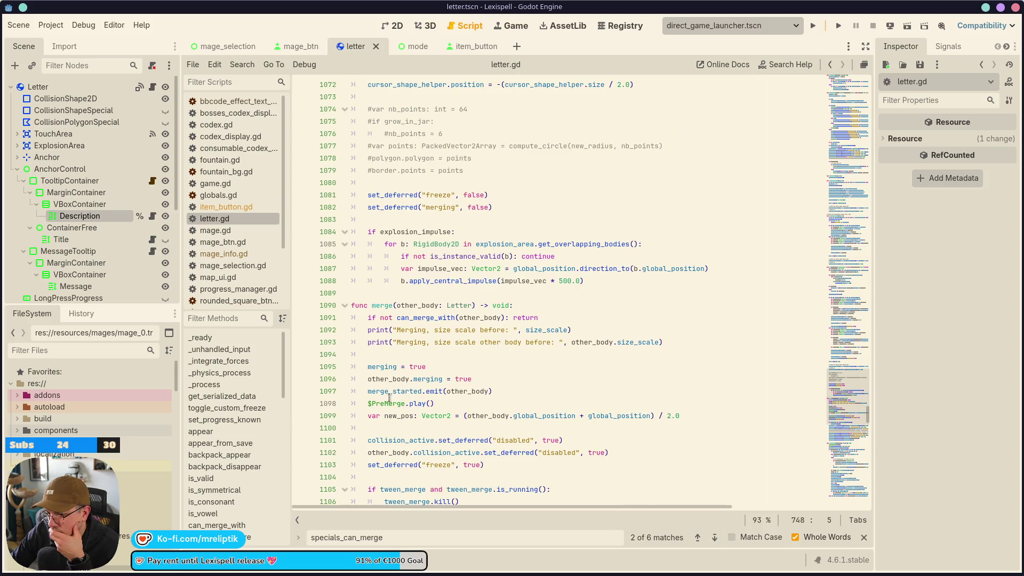
pyautogui.click(848, 249)
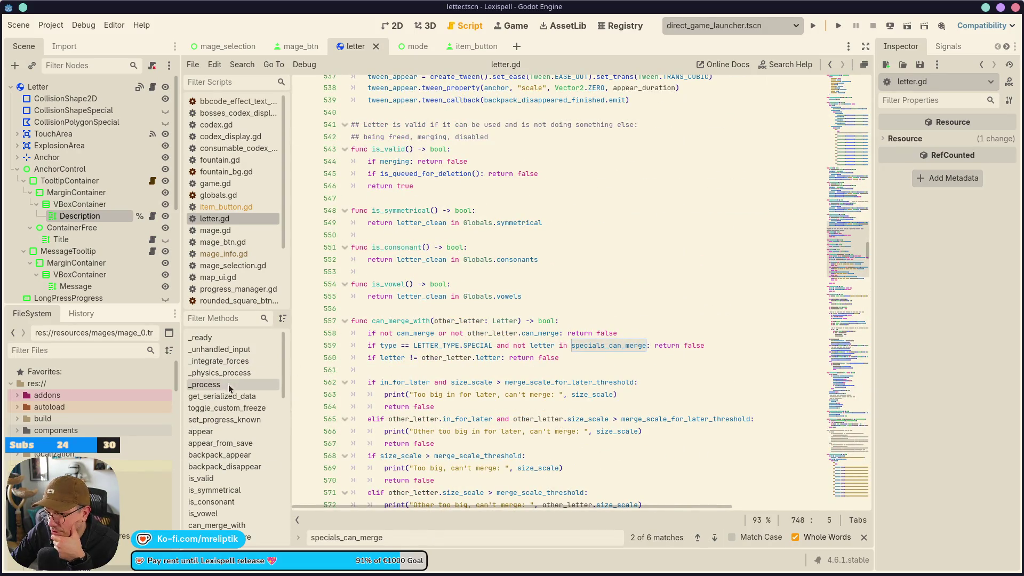
pyautogui.scroll(-3, 225, 408)
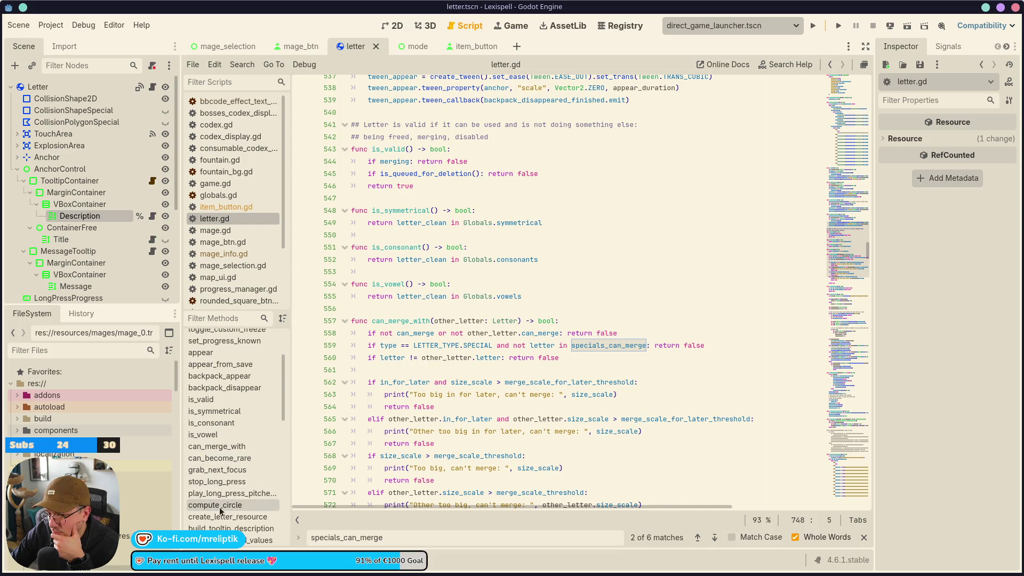
pyautogui.click(224, 527)
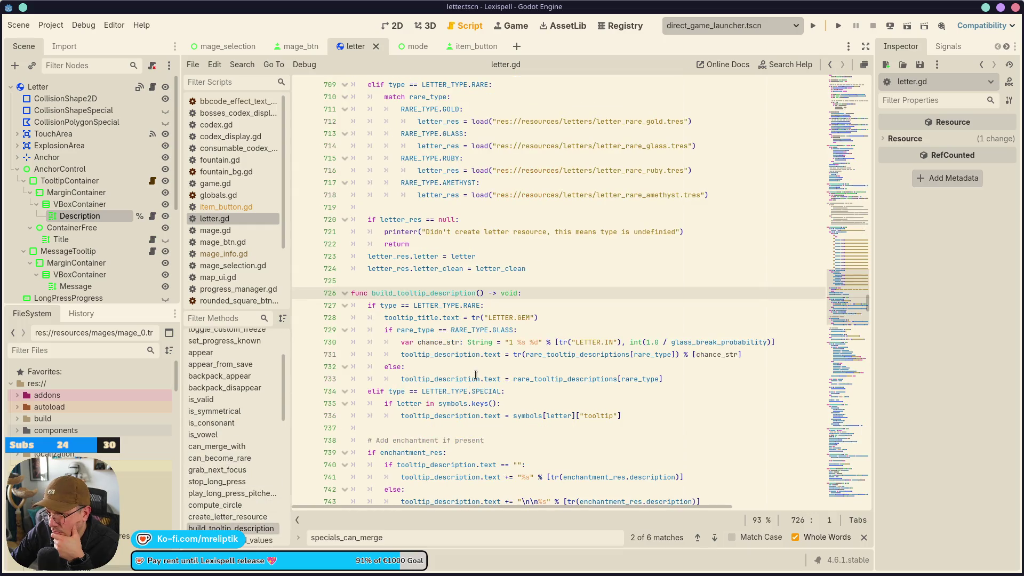
# Step: Search for every build_tooltip_description call, check the too_big_to_merge usage, and return to the definition
pyautogui.doubleClick(440, 292)
pyautogui.hotkey('ctrl', 'f')
pyautogui.click(715, 537)
pyautogui.click(714, 537)
pyautogui.click(715, 537)
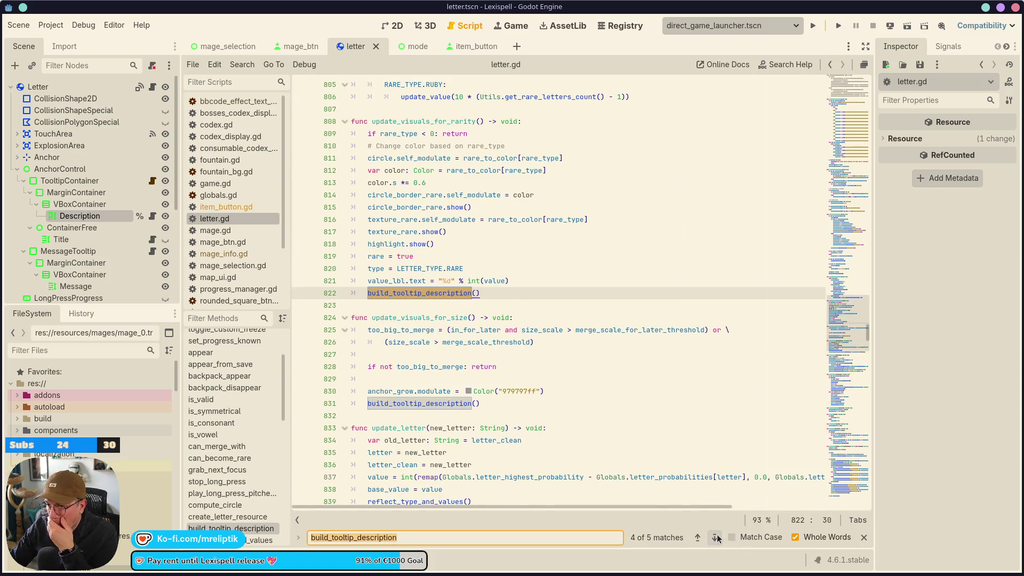
pyautogui.click(715, 537)
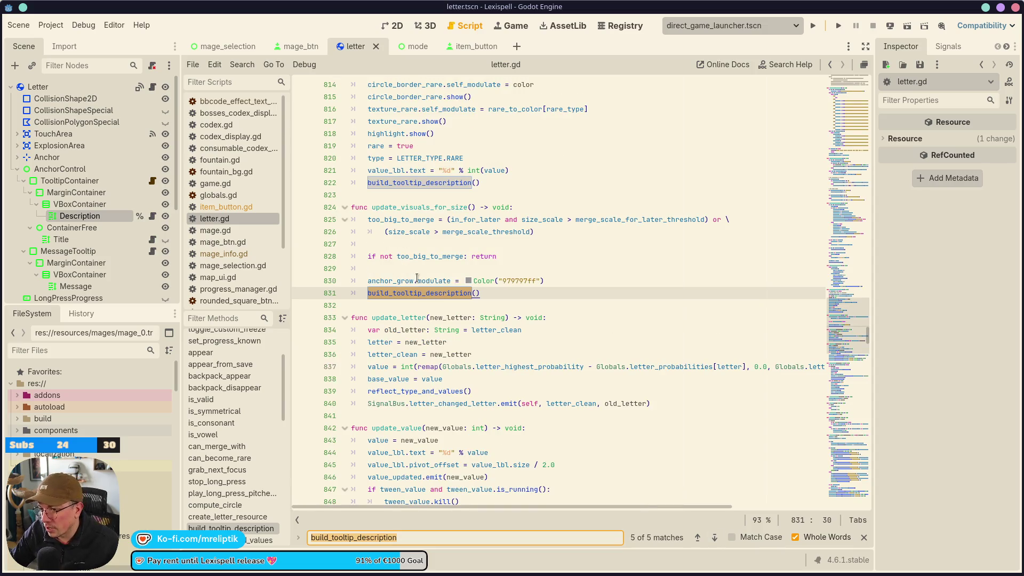
pyautogui.doubleClick(425, 255)
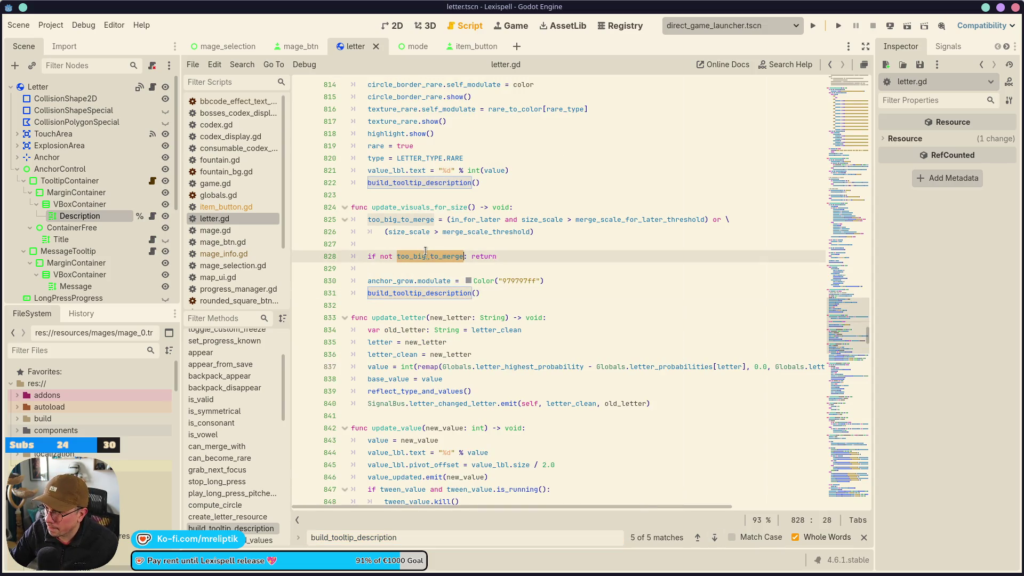
pyautogui.keyDown('ctrl'); pyautogui.click(416, 293); pyautogui.keyUp('ctrl')
# Step: Add 'if not too_big_to_merge: return' after the enchantment block and save
pyautogui.scroll(-5, 444, 341)
pyautogui.click(444, 342)
pyautogui.click(469, 329)
pyautogui.press('BackSpace')
pyautogui.press('Return')
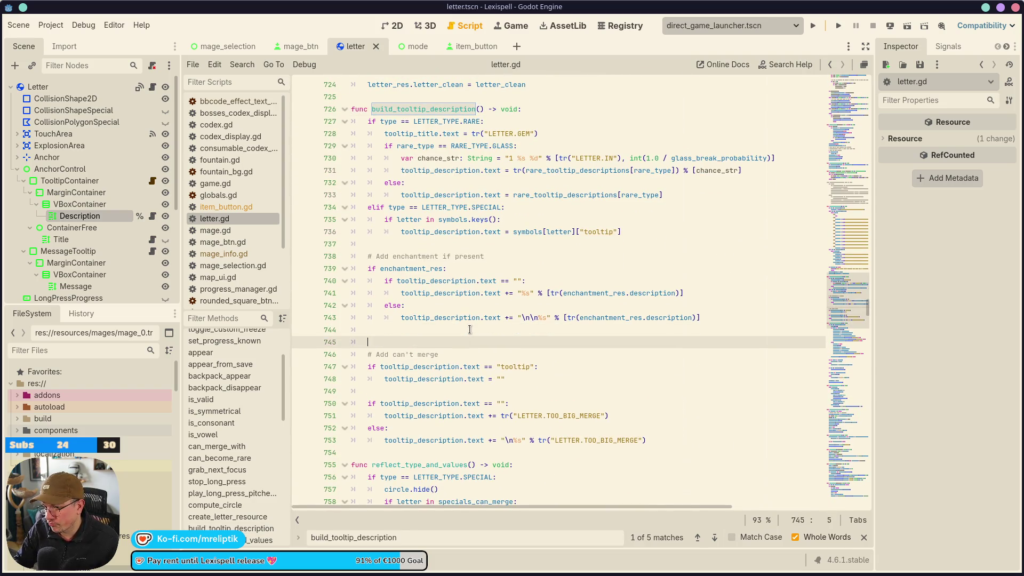
pyautogui.write('if not too_big_to_merge: ret')
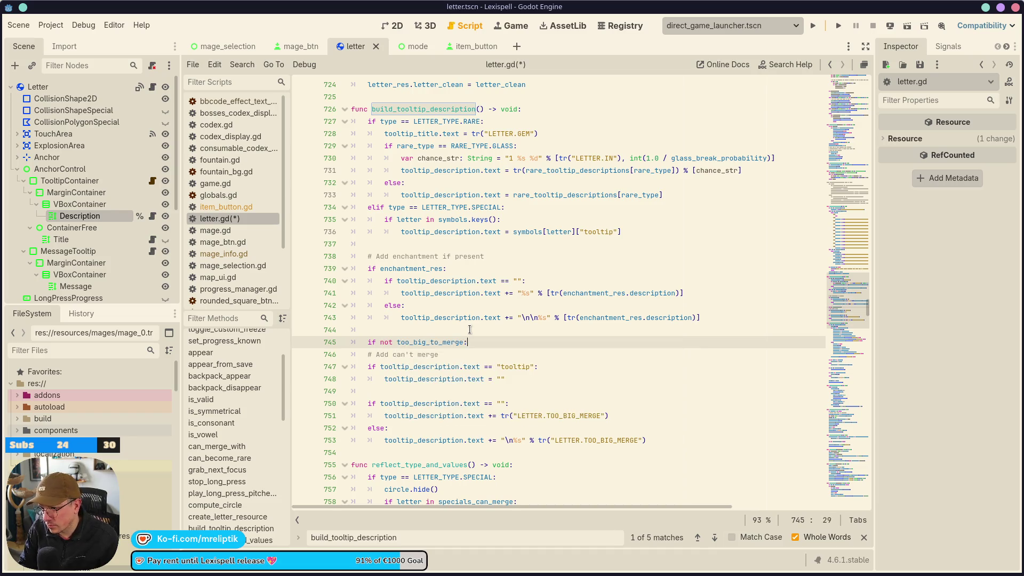
pyautogui.press('Return')
pyautogui.hotkey('ctrl', 's')
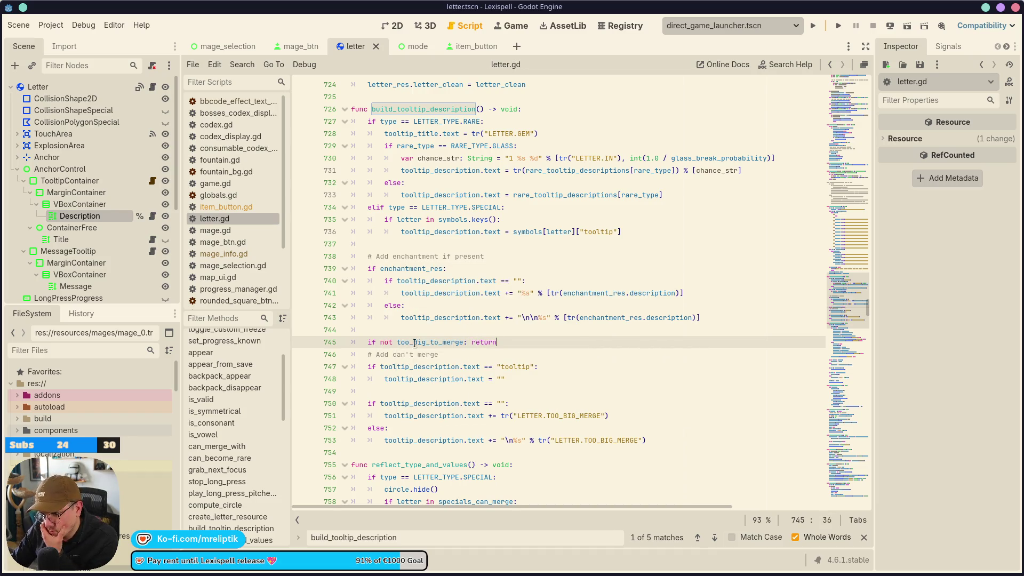
# Step: Move the comment above the early return and retitle it '# Too big to merge', then save
pyautogui.click(443, 355)
pyautogui.hotkey('alt', 'Up')
pyautogui.hotkey('ctrl', 'shift', 'Left')
pyautogui.hotkey('ctrl', 'shift', 'Left')
pyautogui.hotkey('ctrl', 'shift', 'Left')
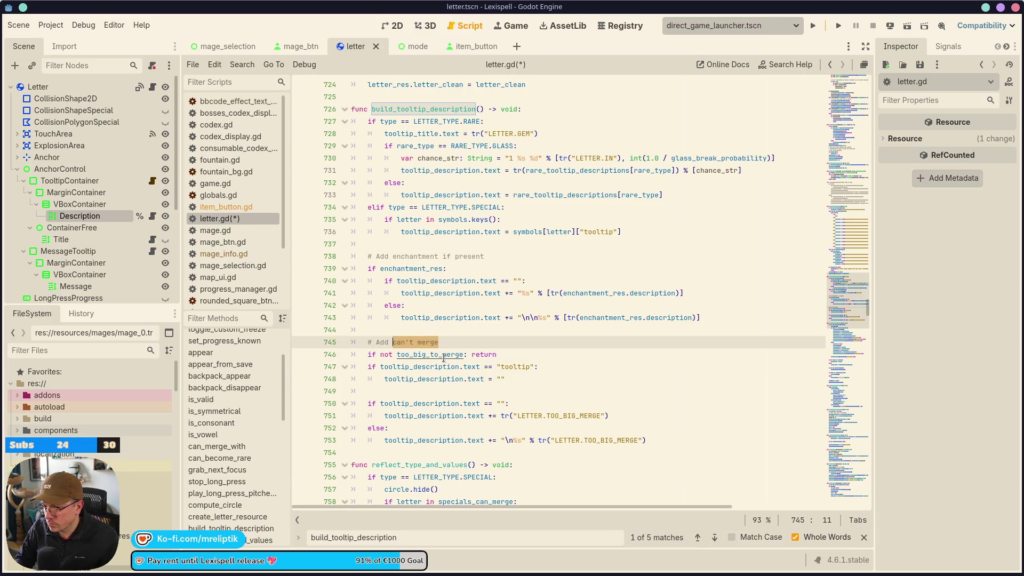
pyautogui.write('Too big to ')
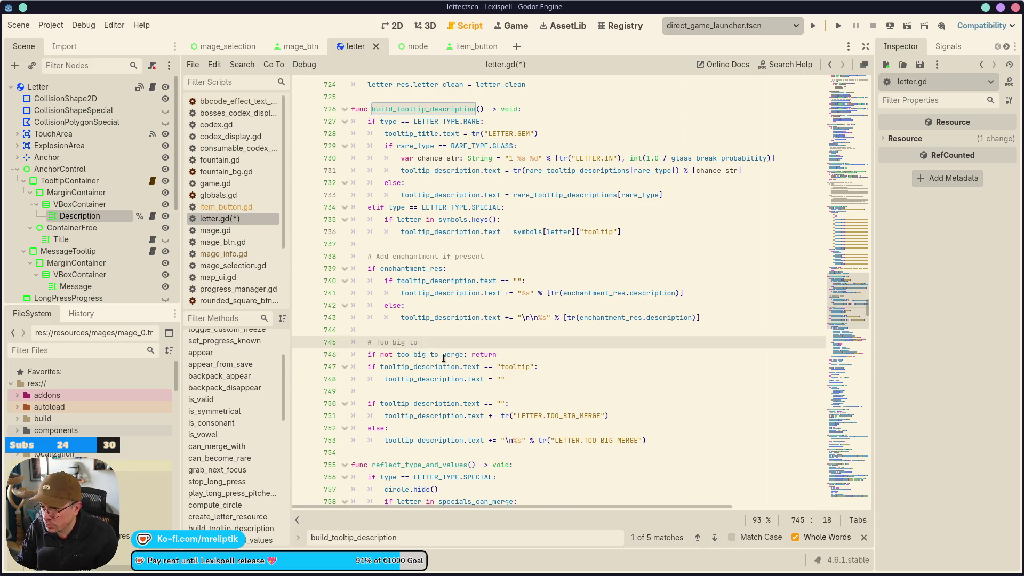
pyautogui.write('merg')
pyautogui.hotkey('ctrl', 's')
pyautogui.scroll(-2, 432, 355)
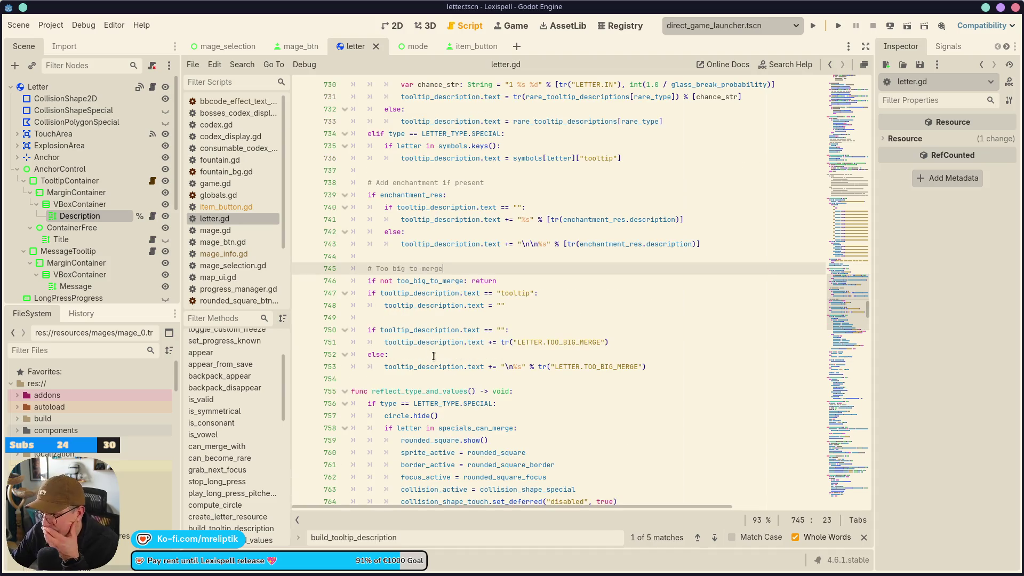
pyautogui.scroll(4, 468, 346)
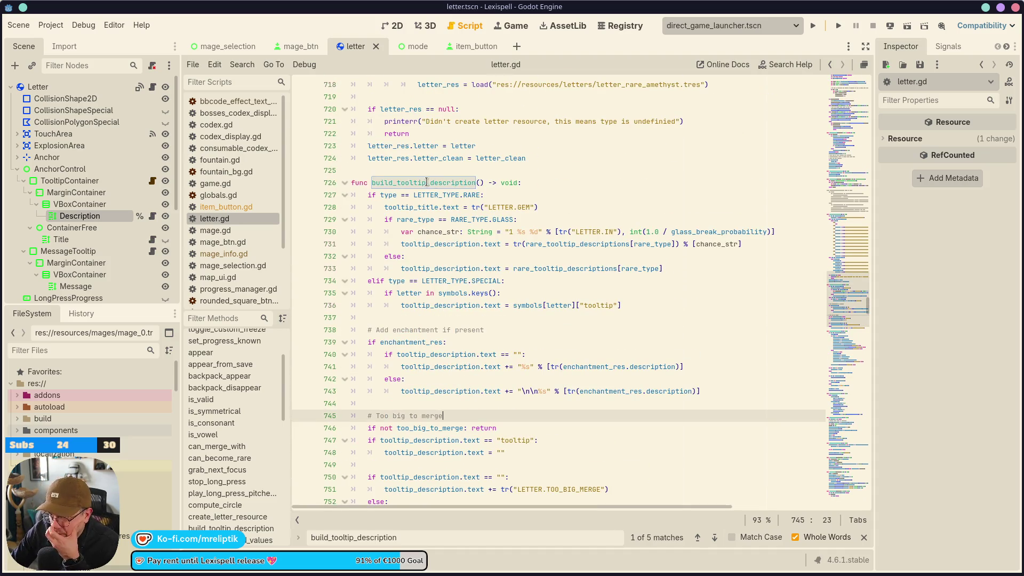
pyautogui.doubleClick(440, 305)
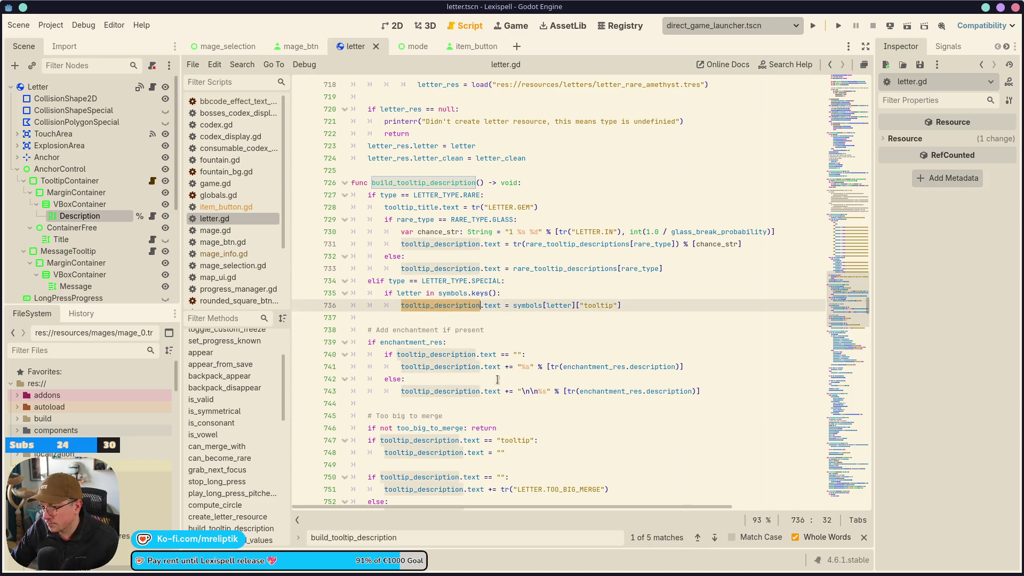
# Step: Search tooltip_description to locate the rare tooltip assignments in the merge code
pyautogui.hotkey('ctrl', 'f')
pyautogui.click(714, 537)
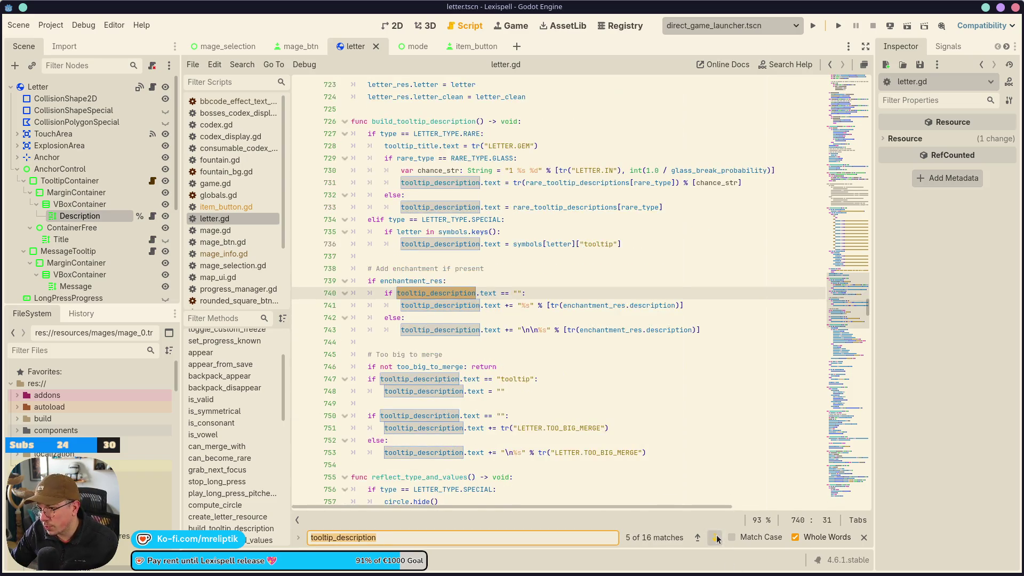
pyautogui.click(714, 538)
pyautogui.click(714, 537)
pyautogui.click(715, 537)
pyautogui.click(715, 537)
pyautogui.click(714, 537)
pyautogui.click(714, 538)
pyautogui.click(714, 538)
pyautogui.click(715, 537)
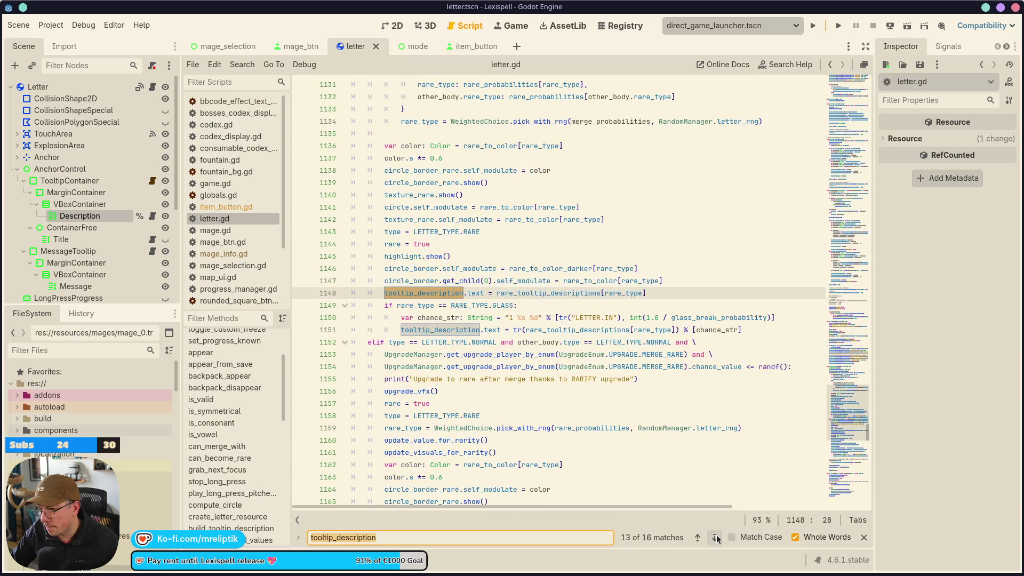
pyautogui.scroll(8, 506, 346)
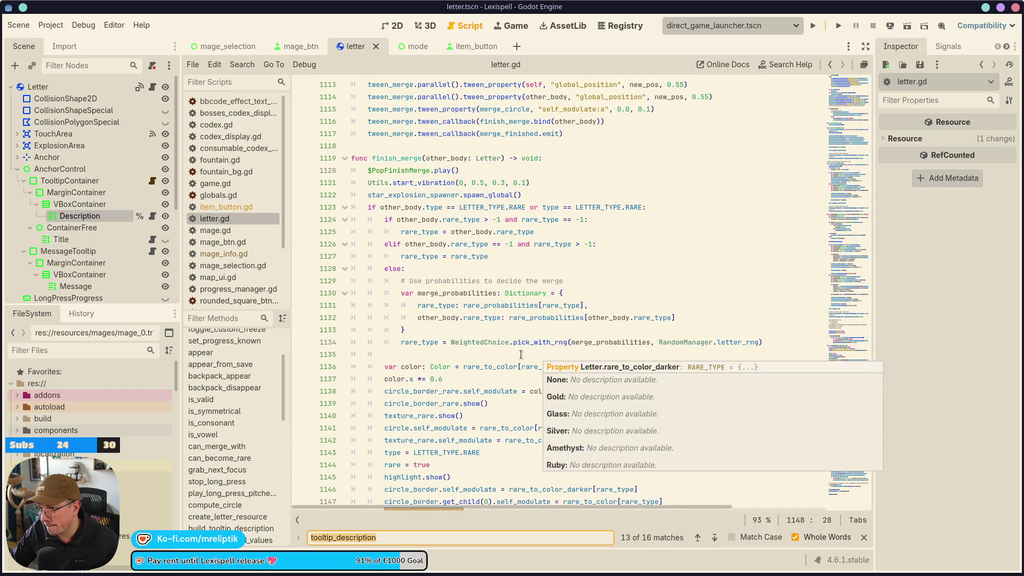
pyautogui.scroll(-5, 507, 347)
pyautogui.scroll(-2, 486, 399)
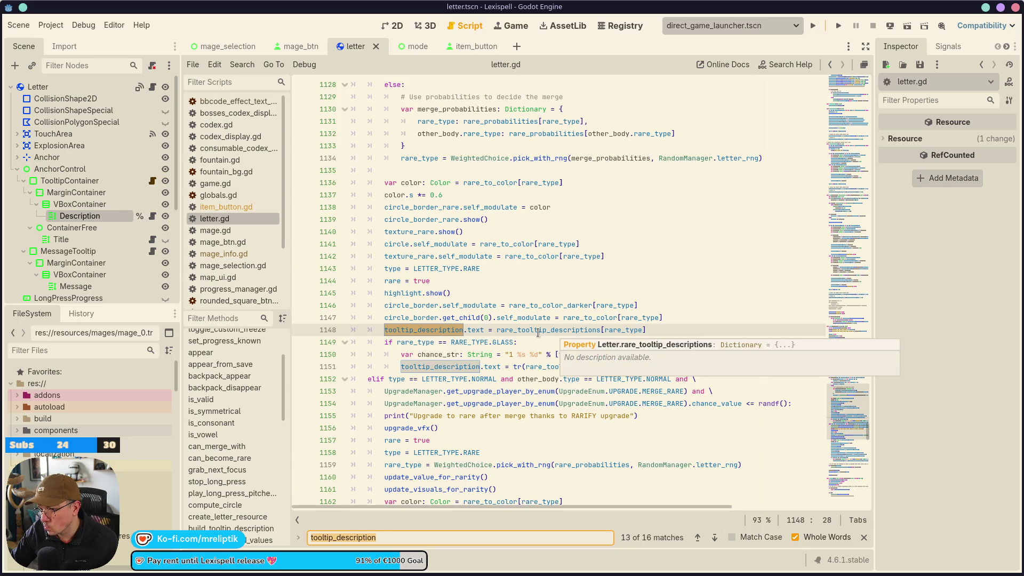
# Step: Replace the tooltip assignment lines 1148–1151 with build_tooltip_description() and save
pyautogui.click(392, 342)
pyautogui.moveTo(385, 330)
pyautogui.mouseDown()
pyautogui.moveTo(662, 366)
pyautogui.moveTo(777, 364)
pyautogui.mouseUp()
pyautogui.press('BackSpace')
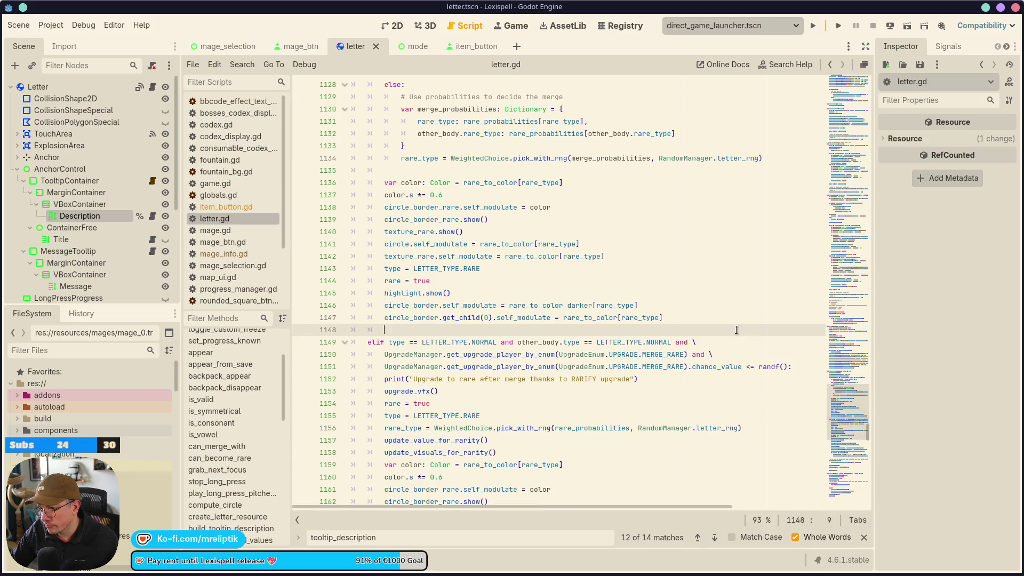
pyautogui.write('build_')
pyautogui.press('Return')
pyautogui.hotkey('ctrl', 's')
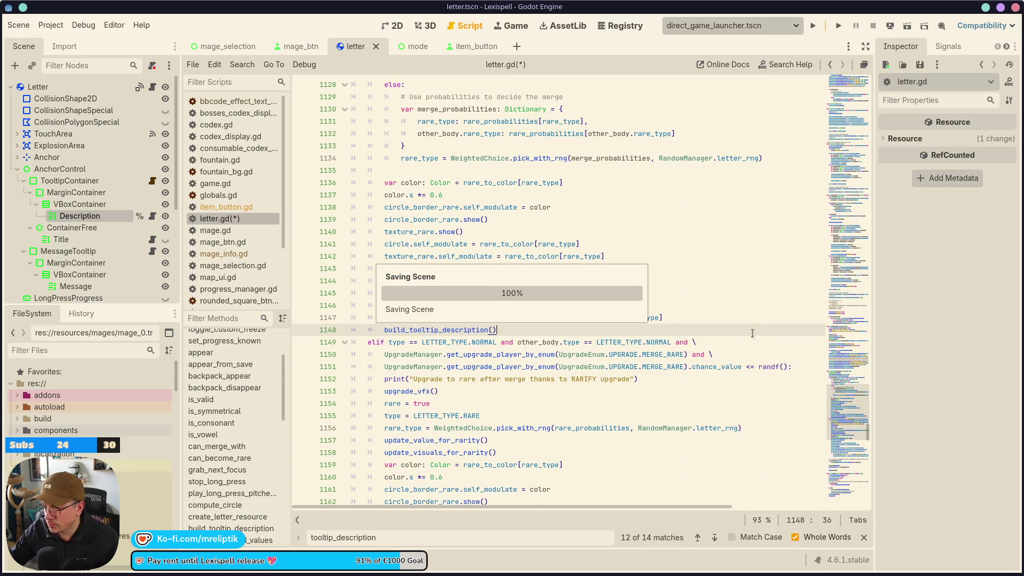
# Step: Replace lines 1169–1172 with build_tooltip_description(), save, and confirm no other matches remain
pyautogui.click(714, 537)
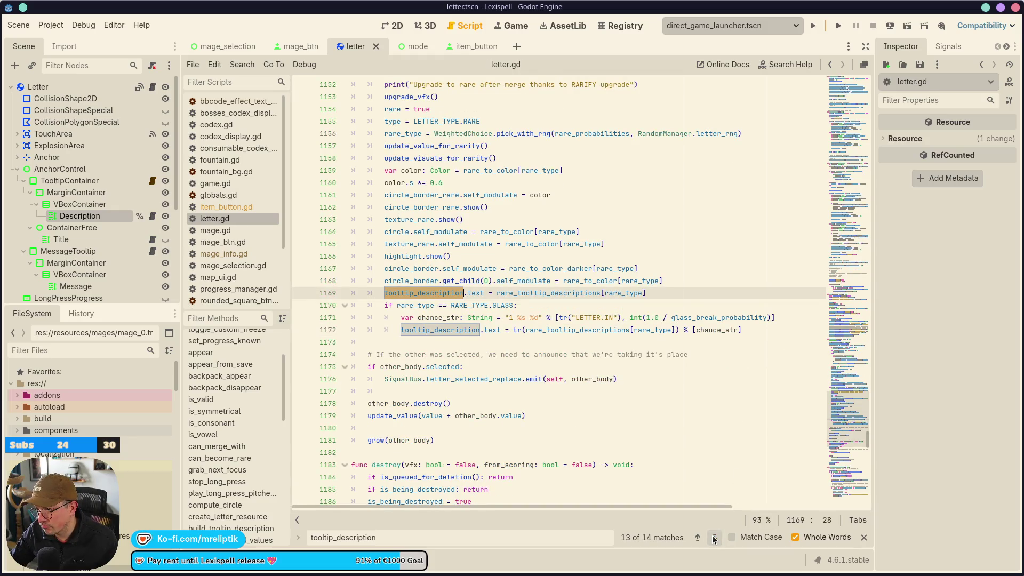
pyautogui.click(417, 317)
pyautogui.moveTo(386, 293)
pyautogui.mouseDown()
pyautogui.moveTo(693, 295)
pyautogui.moveTo(648, 319)
pyautogui.moveTo(757, 330)
pyautogui.mouseUp()
pyautogui.hotkey('ctrl', 'c')
pyautogui.scroll(4, 669, 350)
pyautogui.scroll(1, 669, 349)
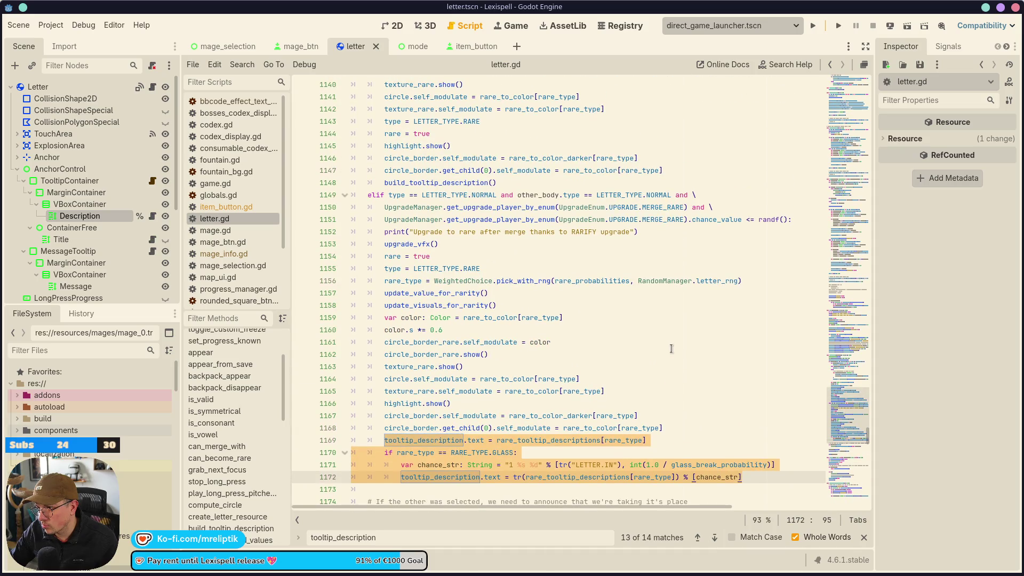
pyautogui.press('BackSpace')
pyautogui.write('bu')
pyautogui.press('Return')
pyautogui.hotkey('ctrl', 's')
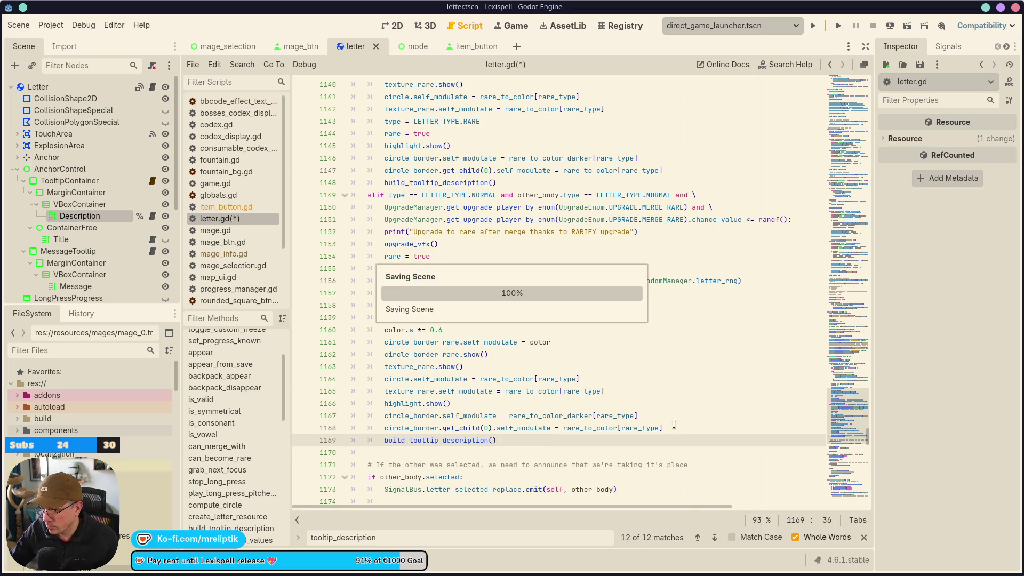
pyautogui.click(719, 539)
pyautogui.click(718, 539)
pyautogui.click(717, 539)
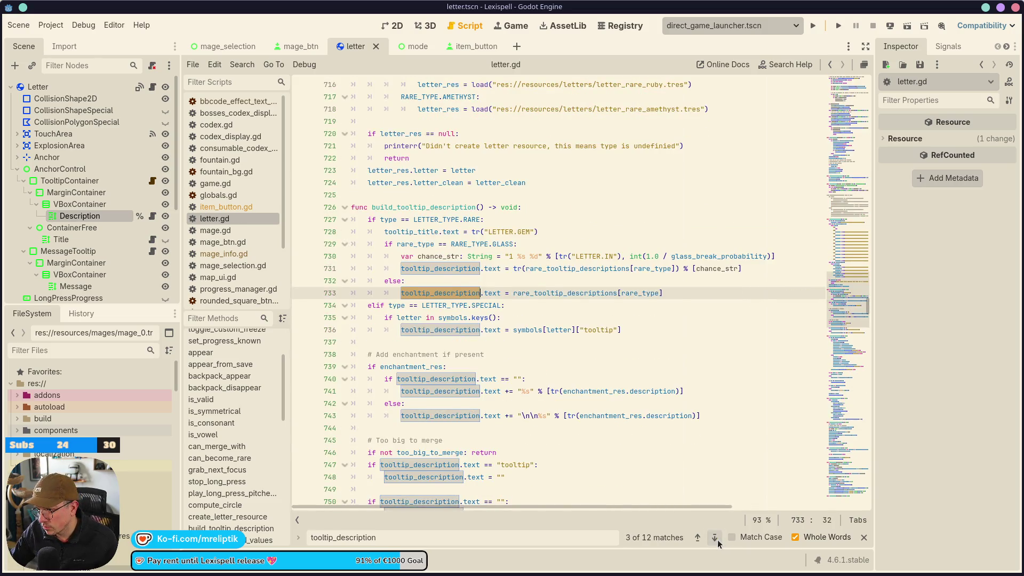
# Step: Cycle back and forth through the remaining tooltip_description matches in letter.gd
pyautogui.click(718, 539)
pyautogui.click(718, 539)
pyautogui.click(717, 539)
pyautogui.click(718, 539)
pyautogui.click(717, 539)
pyautogui.click(717, 538)
pyautogui.click(718, 539)
pyautogui.click(717, 539)
pyautogui.click(718, 539)
pyautogui.click(717, 539)
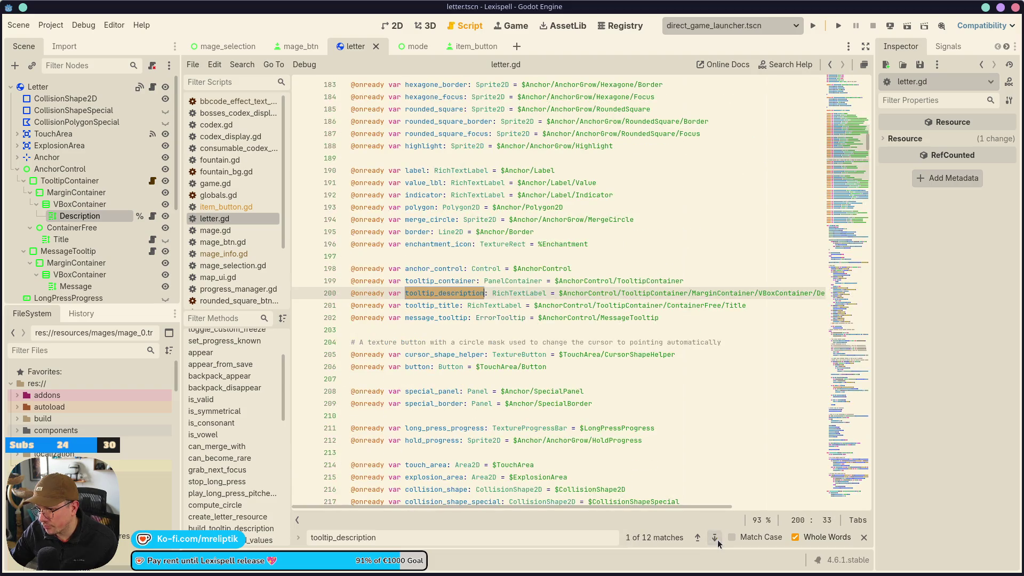
pyautogui.click(697, 539)
pyautogui.click(697, 539)
pyautogui.click(697, 538)
pyautogui.click(697, 539)
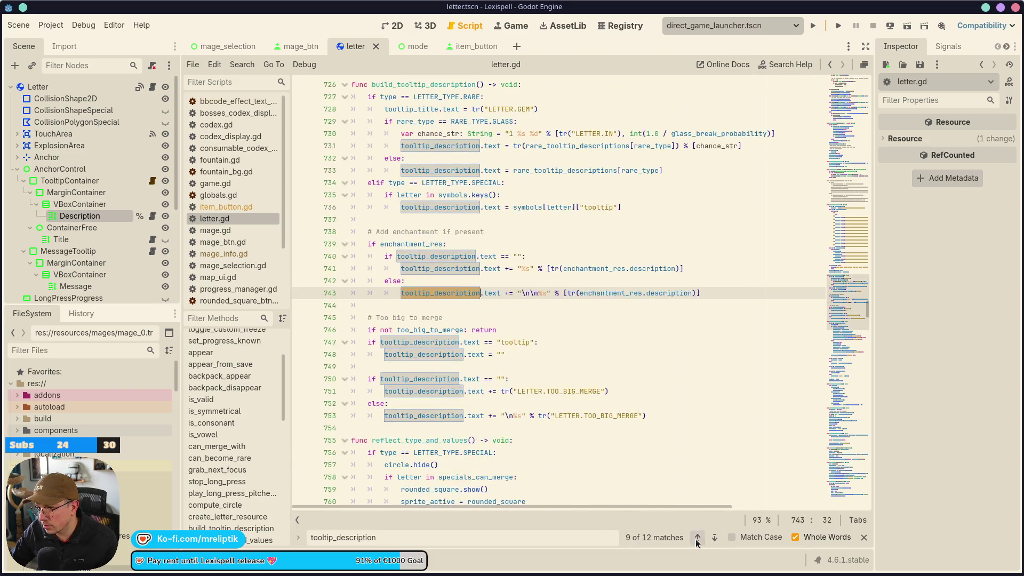
pyautogui.click(697, 539)
pyautogui.click(696, 539)
# Step: Paste a copy of the rare description code below the rare branch, then delete it and save
pyautogui.click(490, 280)
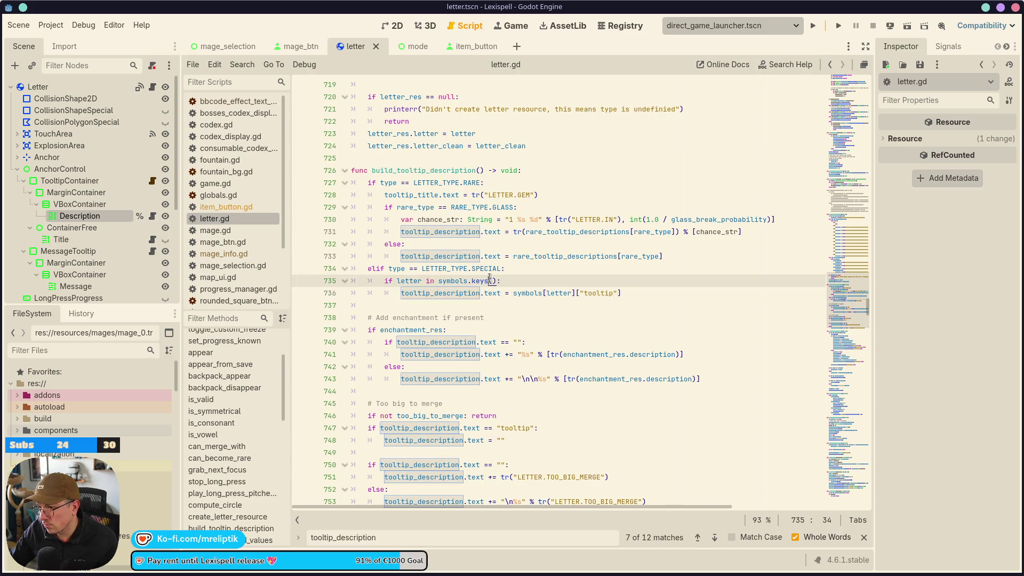
pyautogui.click(687, 256)
pyautogui.press('Return')
pyautogui.press('Return')
pyautogui.press('Return')
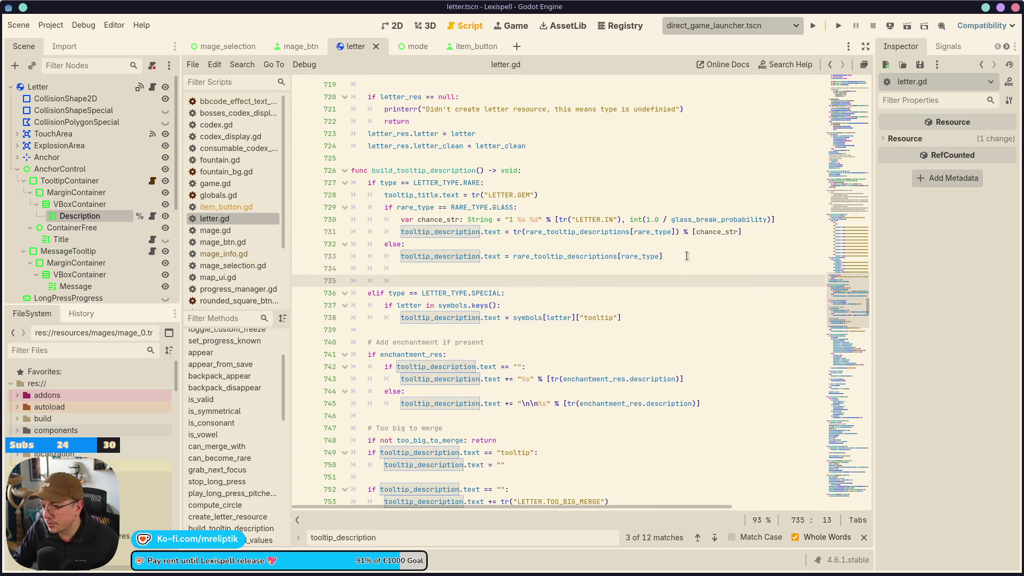
pyautogui.hotkey('ctrl', 'v')
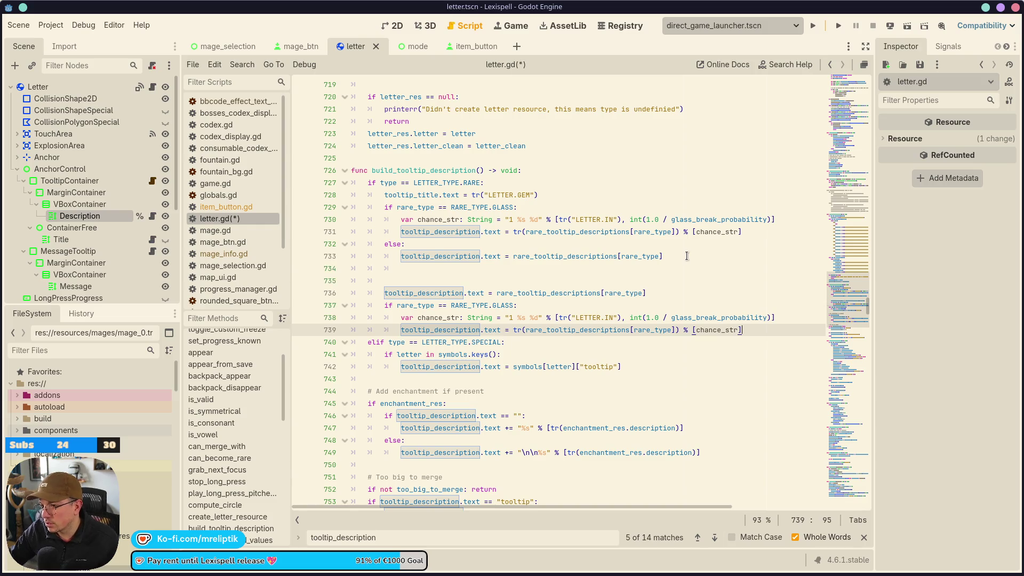
pyautogui.click(549, 293)
pyautogui.hotkey('ctrl', 'shift', 'k')
pyautogui.hotkey('ctrl', 'shift', 'k')
pyautogui.hotkey('ctrl', 'shift', 'k')
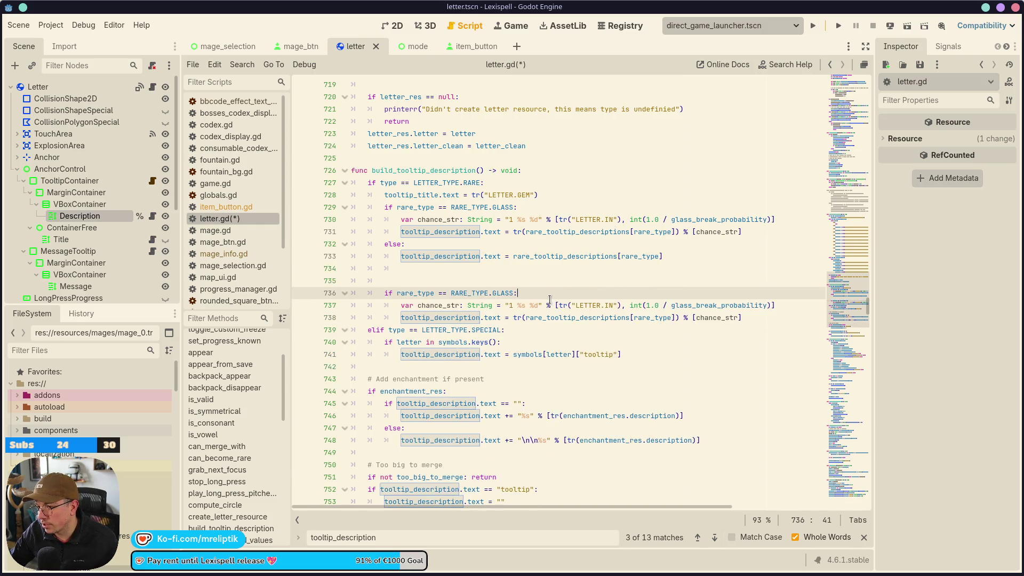
pyautogui.click(441, 273)
pyautogui.hotkey('ctrl', 'shift', 'k')
pyautogui.hotkey('ctrl', 'shift', 'k')
pyautogui.hotkey('ctrl', 's')
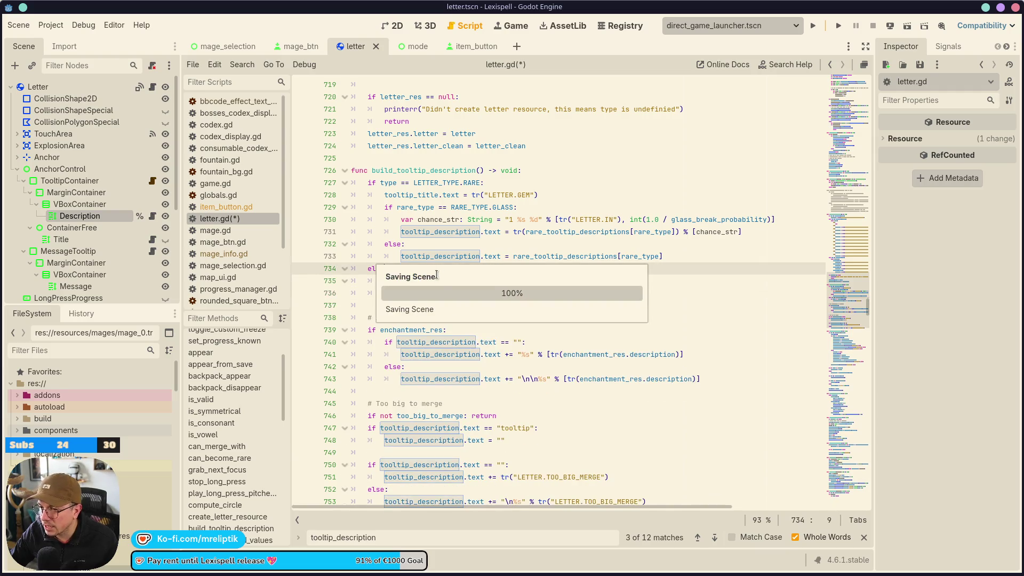
# Step: Add an 'else:' after the SPECIAL branch with tooltip_title.text = tr("LETTER.GEM") and save
pyautogui.doubleClick(455, 178)
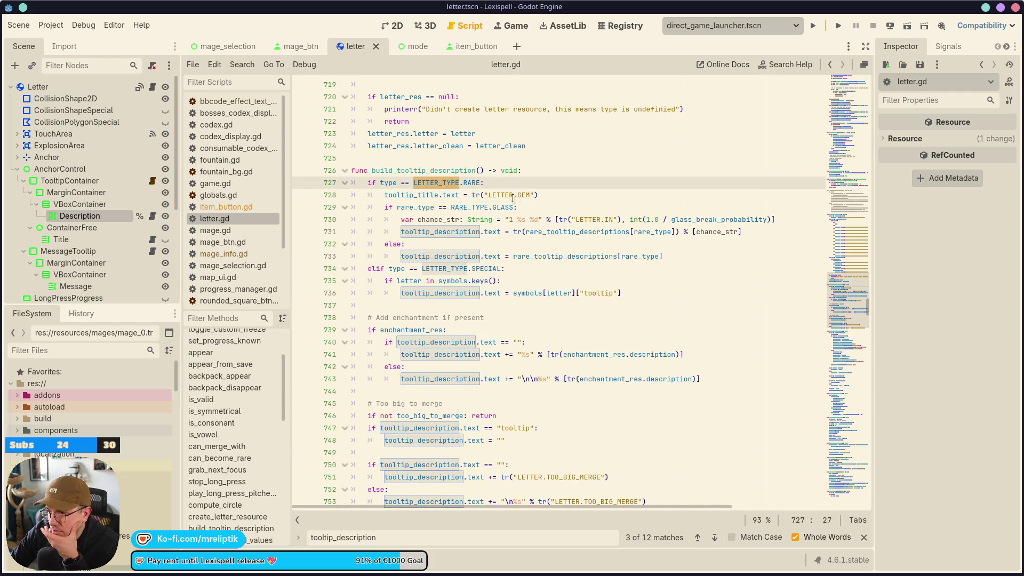
pyautogui.doubleClick(432, 195)
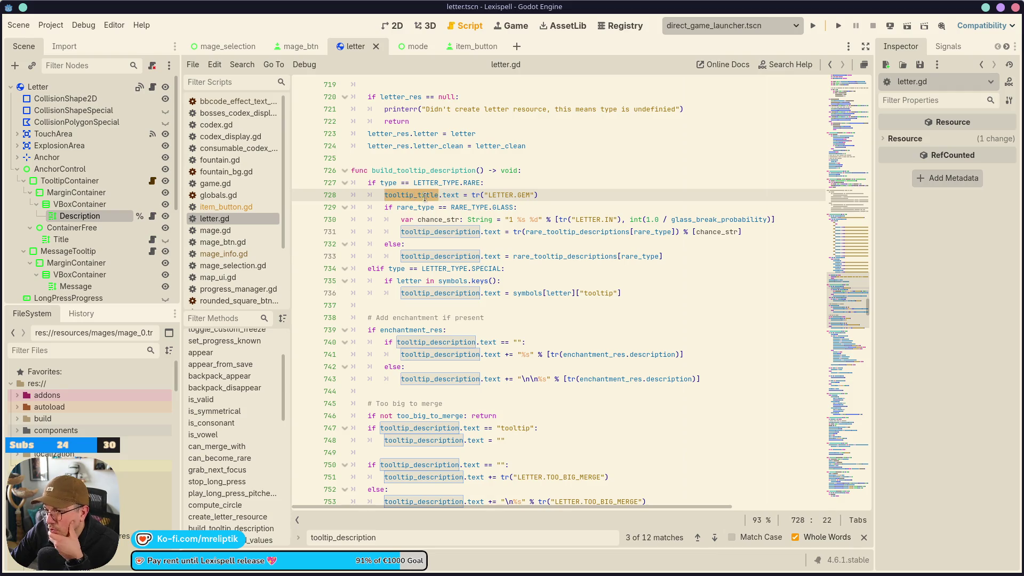
pyautogui.keyDown('shift'); pyautogui.click(600, 195); pyautogui.keyUp('shift')
pyautogui.hotkey('ctrl', 's')
pyautogui.click(665, 293)
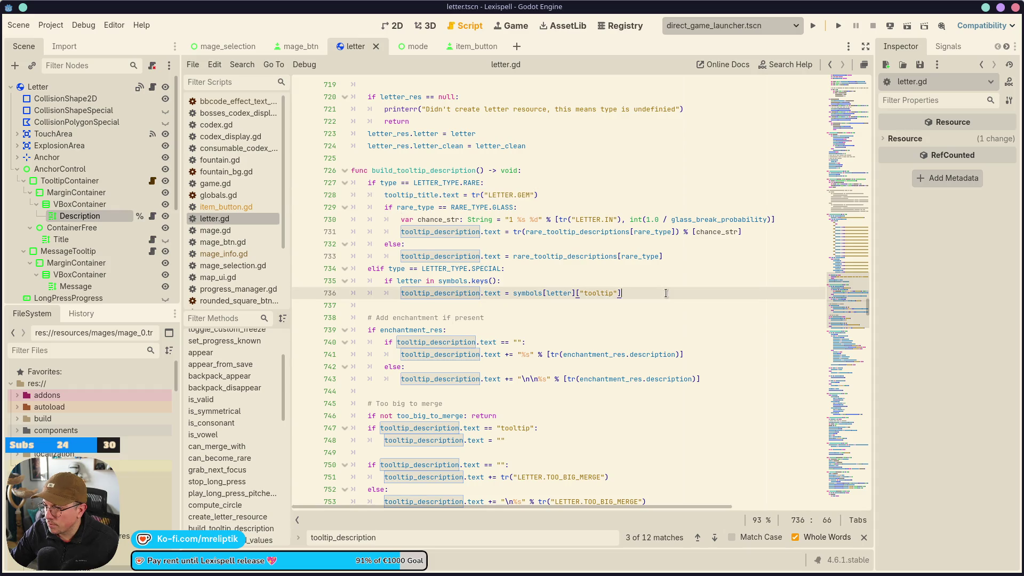
pyautogui.press('Return')
pyautogui.write('else:')
pyautogui.press('Return')
pyautogui.write('tooltip_title.text = tr("LETTER.GEM")')
pyautogui.hotkey('ctrl', 's')
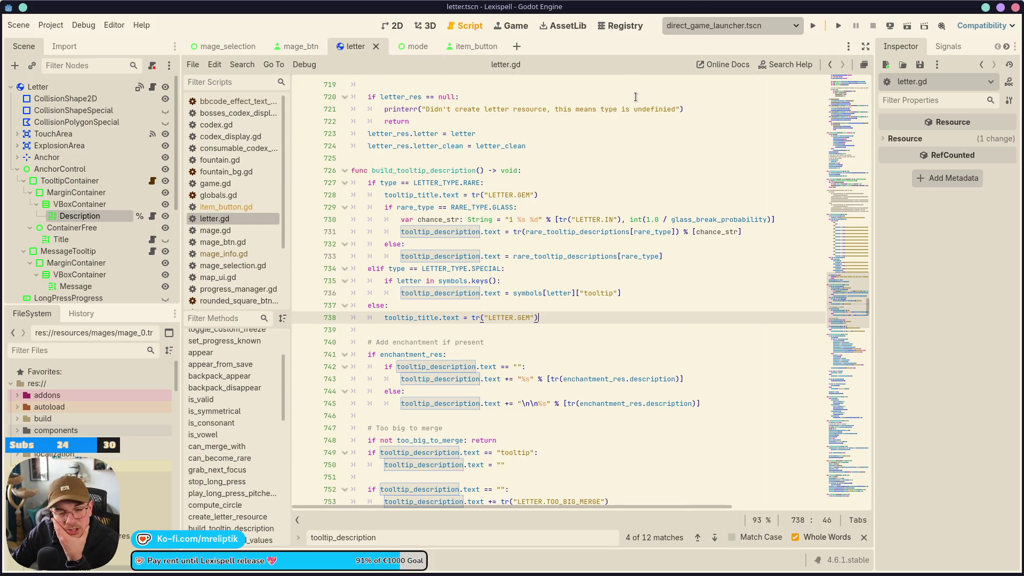
# Step: Search letter.gd for tooltip_title and jump to its use in change_rarity()
pyautogui.doubleClick(422, 195)
pyautogui.hotkey('ctrl', 'f')
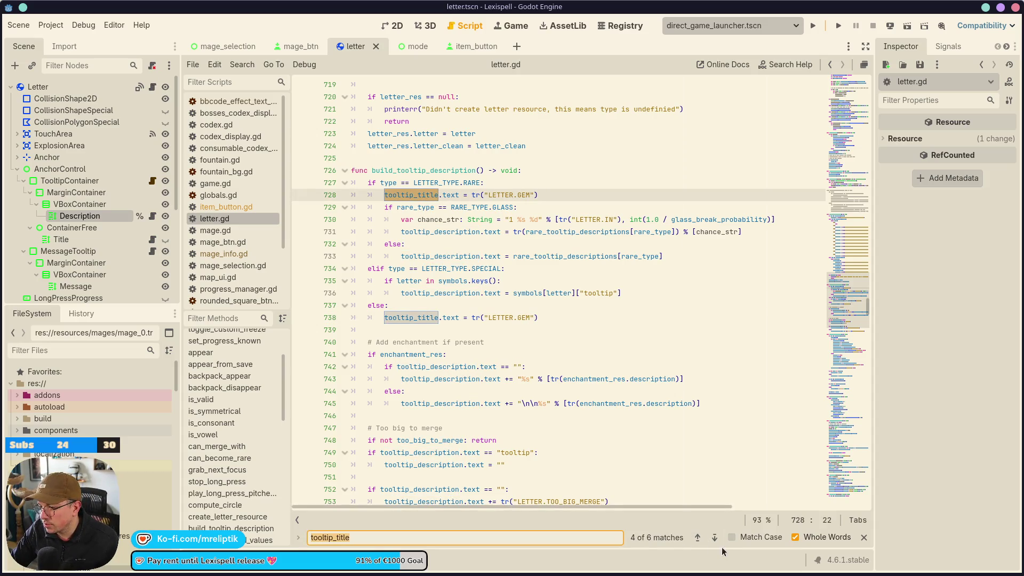
pyautogui.click(714, 537)
pyautogui.click(713, 537)
pyautogui.click(714, 537)
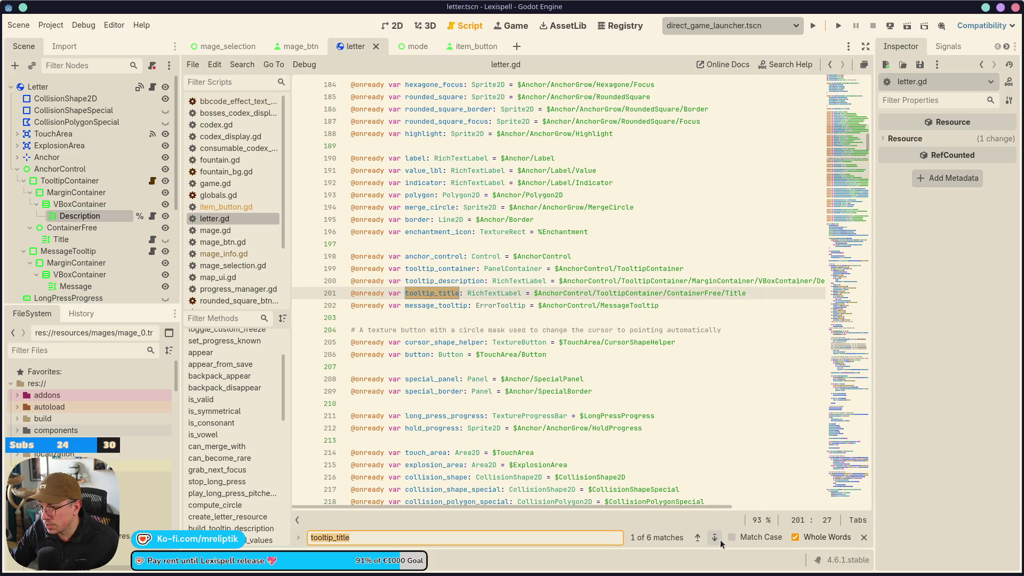
pyautogui.click(697, 543)
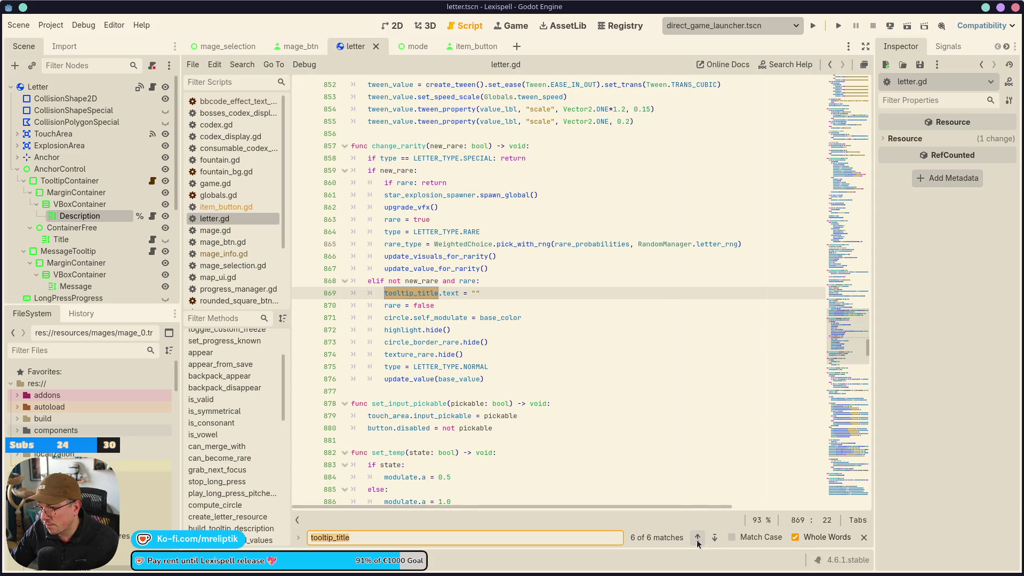
# Step: Replace the tooltip_title.text = "" line with build_tooltip_description() after update_value(base_value), and save
pyautogui.moveTo(481, 292); pyautogui.dragTo(381, 293)
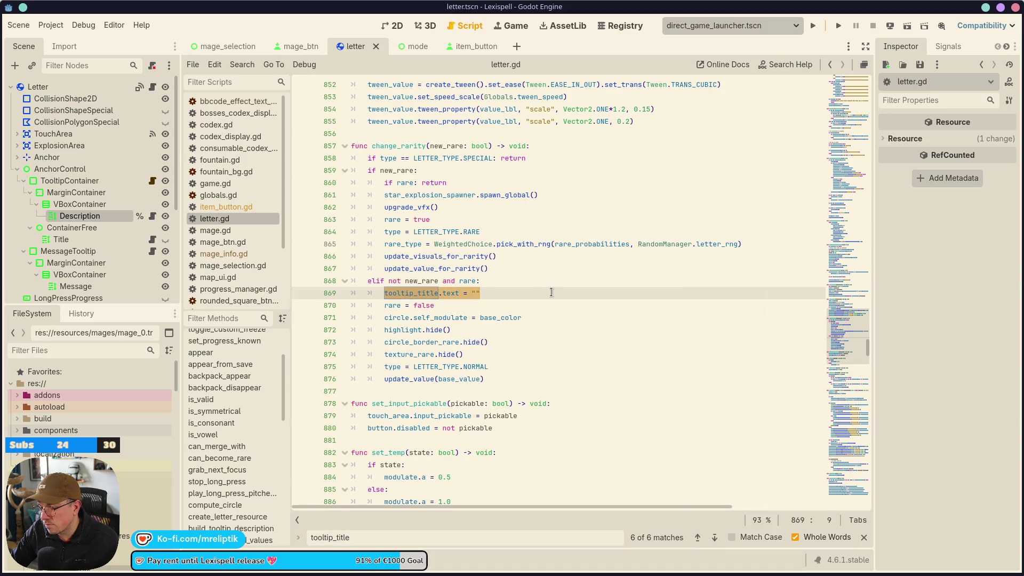
pyautogui.press('Delete')
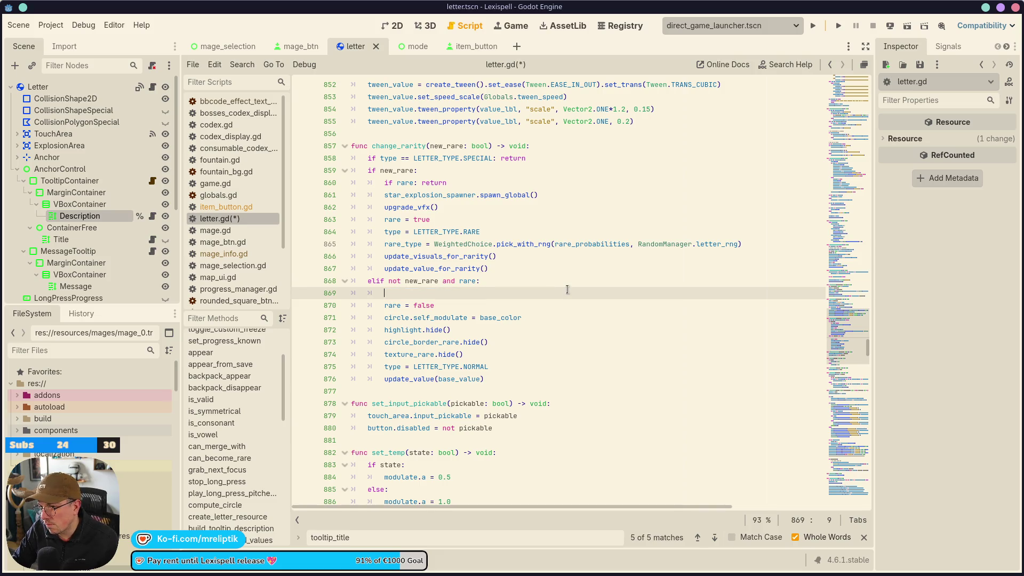
pyautogui.press('BackSpace')
pyautogui.press('BackSpace')
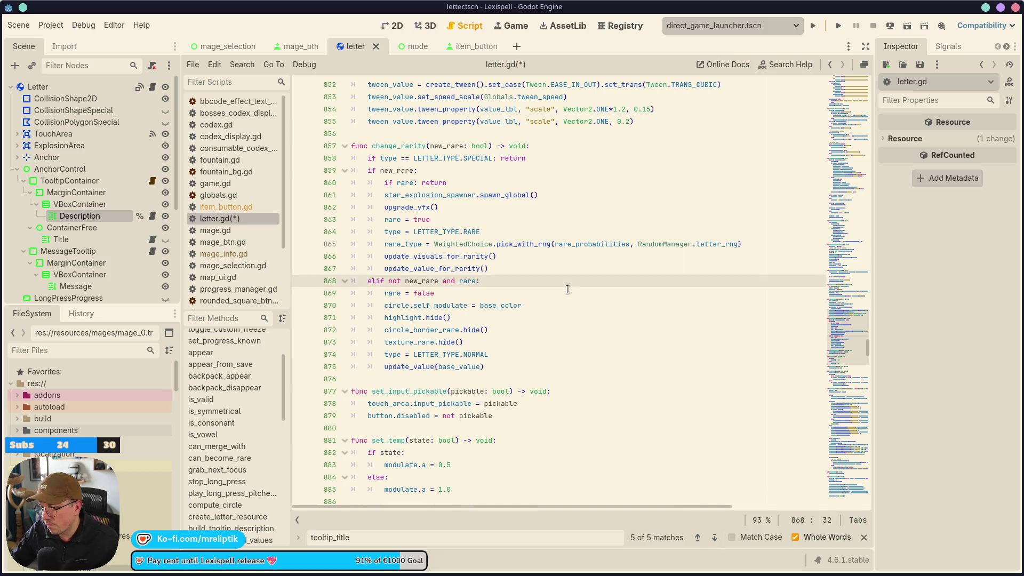
pyautogui.click(510, 367)
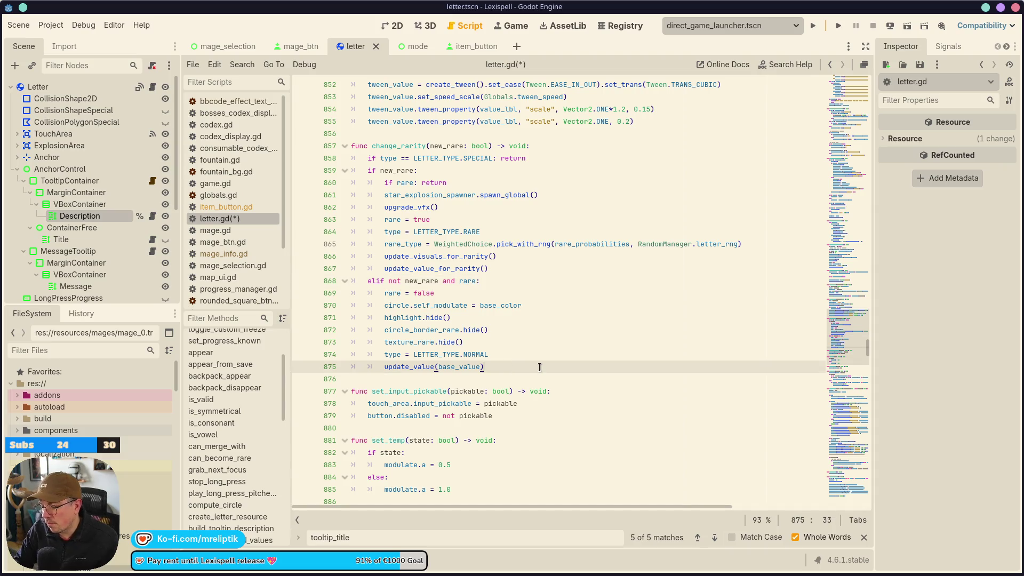
pyautogui.press('Return')
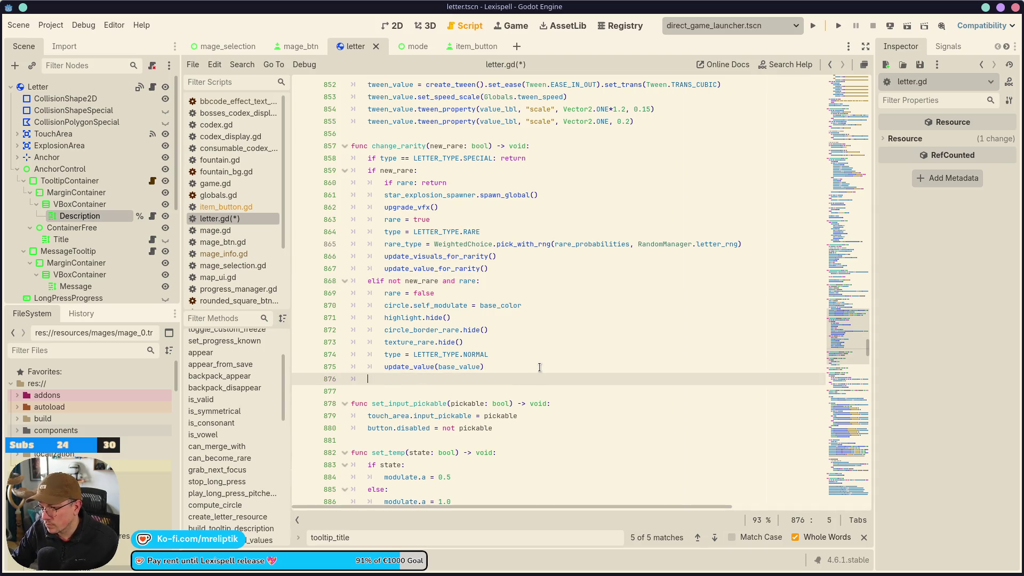
pyautogui.write('build')
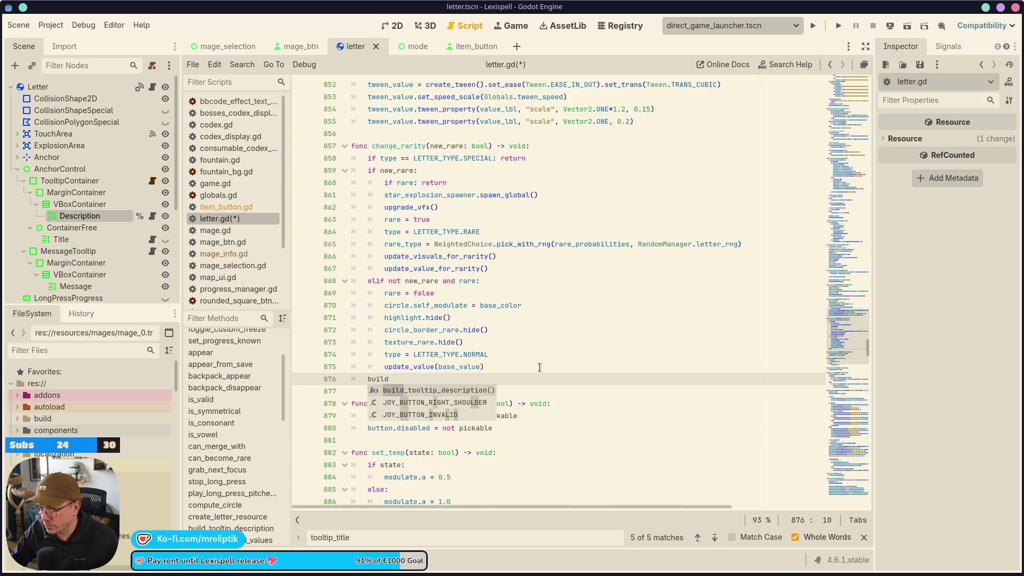
pyautogui.press('Return')
pyautogui.hotkey('ctrl', 's')
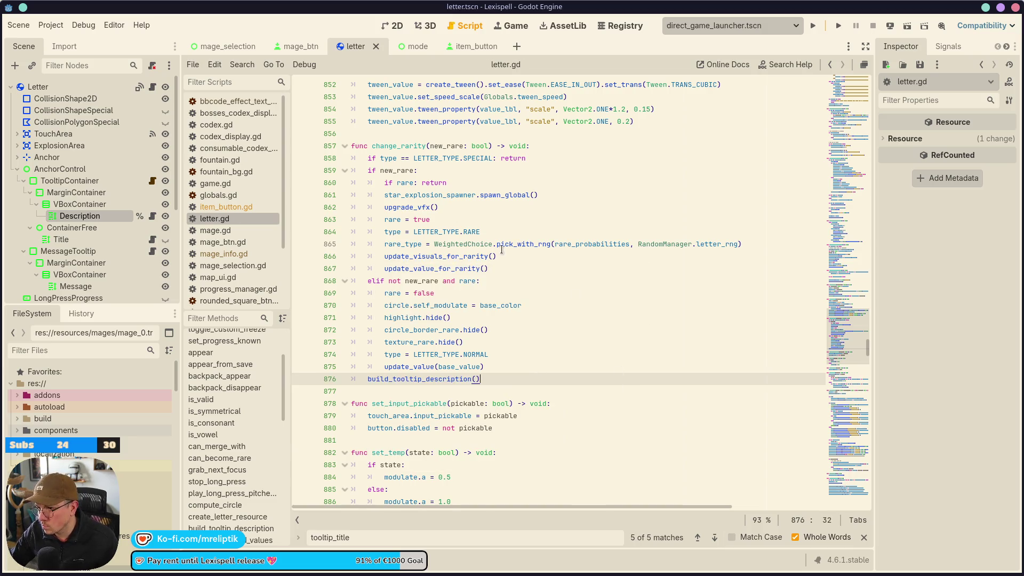
pyautogui.click(714, 537)
pyautogui.click(714, 537)
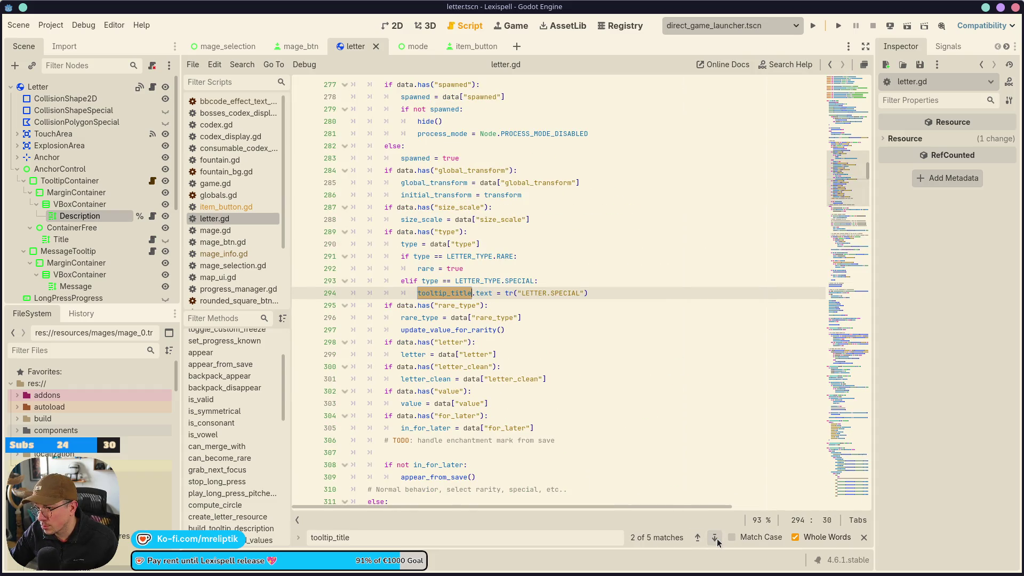
# Step: Add tooltip_title.text = "" beneath the LETTER.GEM title line in the final else branch
pyautogui.click(714, 537)
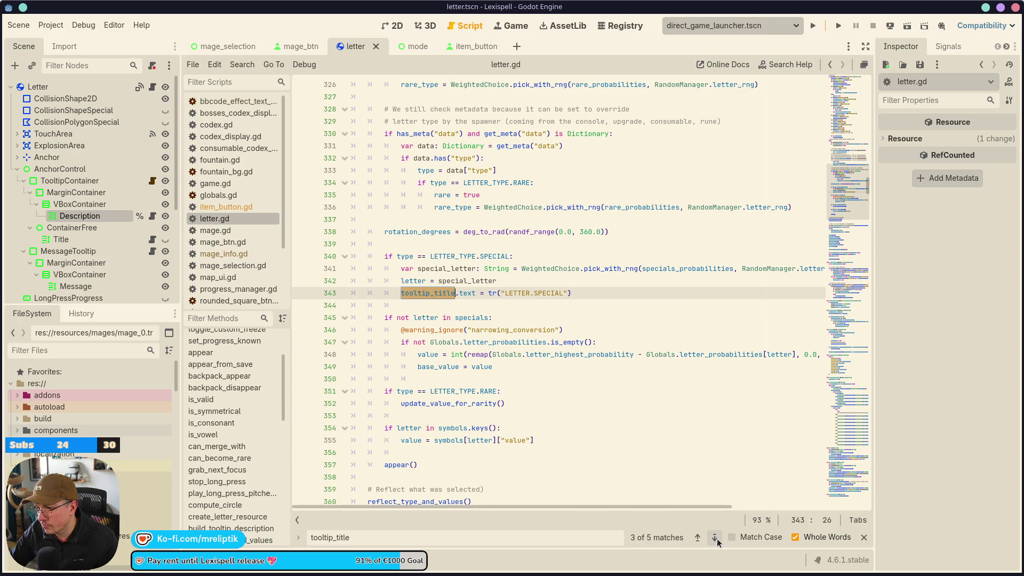
pyautogui.click(714, 537)
pyautogui.click(714, 537)
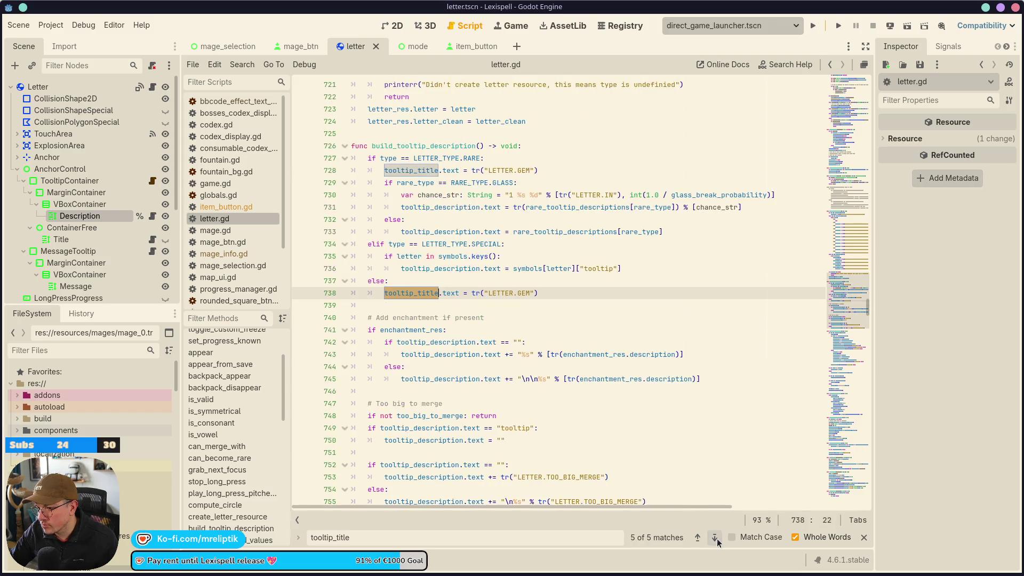
pyautogui.click(698, 538)
pyautogui.scroll(-2, 560, 373)
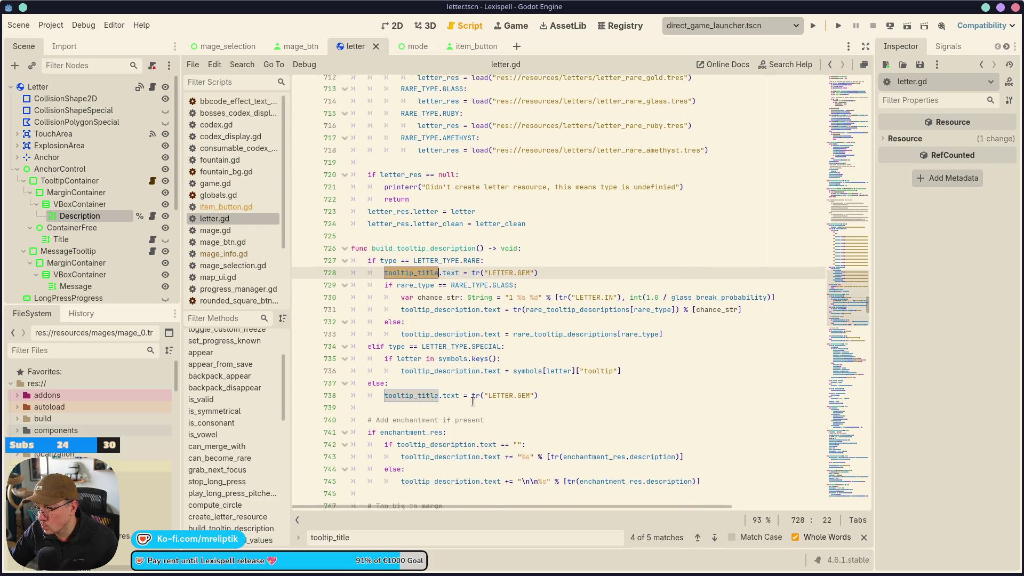
pyautogui.click(560, 377)
pyautogui.press('Return')
pyautogui.write('tooltip_title.text = ""')
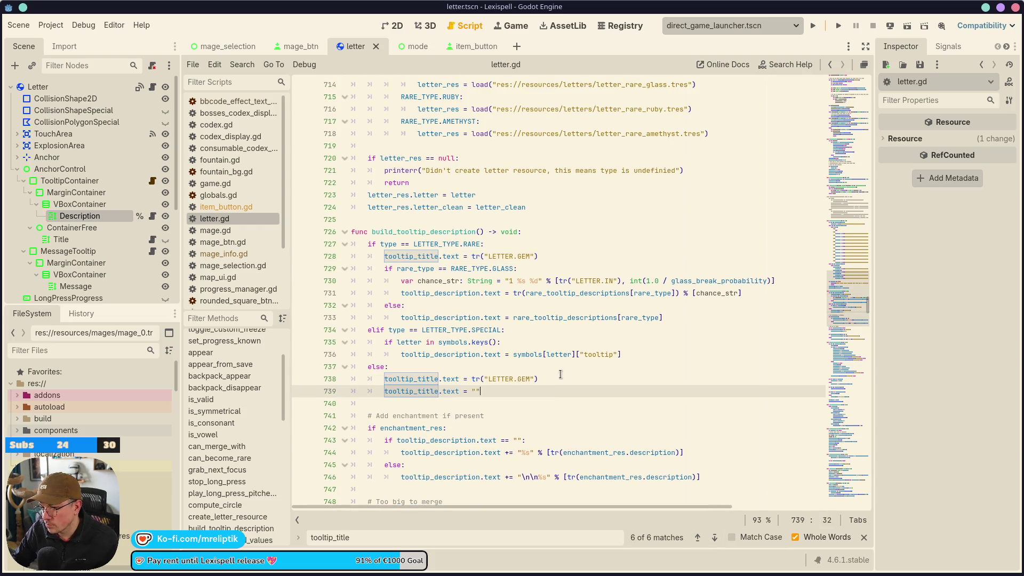
# Step: Duplicate the LETTER.GEM title line, move it under the SPECIAL branch, edit its key, and save
pyautogui.press('Up')
pyautogui.hotkey('ctrl', 'alt', 'Down')
pyautogui.hotkey('alt', 'Up')
pyautogui.hotkey('alt', 'Up')
pyautogui.hotkey('alt', 'Up')
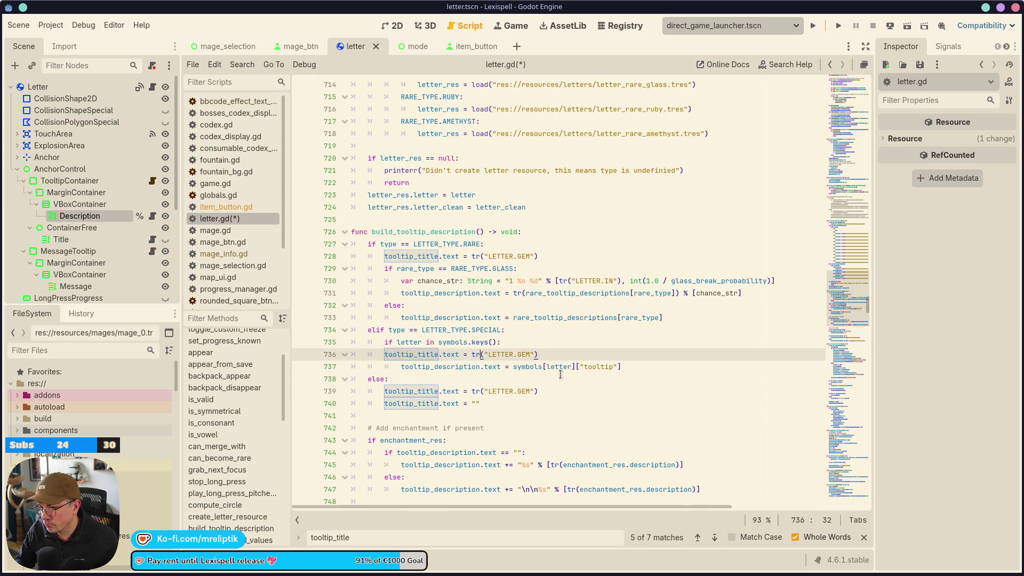
pyautogui.press('BackSpace')
pyautogui.press('BackSpace')
pyautogui.press('BackSpace')
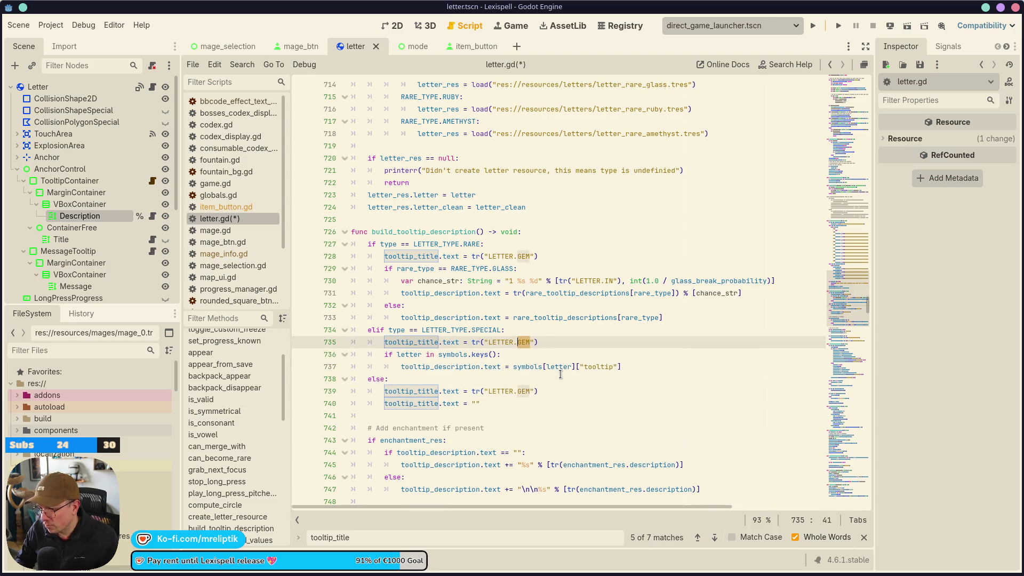
pyautogui.write('SPECIAL')
pyautogui.hotkey('ctrl', 's')
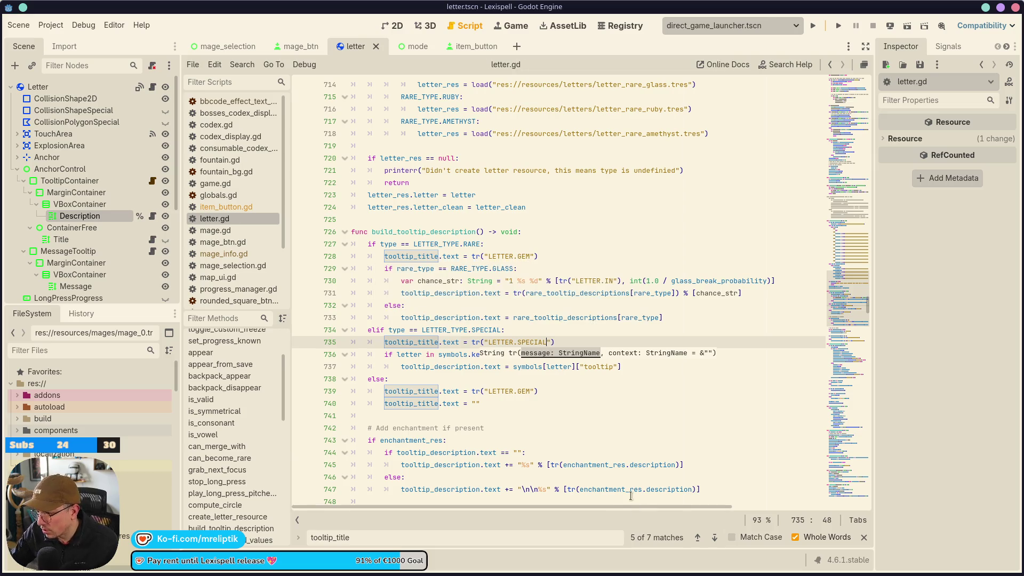
# Step: Delete the leftover LETTER.GEM title line from the else branch and save letter.gd
pyautogui.click(697, 538)
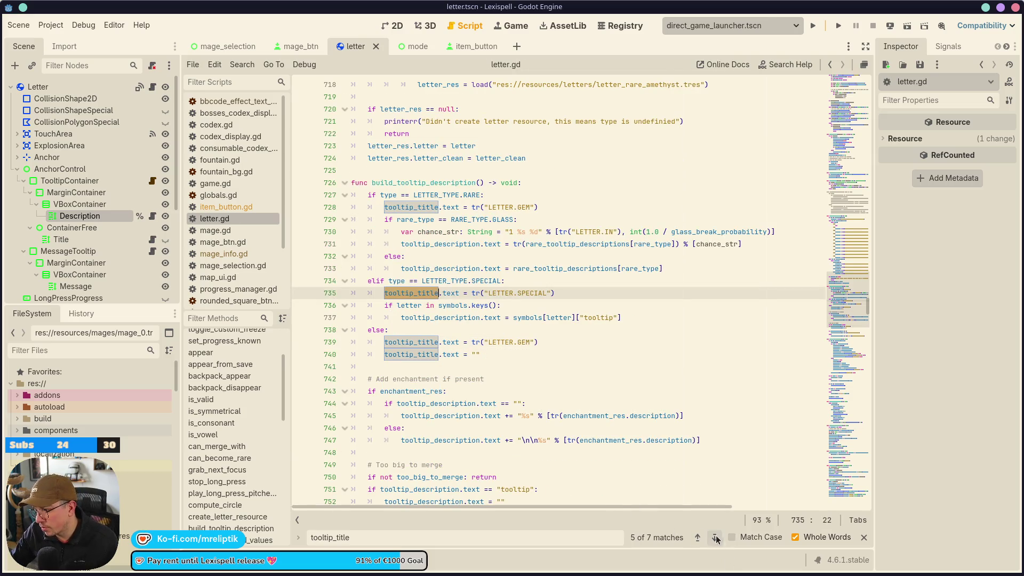
pyautogui.click(715, 538)
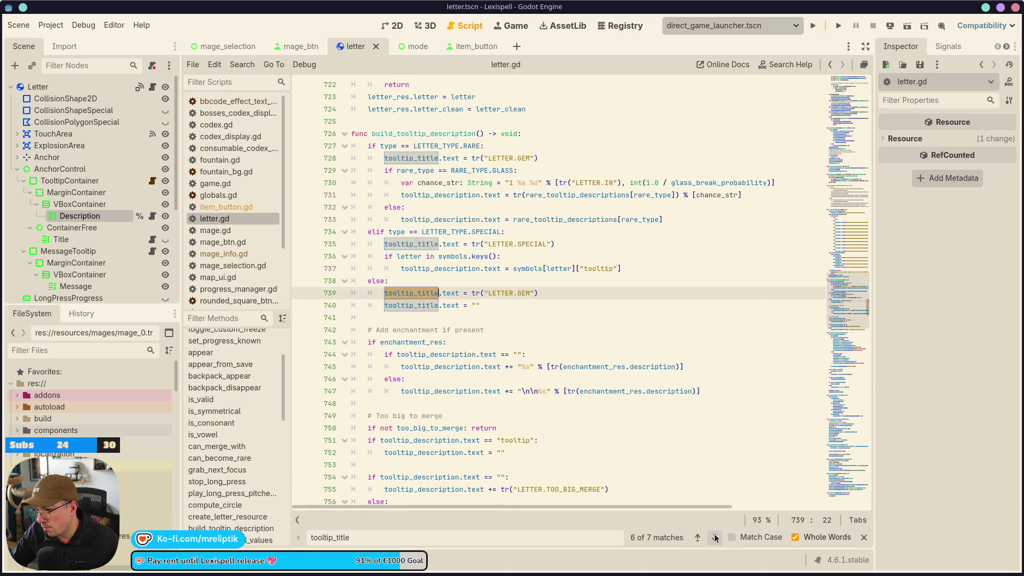
pyautogui.hotkey('ctrl', 'shift', 'k')
pyautogui.hotkey('ctrl', 's')
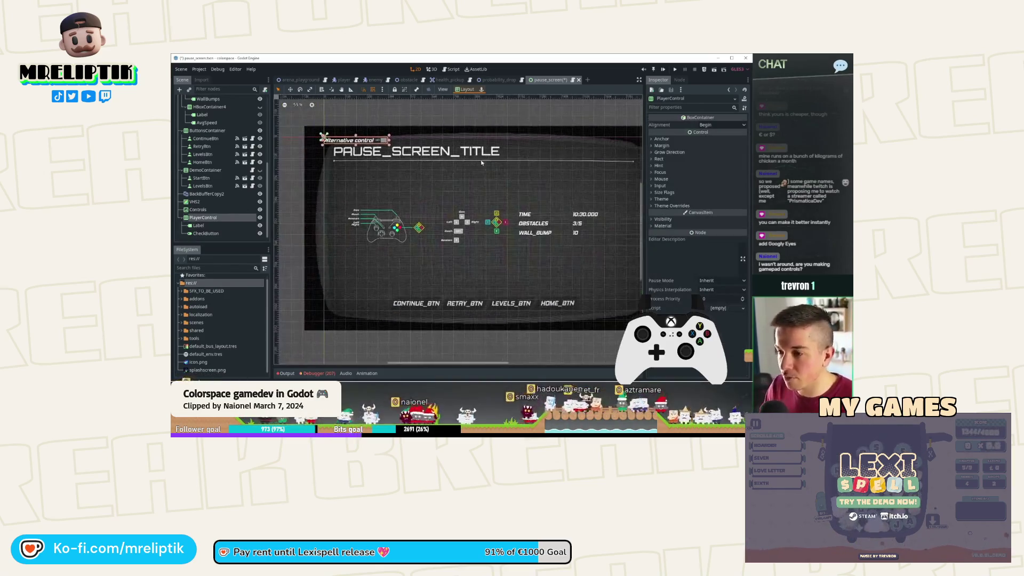
# Step: Centre the Alternative control label using the layout preset and nudge it slightly lower
pyautogui.click(467, 90)
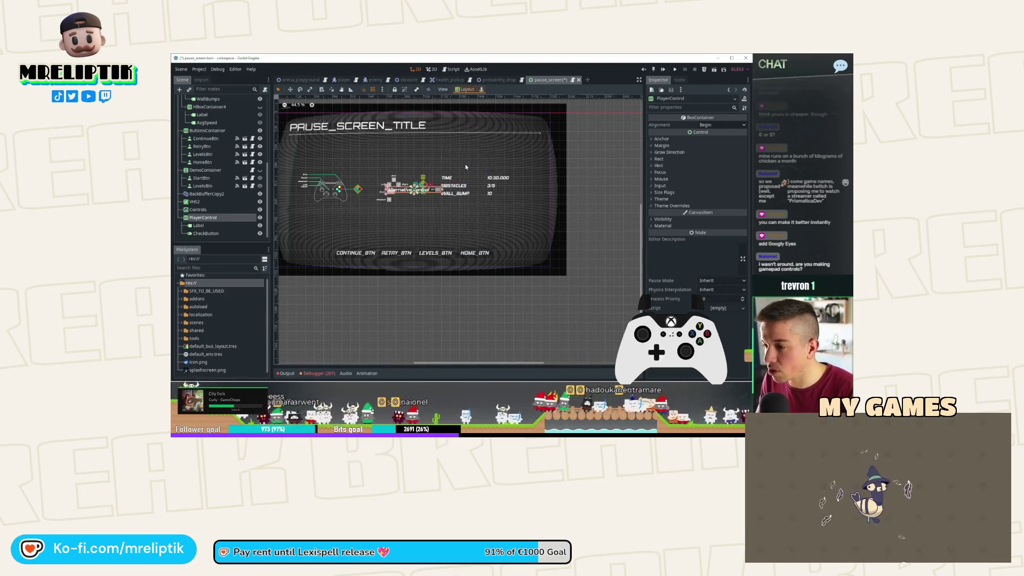
pyautogui.click(466, 163)
pyautogui.moveTo(416, 205); pyautogui.dragTo(421, 211)
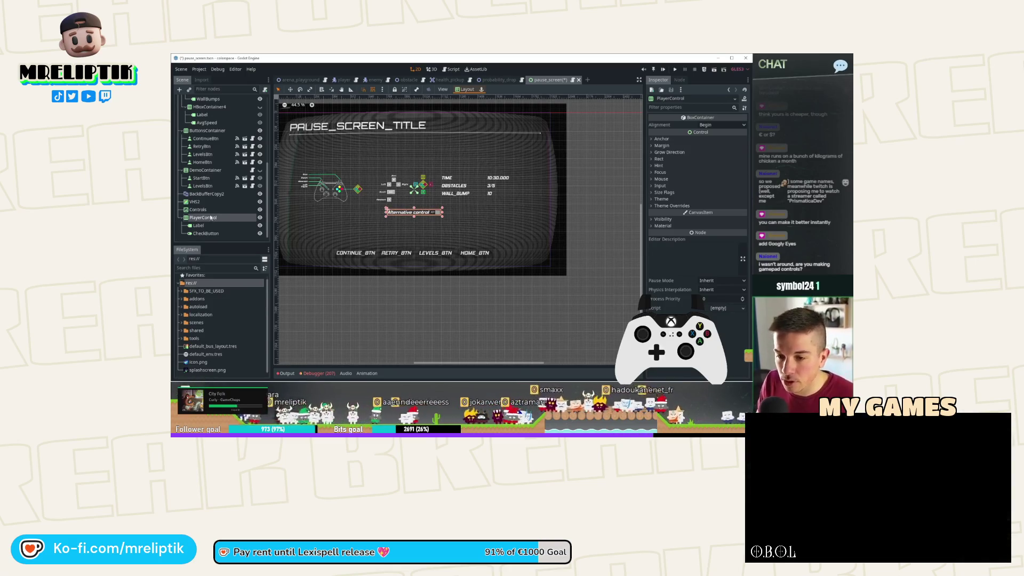
# Step: Move PlayerControl above BackBufferCopy2 in the Scene dock, save the scene, and select CheckButton
pyautogui.moveTo(210, 217); pyautogui.dragTo(206, 193)
pyautogui.hotkey('ctrl', 's')
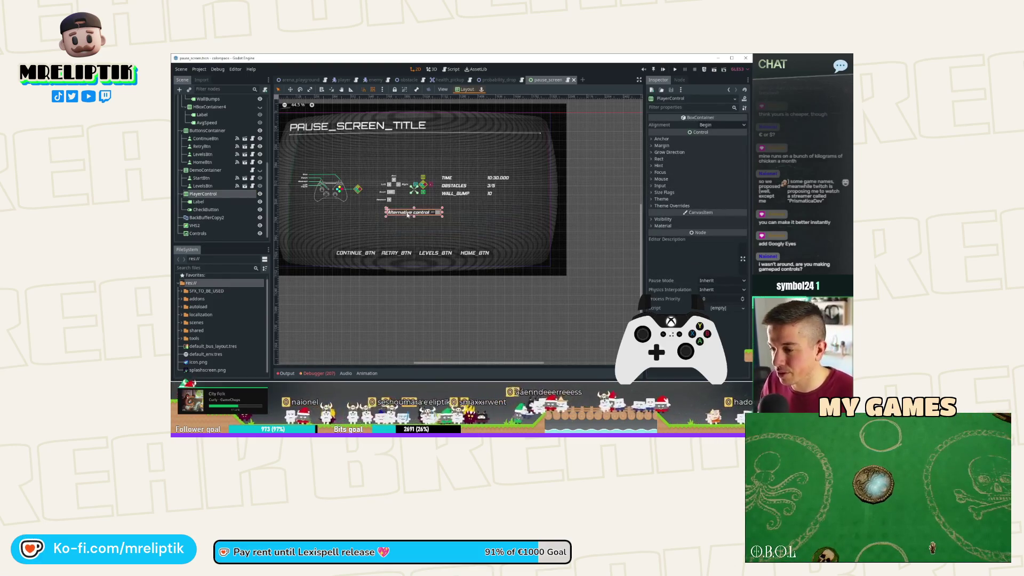
pyautogui.scroll(3, 408, 214)
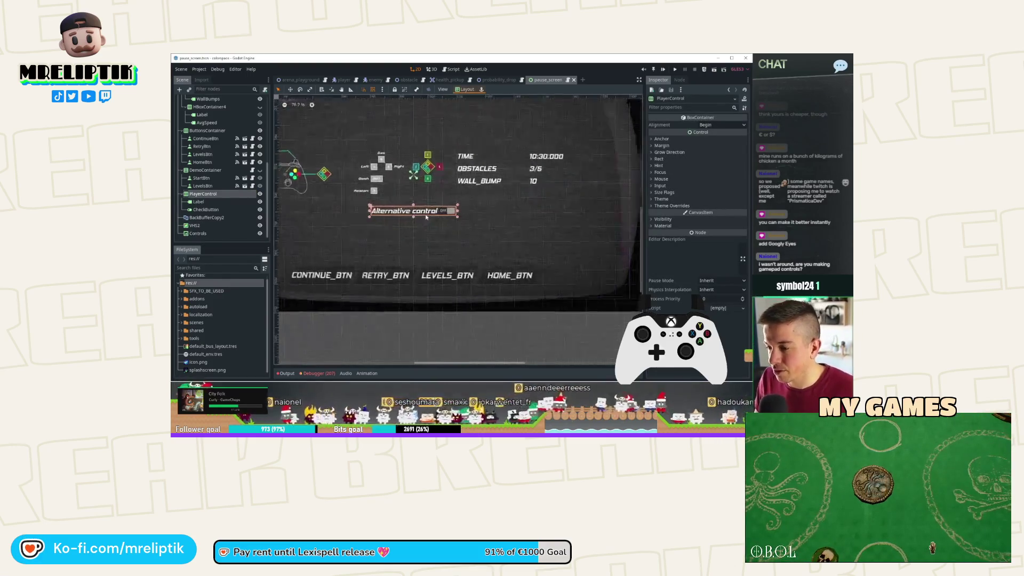
pyautogui.click(217, 210)
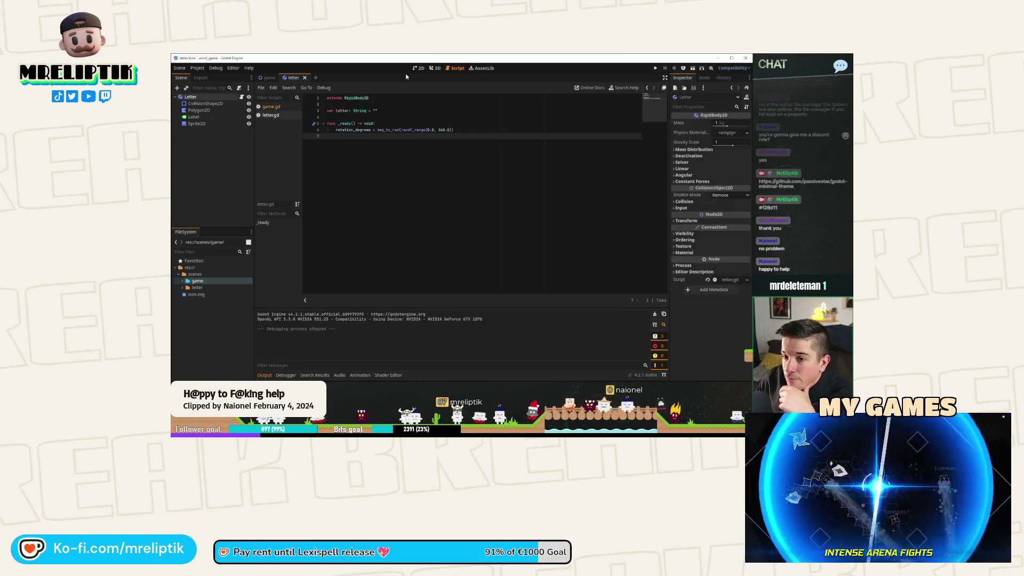
# Step: Select the white Polygon2D behind the letter, add a top-edge point, then undo it
pyautogui.click(200, 110)
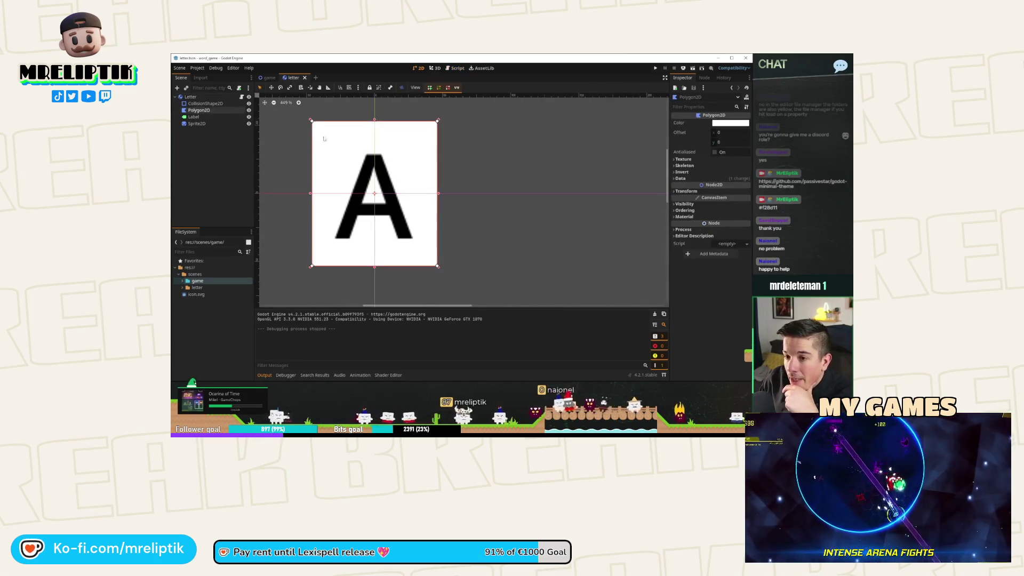
pyautogui.scroll(1, 368, 131)
pyautogui.moveTo(377, 146)
pyautogui.mouseDown()
pyautogui.moveTo(377, 170)
pyautogui.moveTo(368, 144)
pyautogui.moveTo(458, 177)
pyautogui.moveTo(449, 170)
pyautogui.moveTo(452, 203)
pyautogui.mouseUp()
pyautogui.scroll(4, 367, 131)
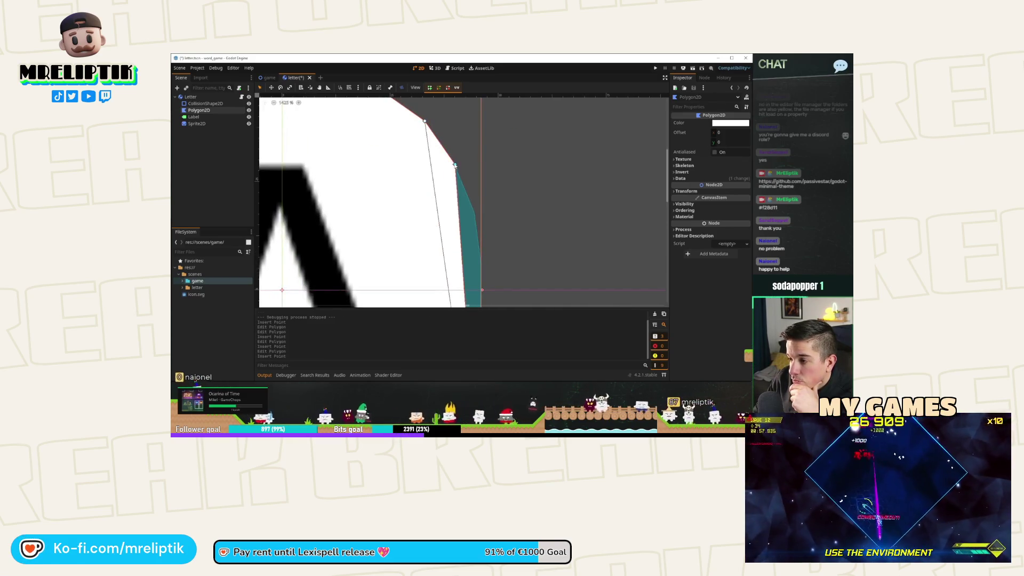
pyautogui.click(447, 196)
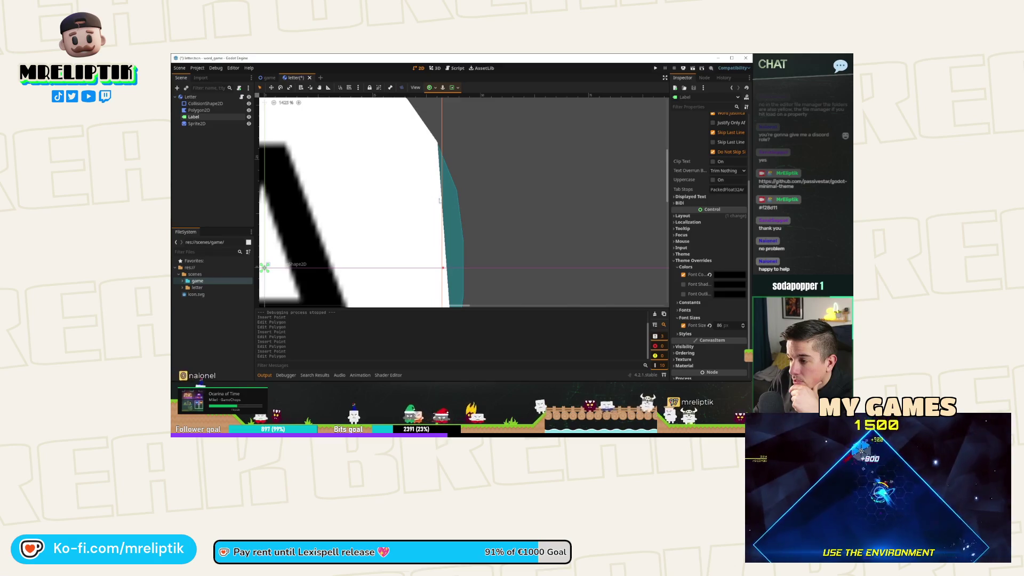
pyautogui.hotkey('ctrl', 'z')
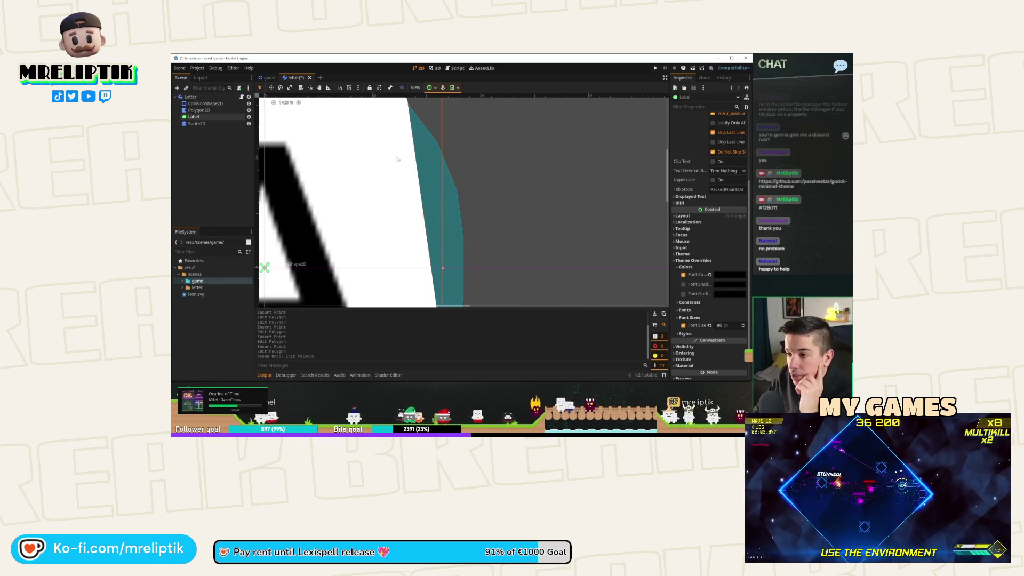
# Step: Pull a right-edge vertex outward and add two more right-edge vertices to round the corner
pyautogui.click(389, 137)
pyautogui.moveTo(415, 173); pyautogui.dragTo(438, 166)
pyautogui.moveTo(442, 211)
pyautogui.mouseDown()
pyautogui.moveTo(456, 210)
pyautogui.moveTo(393, 218)
pyautogui.moveTo(427, 234)
pyautogui.moveTo(448, 192)
pyautogui.moveTo(442, 167)
pyautogui.mouseUp()
pyautogui.scroll(-2, 445, 207)
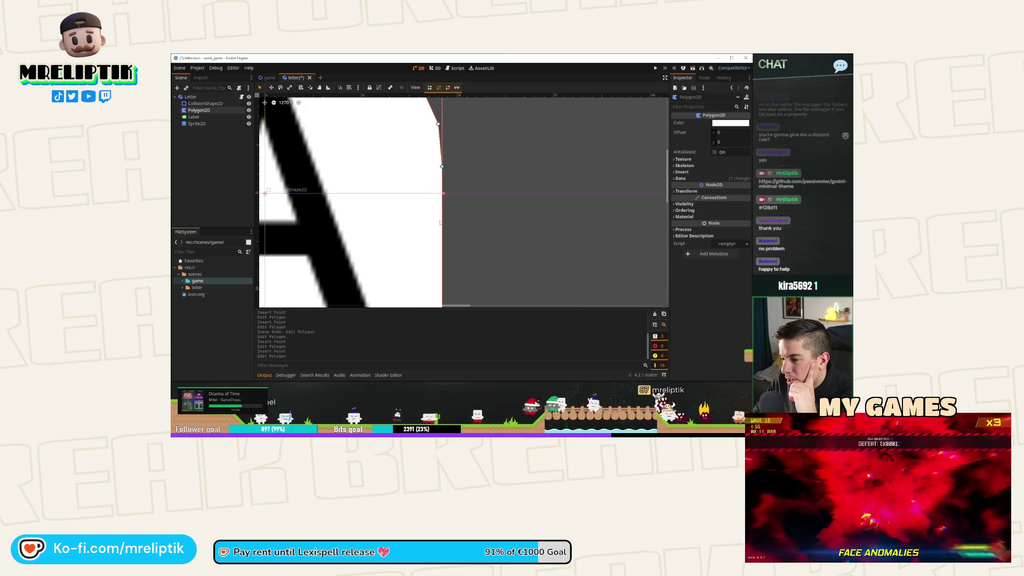
pyautogui.moveTo(442, 226)
pyautogui.mouseDown()
pyautogui.moveTo(406, 239)
pyautogui.moveTo(443, 223)
pyautogui.moveTo(423, 261)
pyautogui.moveTo(438, 264)
pyautogui.mouseUp()
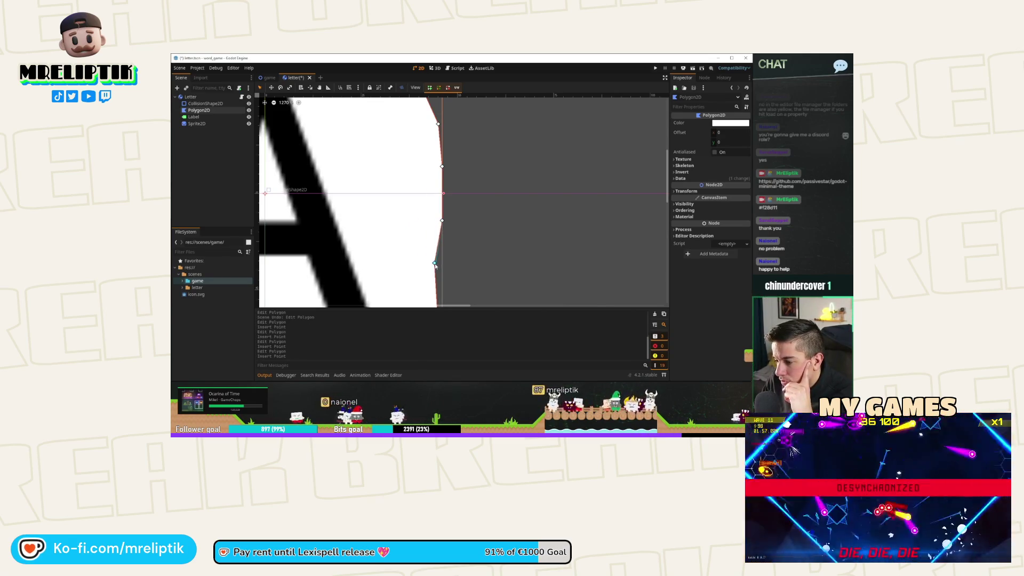
pyautogui.scroll(-3, 484, 151)
# Step: Pull the bottom-right corner inward and add vertices to smooth the bottom-right curve
pyautogui.moveTo(476, 241)
pyautogui.mouseDown()
pyautogui.moveTo(320, 229)
pyautogui.moveTo(361, 178)
pyautogui.moveTo(457, 137)
pyautogui.mouseUp()
pyautogui.scroll(3, 433, 186)
pyautogui.moveTo(427, 167)
pyautogui.mouseDown()
pyautogui.moveTo(430, 209)
pyautogui.moveTo(396, 256)
pyautogui.moveTo(432, 211)
pyautogui.mouseUp()
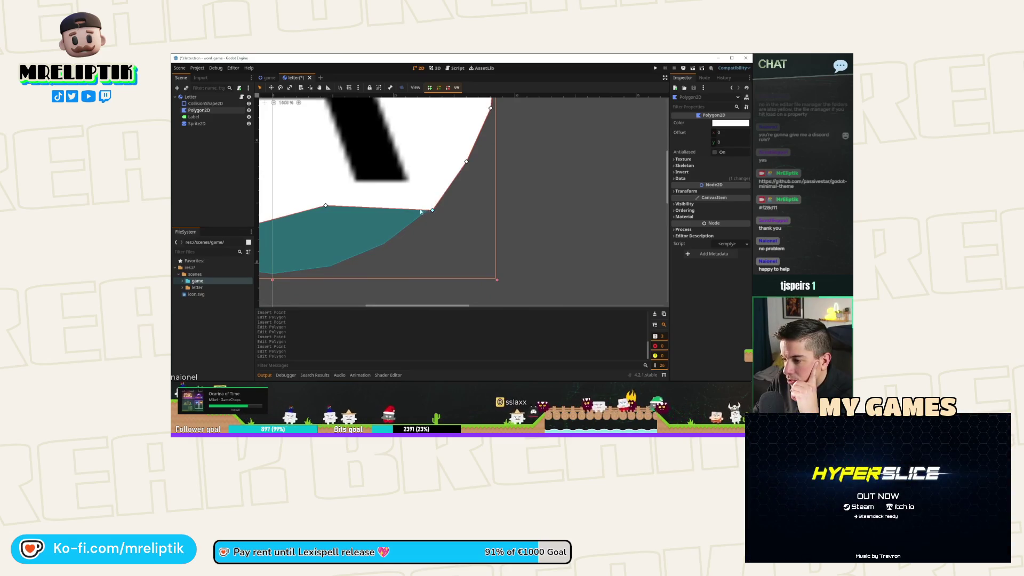
pyautogui.moveTo(328, 209); pyautogui.dragTo(416, 240)
pyautogui.hscroll(-3, 384, 235)
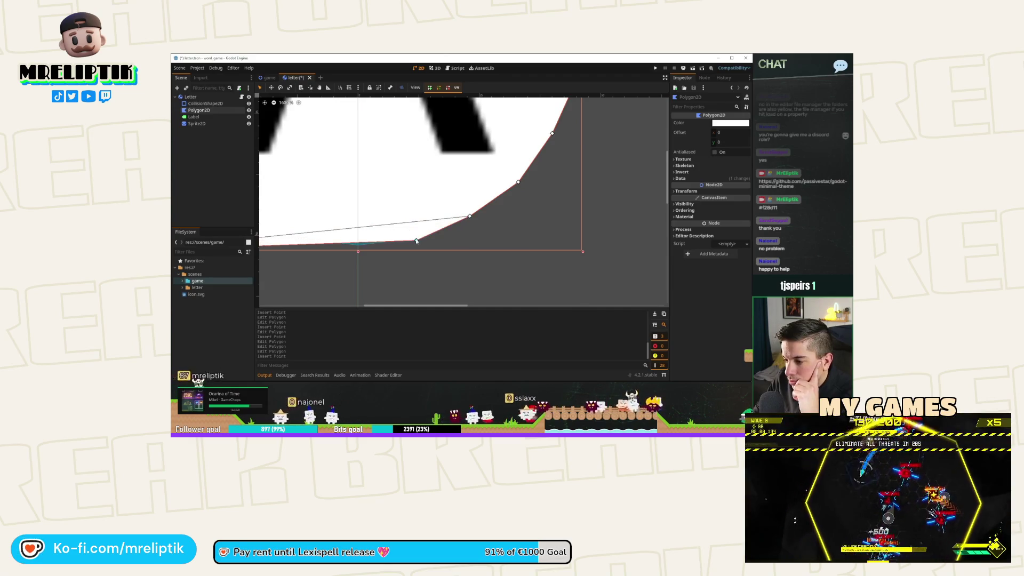
pyautogui.moveTo(357, 227); pyautogui.dragTo(358, 244)
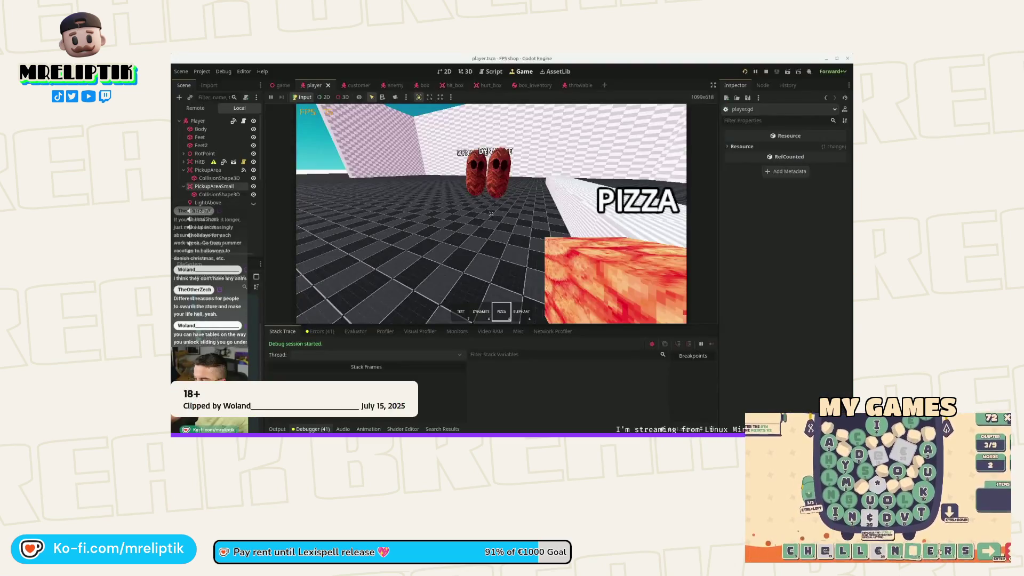
# Step: Pick DYNAMITE in the hotbar, throw one toward the red enemies, and back away
pyautogui.scroll(1, 491, 213)
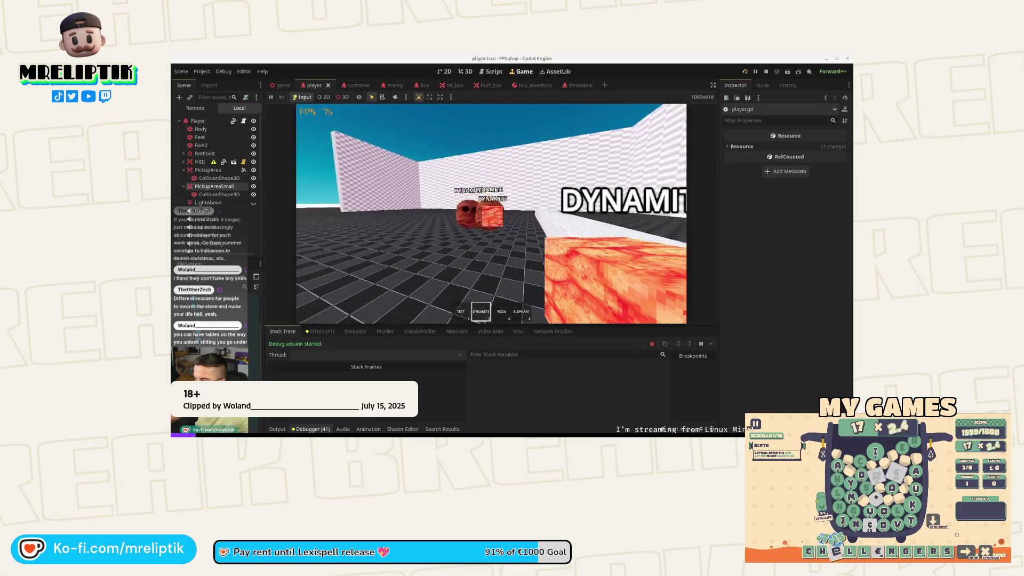
pyautogui.click(491, 213)
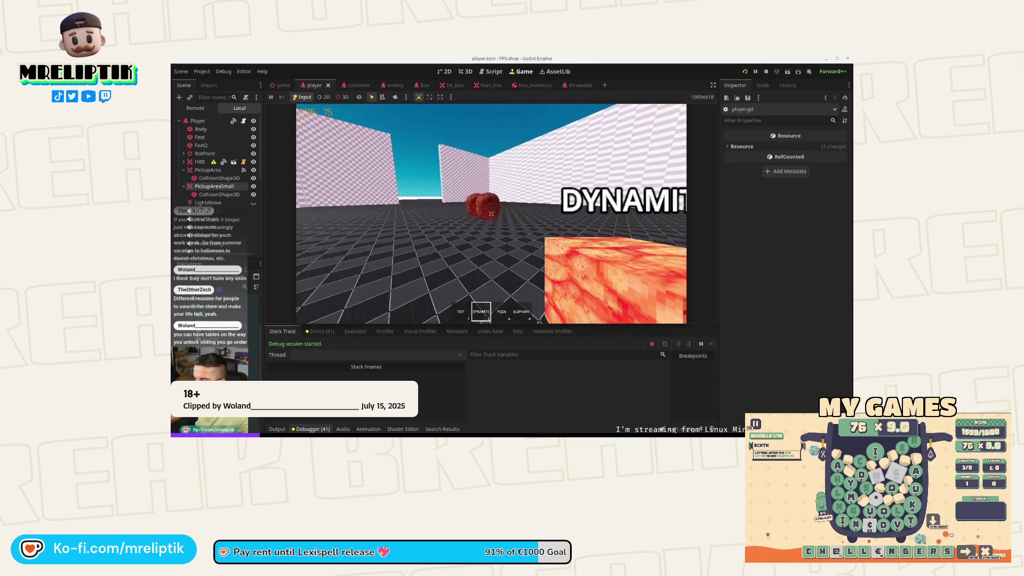
pyautogui.press('s')
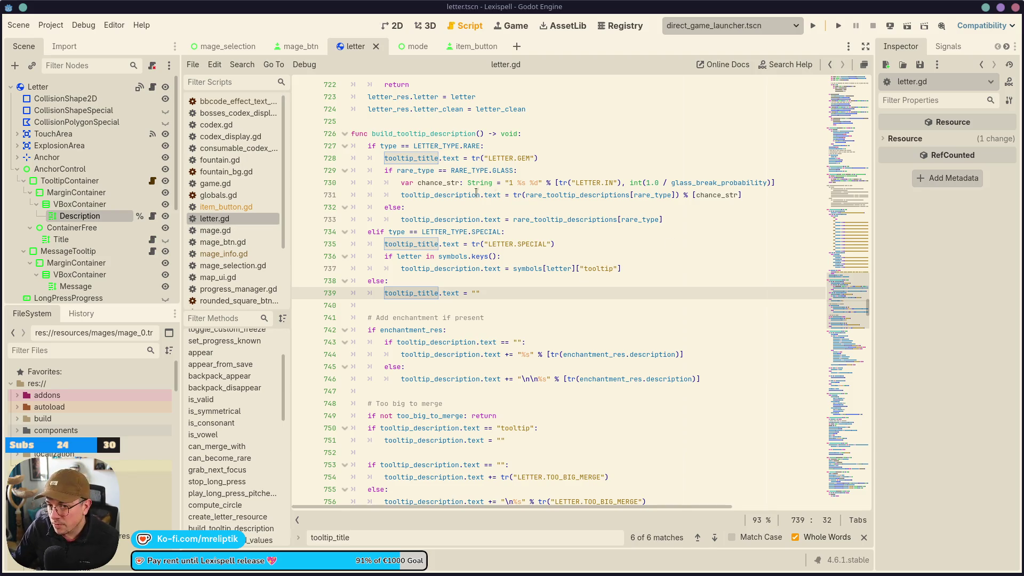
# Step: Dismiss the documentation popup and review the rare letter check and else branches from line 727
pyautogui.moveTo(411, 201)
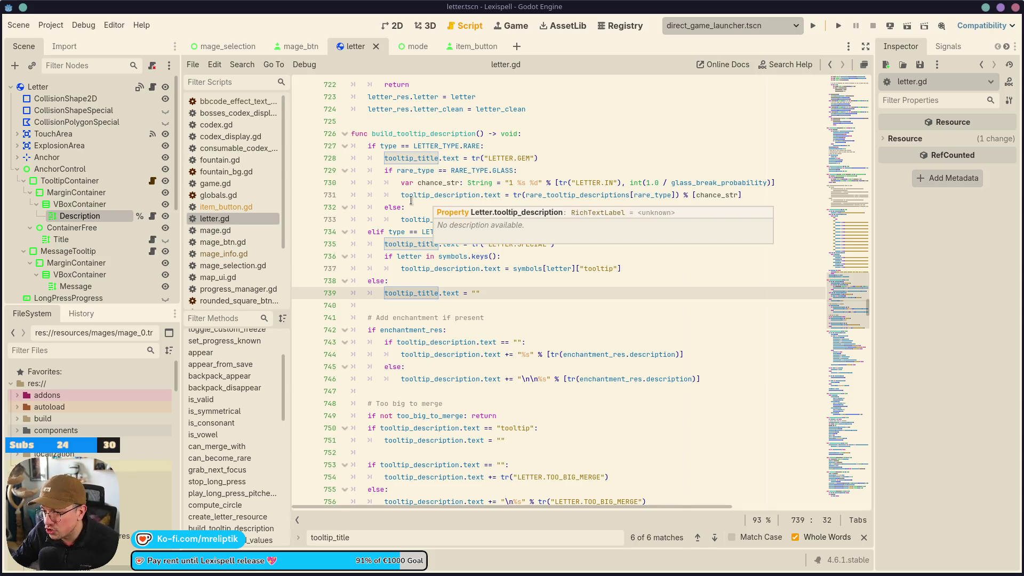
pyautogui.click(458, 294)
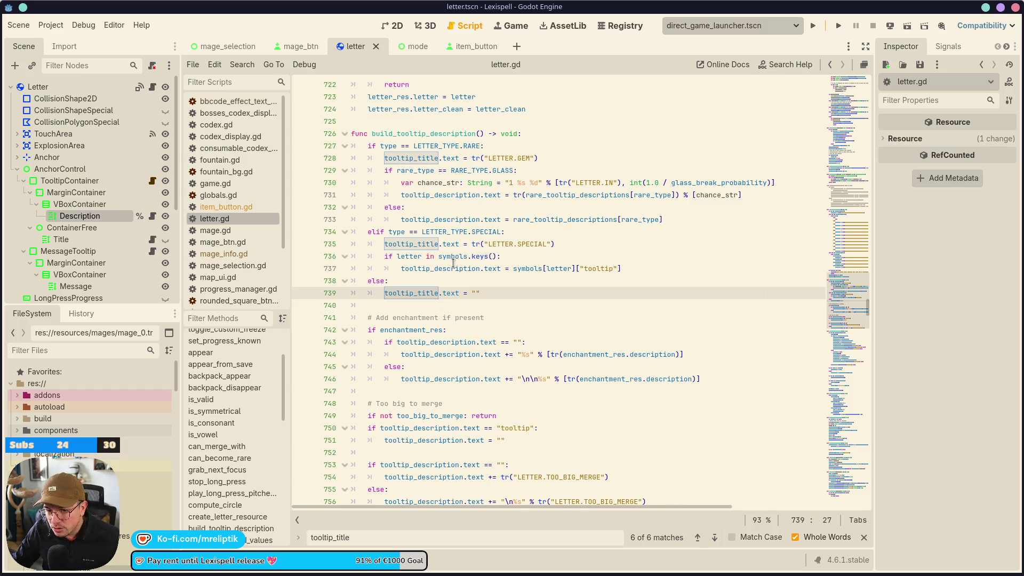
pyautogui.moveTo(452, 263)
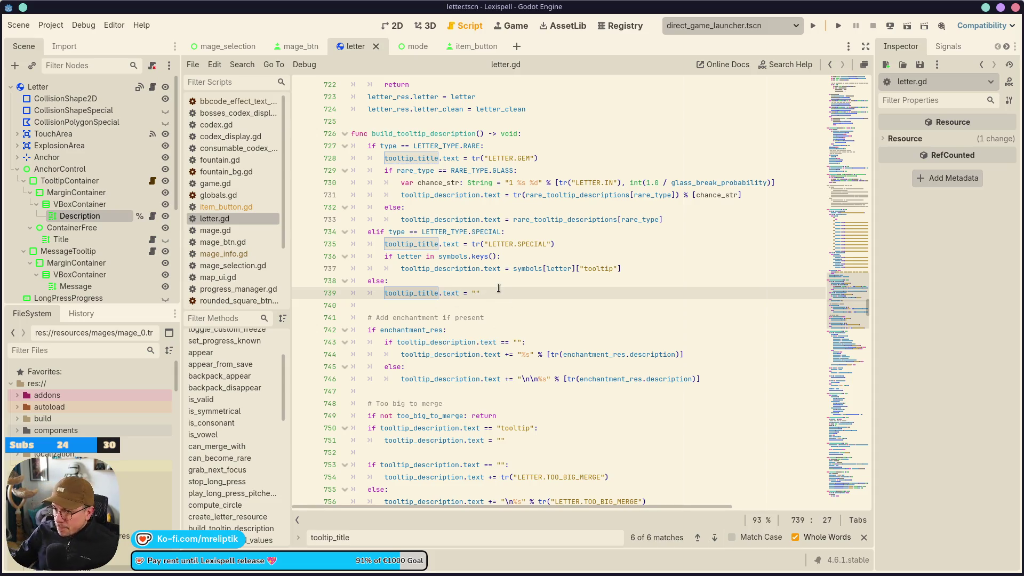
pyautogui.scroll(1, 498, 288)
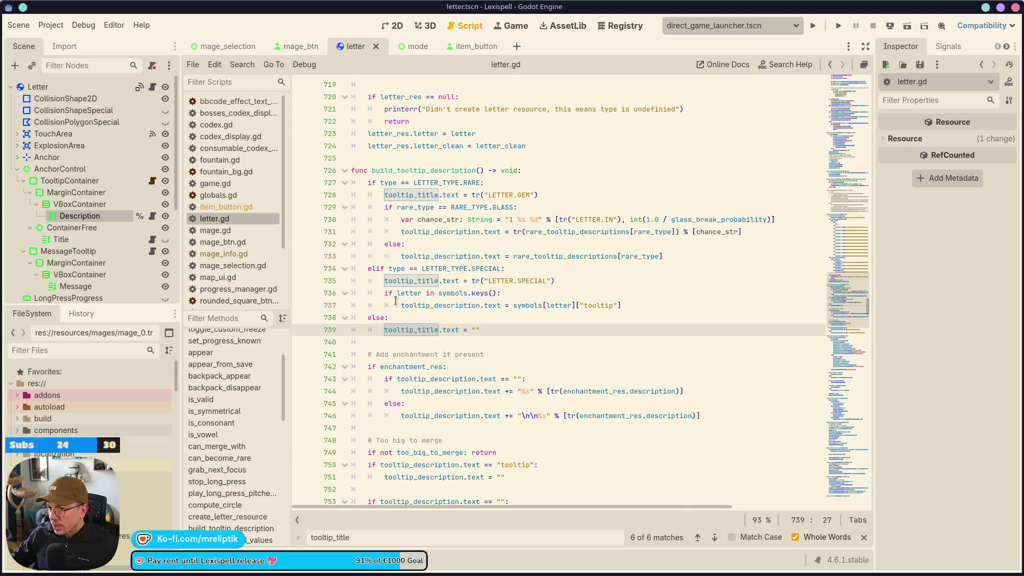
pyautogui.click(448, 182)
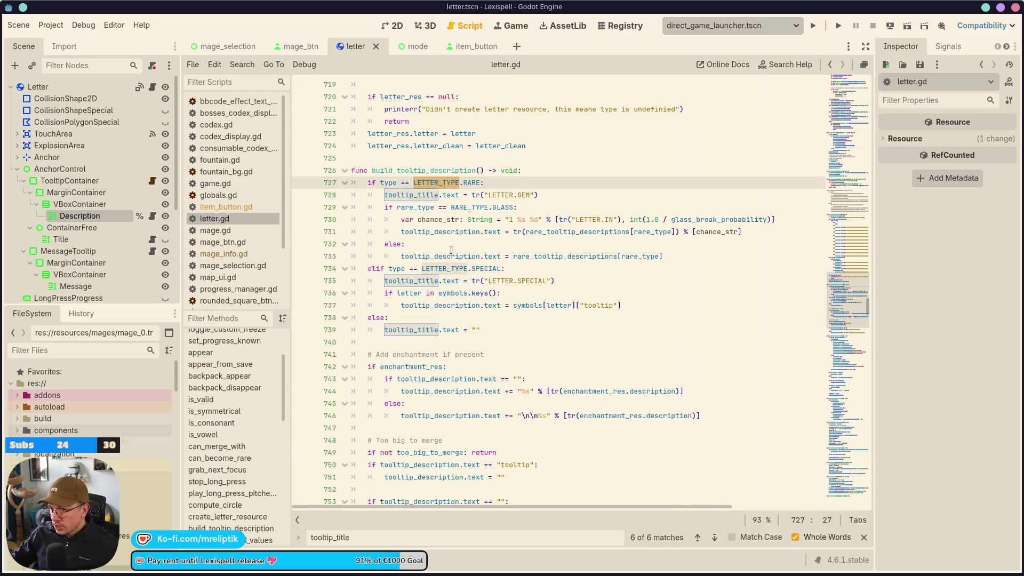
pyautogui.click(469, 245)
pyautogui.scroll(-1, 448, 187)
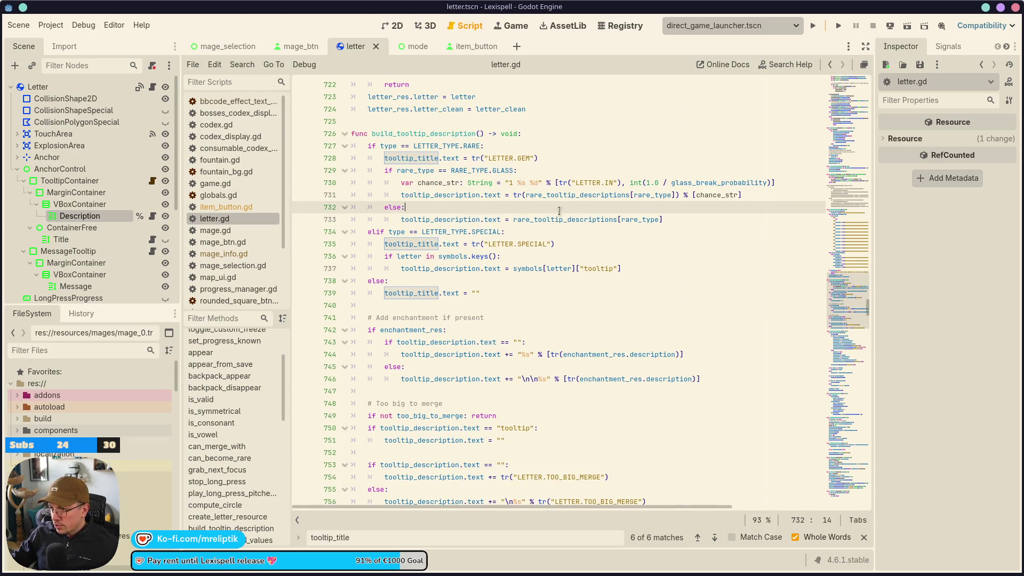
pyautogui.scroll(-2, 550, 211)
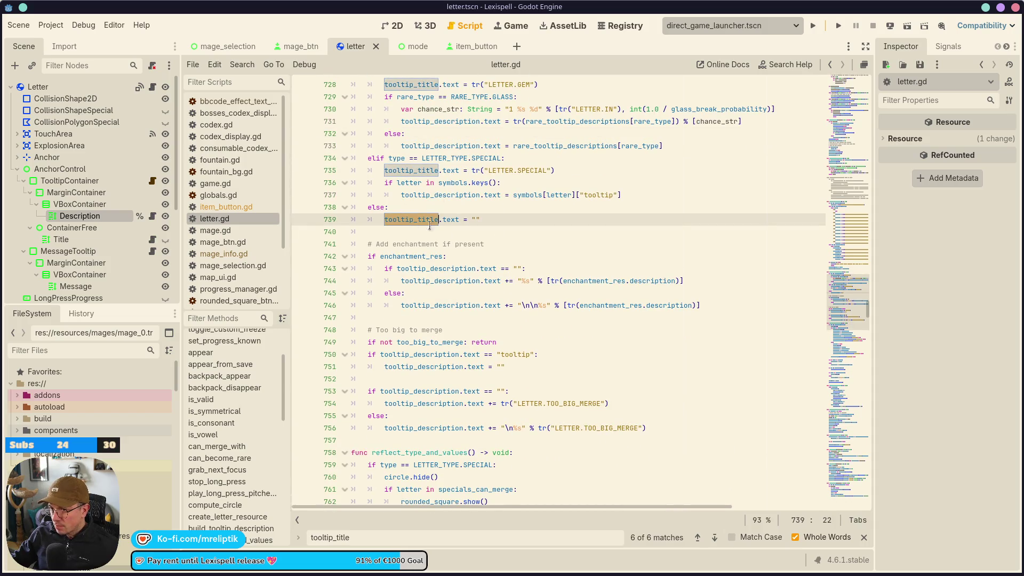
# Step: Step through lines 738–743, from the final else to the tooltip_description check
pyautogui.press('Up')
pyautogui.press('Left')
pyautogui.press('Down')
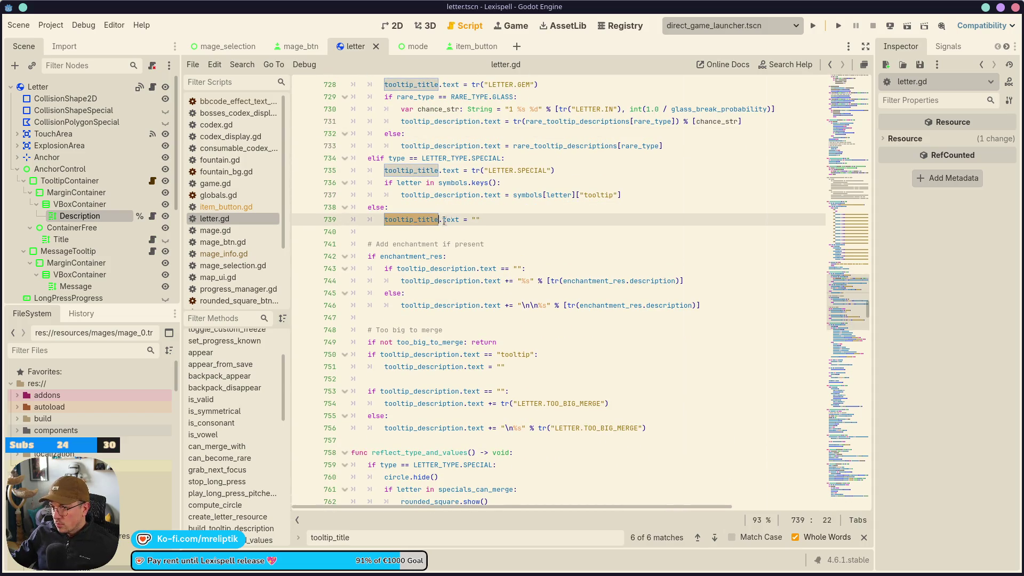
pyautogui.hotkey('ctrl', 'Right')
pyautogui.hotkey('ctrl', 'Right')
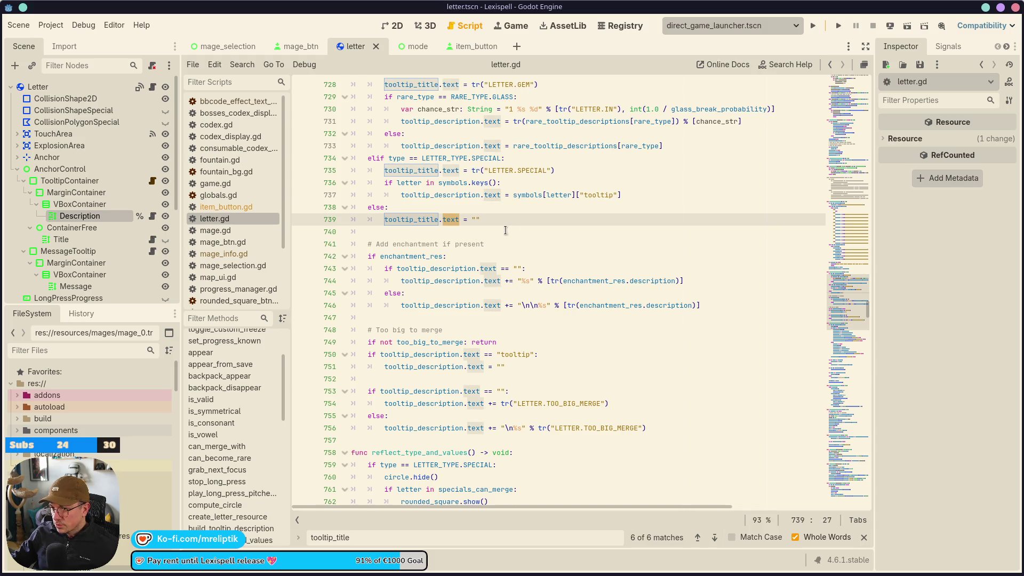
pyautogui.press('Down')
pyautogui.press('Down')
pyautogui.press('Down')
pyautogui.press('Left')
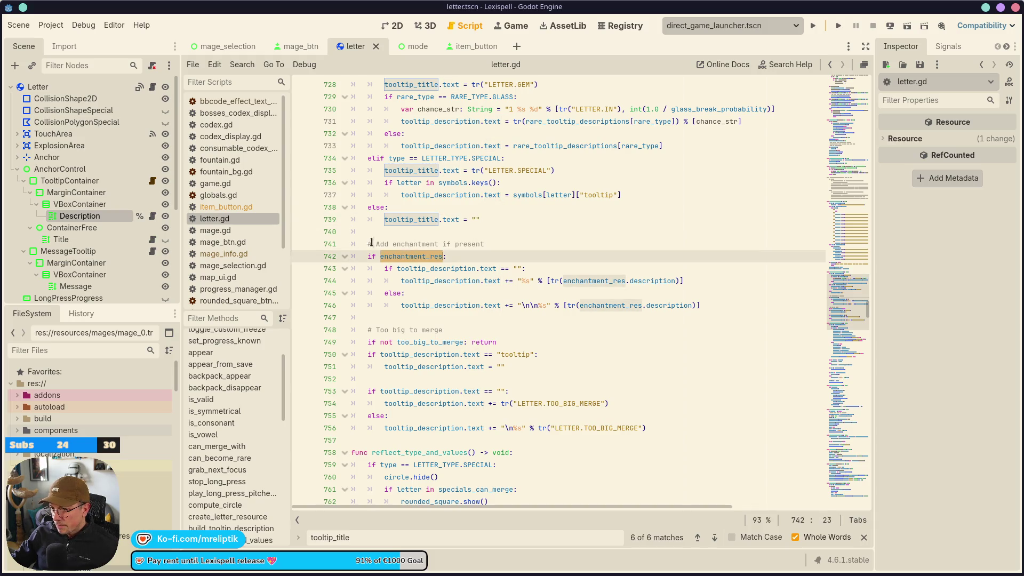
pyautogui.press('Down')
pyautogui.hotkey('ctrl', 'Right')
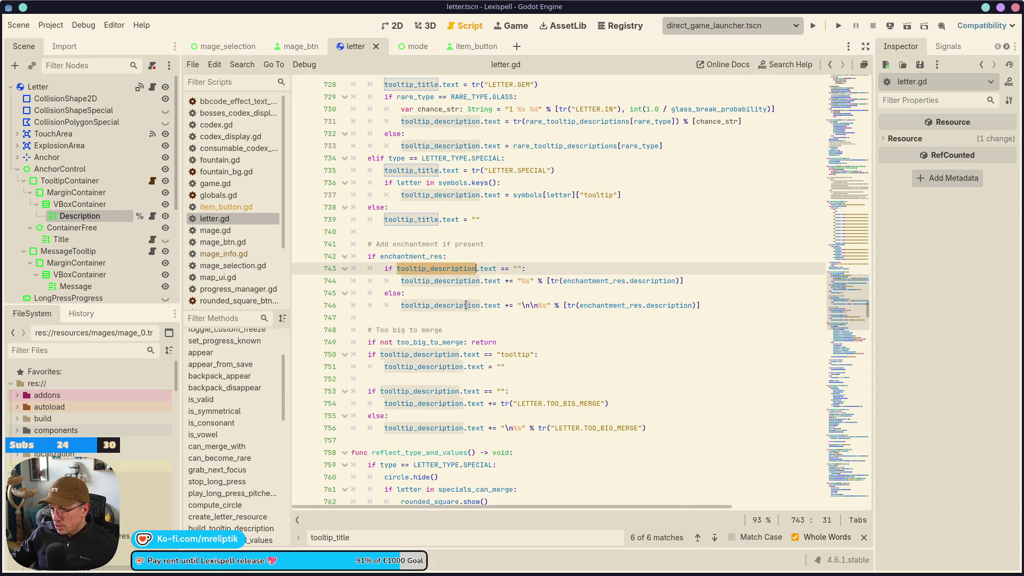
# Step: Add tooltip_description.text = "" under the title-clearing line 739 and save letter.gd
pyautogui.click(418, 219)
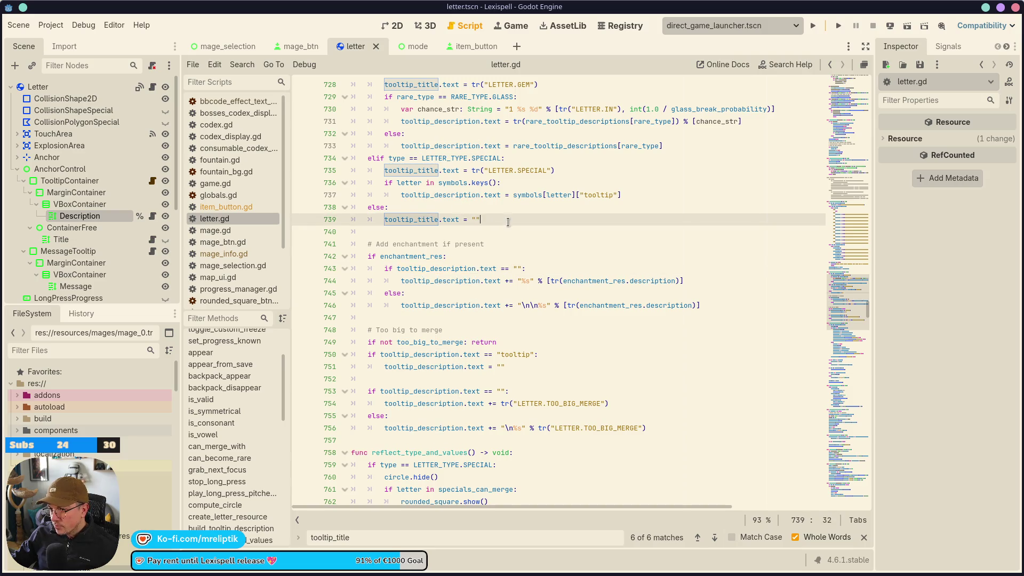
pyautogui.press('Return')
pyautogui.write('oolt')
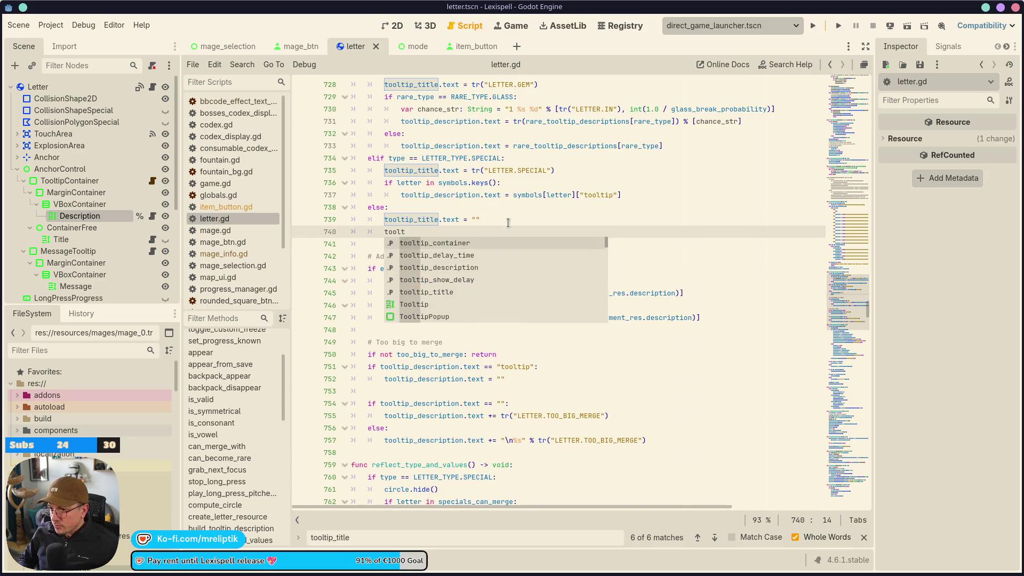
pyautogui.press('Down')
pyautogui.press('Down')
pyautogui.press('Return')
pyautogui.write('.text = "')
pyautogui.hotkey('ctrl', 's')
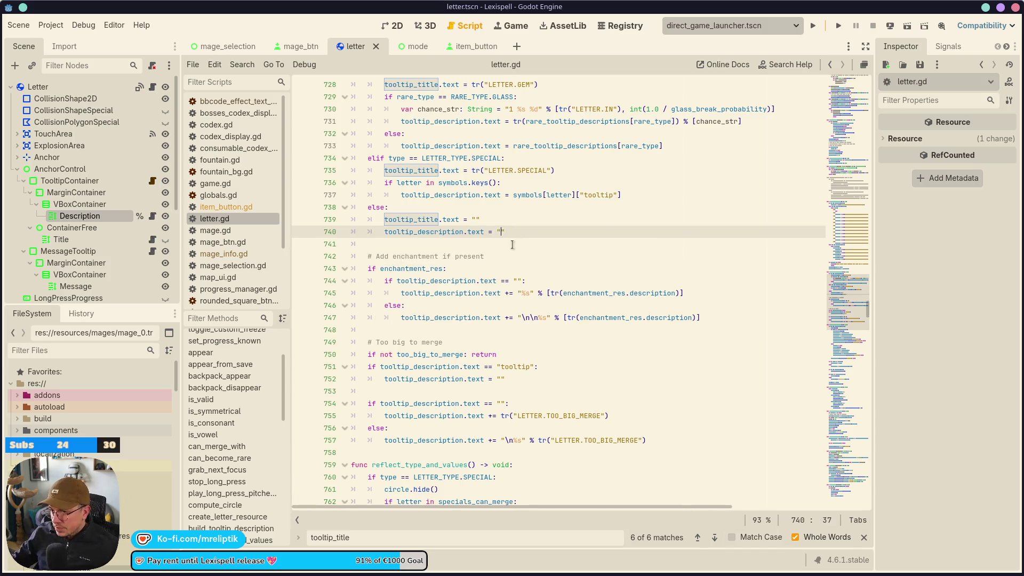
# Step: Change "\n\n%s" to "\n%s" before the enchantment description on line 747
pyautogui.click(494, 255)
pyautogui.doubleClick(474, 294)
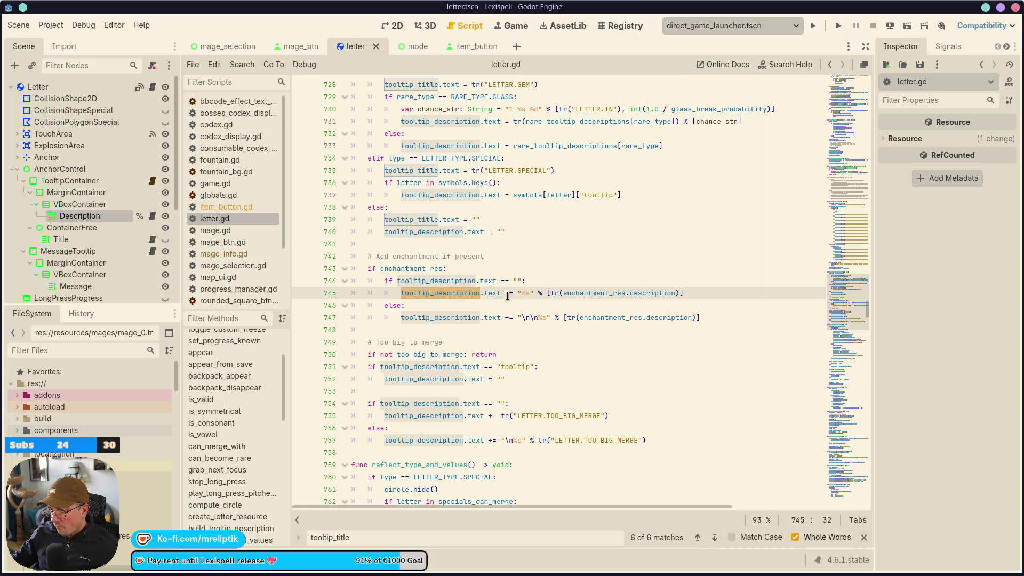
pyautogui.scroll(-2, 530, 328)
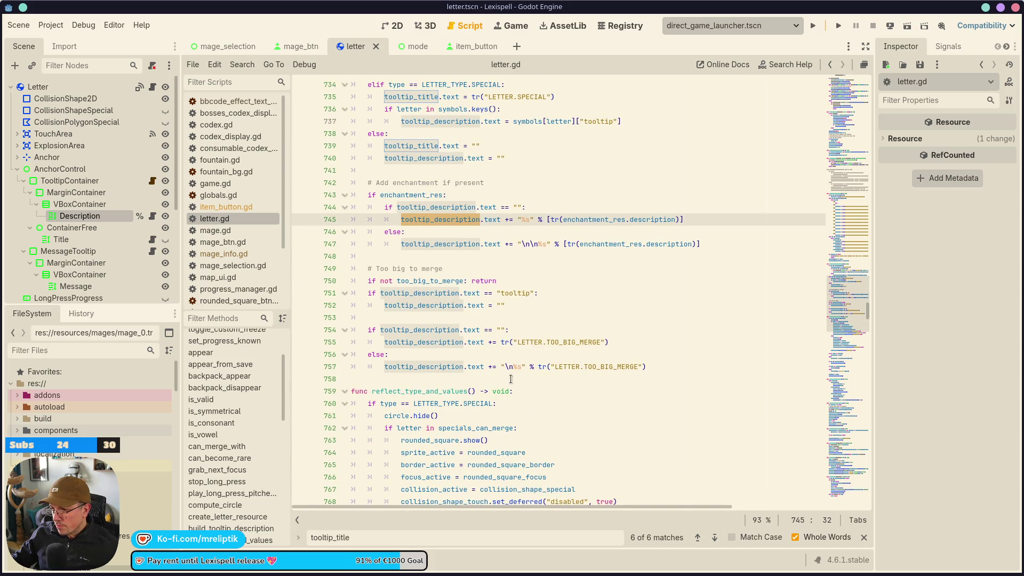
pyautogui.click(533, 245)
pyautogui.press('BackSpace')
pyautogui.press('BackSpace')
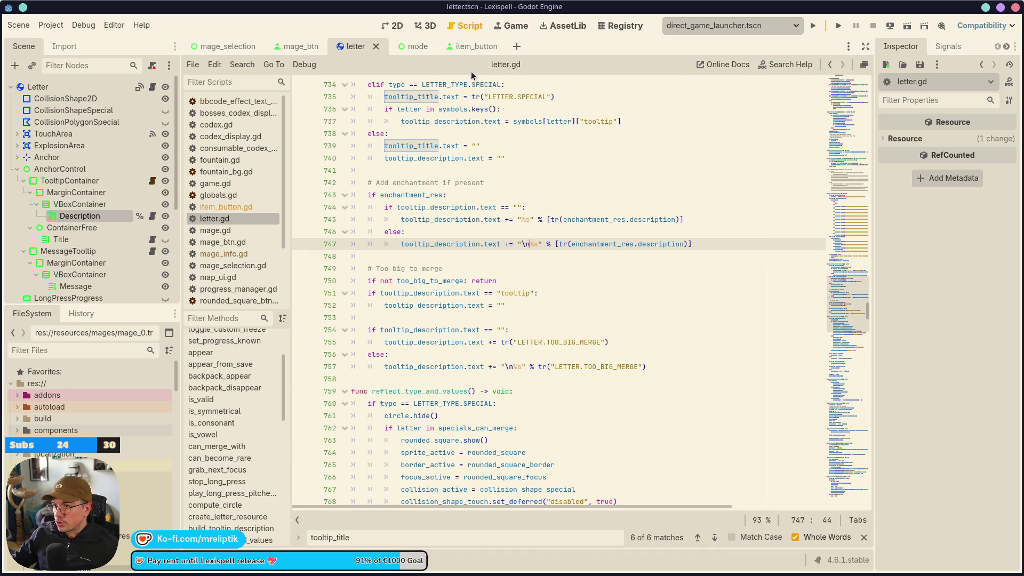
pyautogui.click(476, 47)
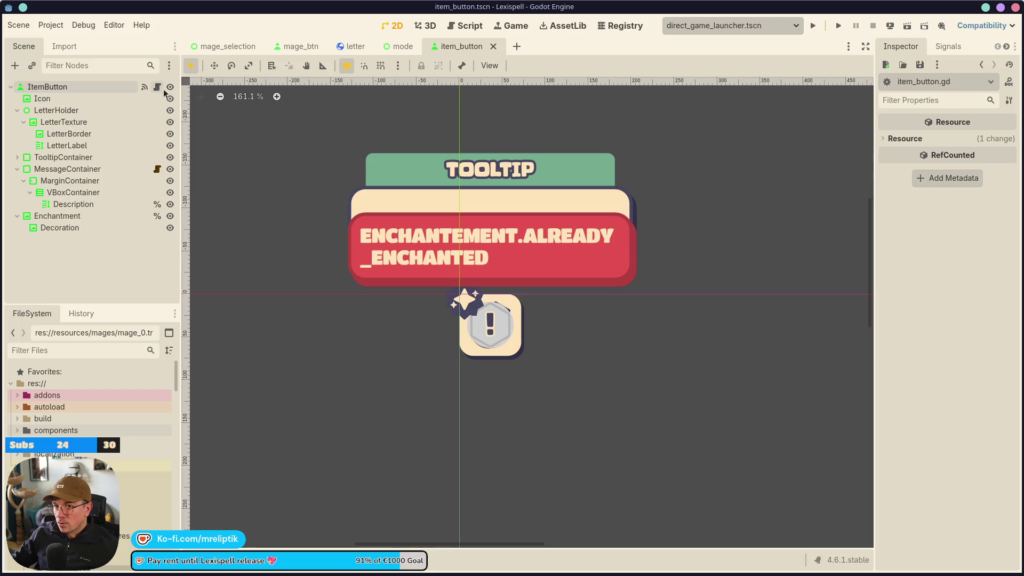
# Step: Change "\n\n" to "\n" on line 124 of item_button.gd and save
pyautogui.click(156, 87)
pyautogui.click(518, 379)
pyautogui.press('BackSpace')
pyautogui.press('BackSpace')
pyautogui.hotkey('ctrl', 's')
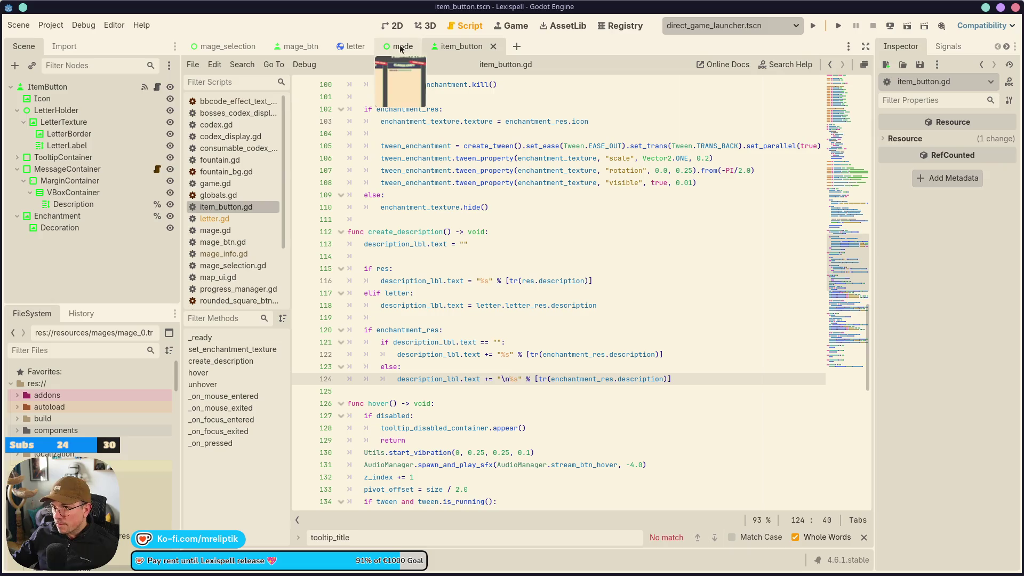
# Step: Return to letter.gd and review the too-big-to-merge section and tooltip_description uses
pyautogui.click(352, 46)
pyautogui.click(402, 46)
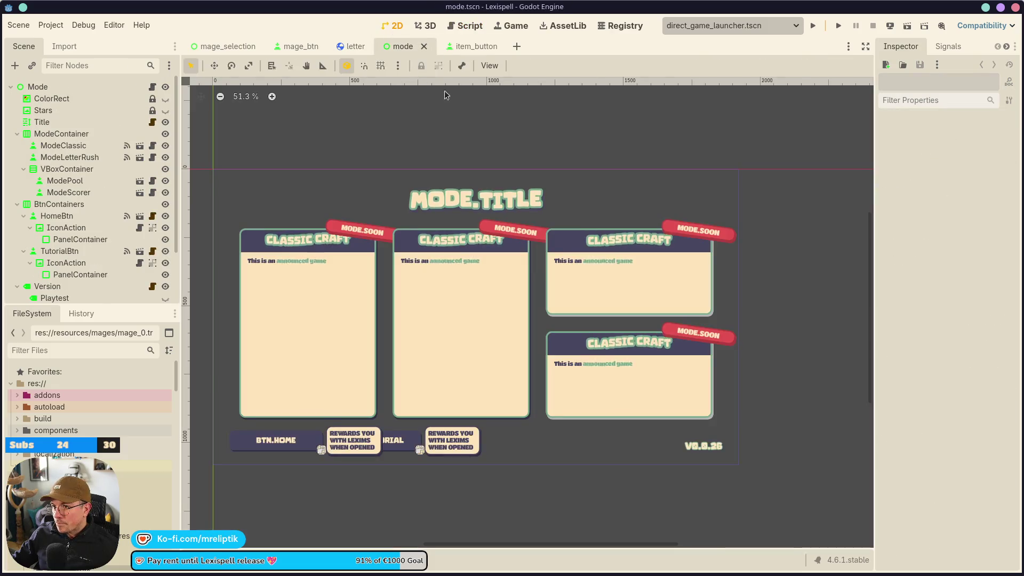
pyautogui.click(472, 46)
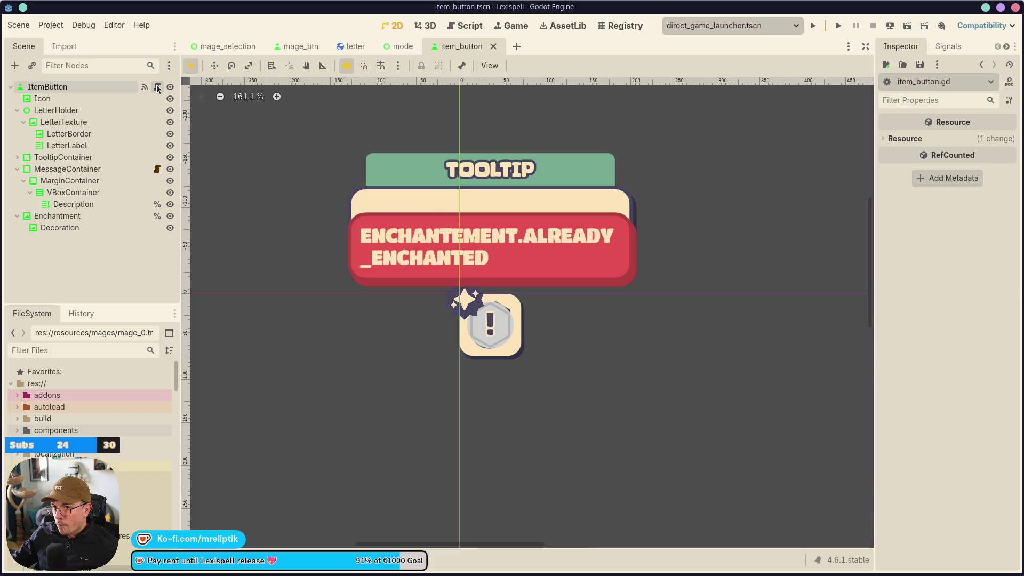
pyautogui.click(157, 88)
pyautogui.click(352, 46)
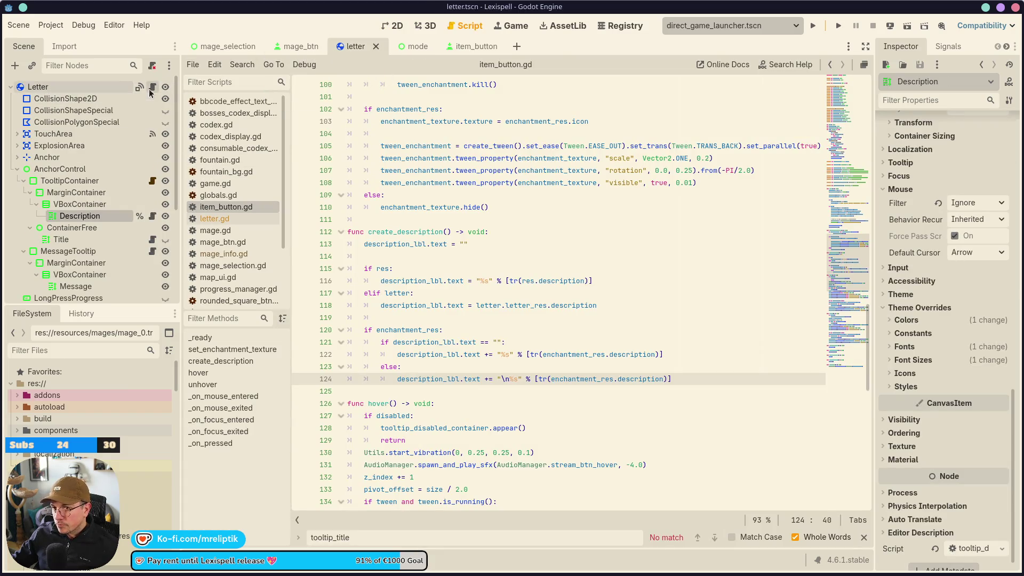
pyautogui.click(151, 88)
pyautogui.click(503, 316)
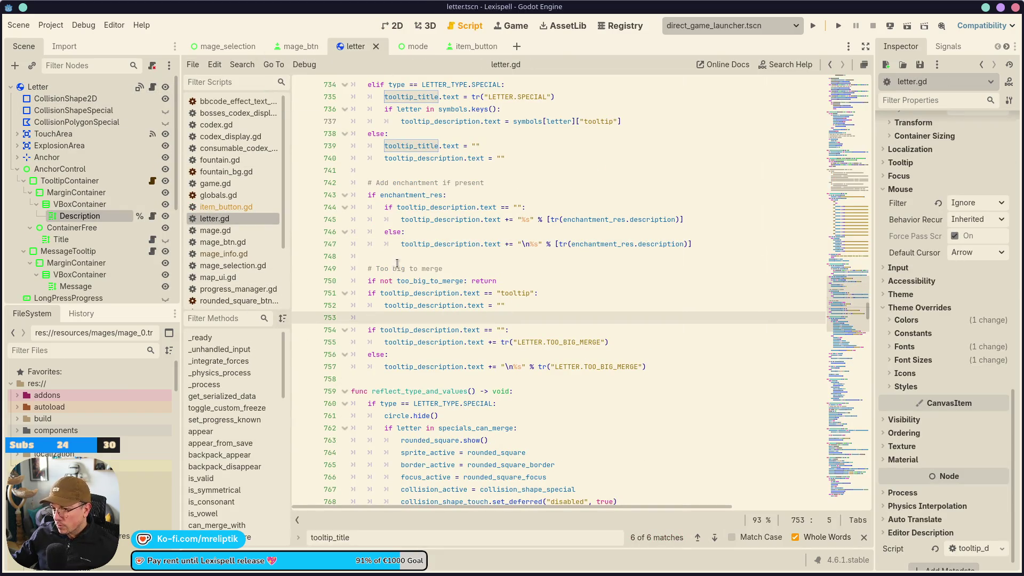
pyautogui.click(415, 268)
pyautogui.doubleClick(440, 294)
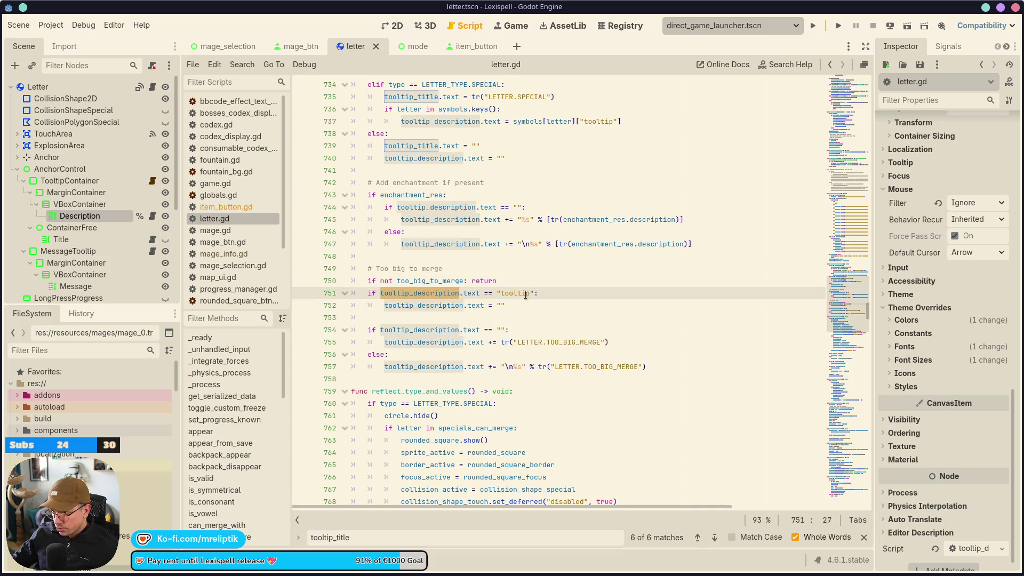
# Step: Cut the "tooltip" placeholder check from its old spot and add blank lines after line 740
pyautogui.click(427, 293)
pyautogui.scroll(1, 499, 299)
pyautogui.scroll(3, 499, 299)
pyautogui.moveTo(505, 379); pyautogui.dragTo(302, 367)
pyautogui.press('BackSpace')
pyautogui.press('BackSpace')
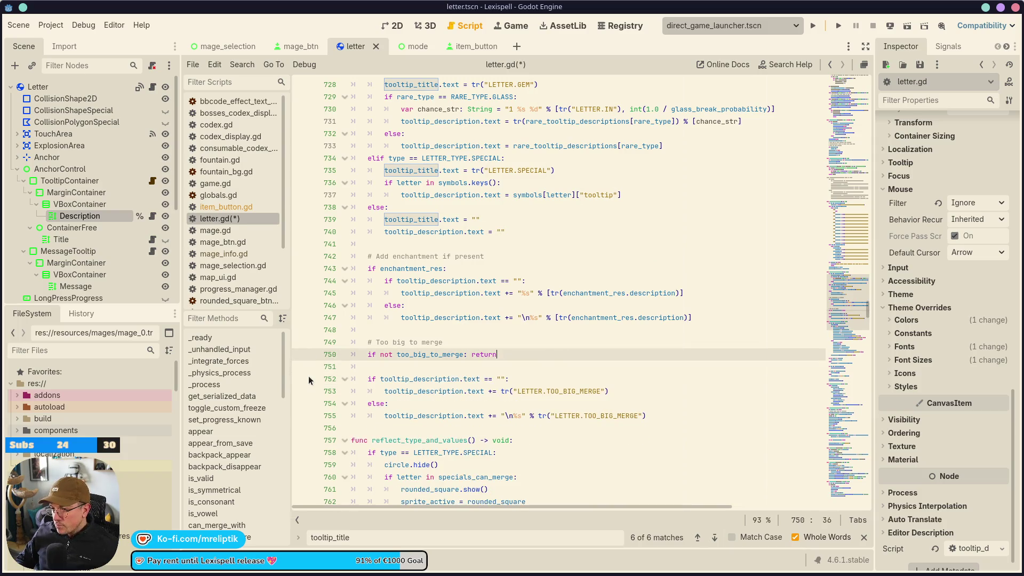
pyautogui.scroll(2, 507, 320)
pyautogui.click(535, 307)
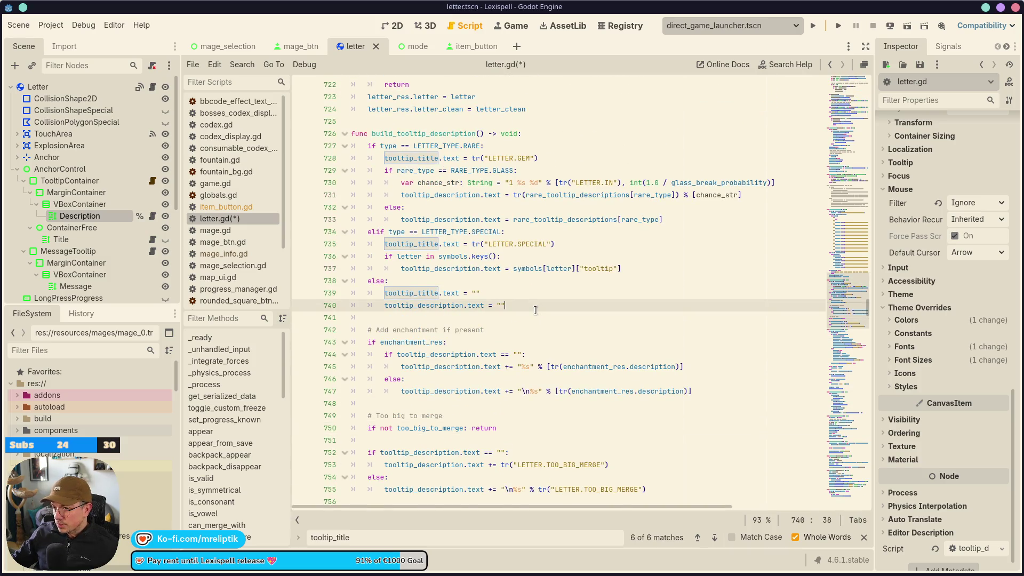
pyautogui.press('Return')
pyautogui.press('BackSpace')
pyautogui.press('Return')
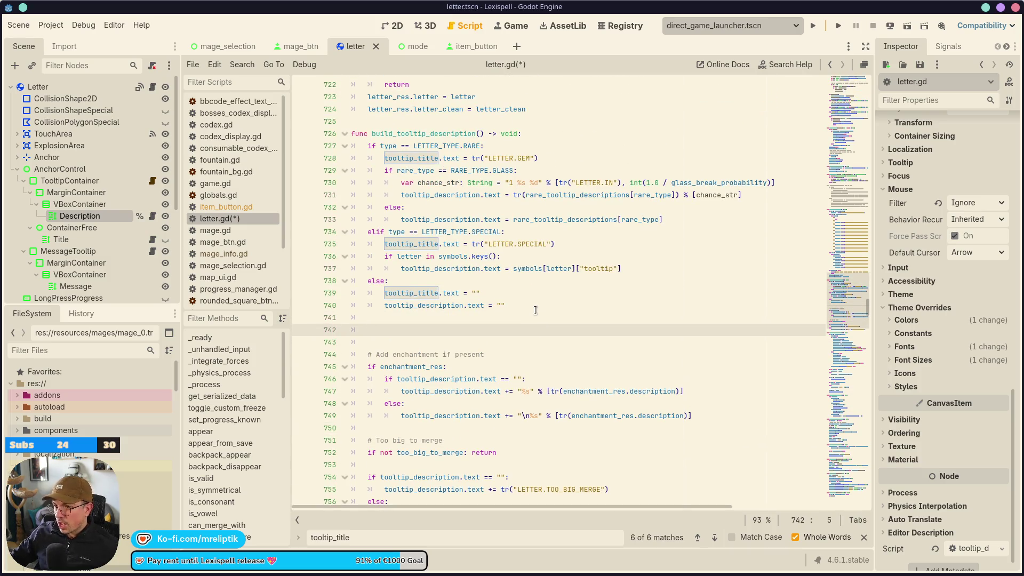
# Step: Paste the "tooltip" reset at the start of build_tooltip_description, unindent it, and save
pyautogui.click(571, 140)
pyautogui.press('Return')
pyautogui.hotkey('ctrl', 'v')
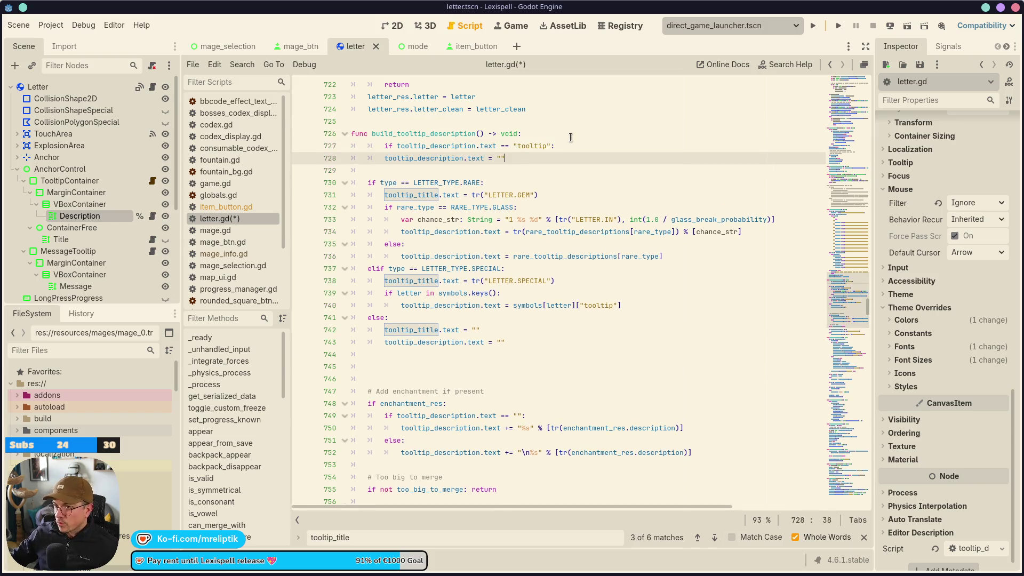
pyautogui.hotkey('shift', 'Up')
pyautogui.hotkey('shift', 'Tab')
pyautogui.click(412, 358)
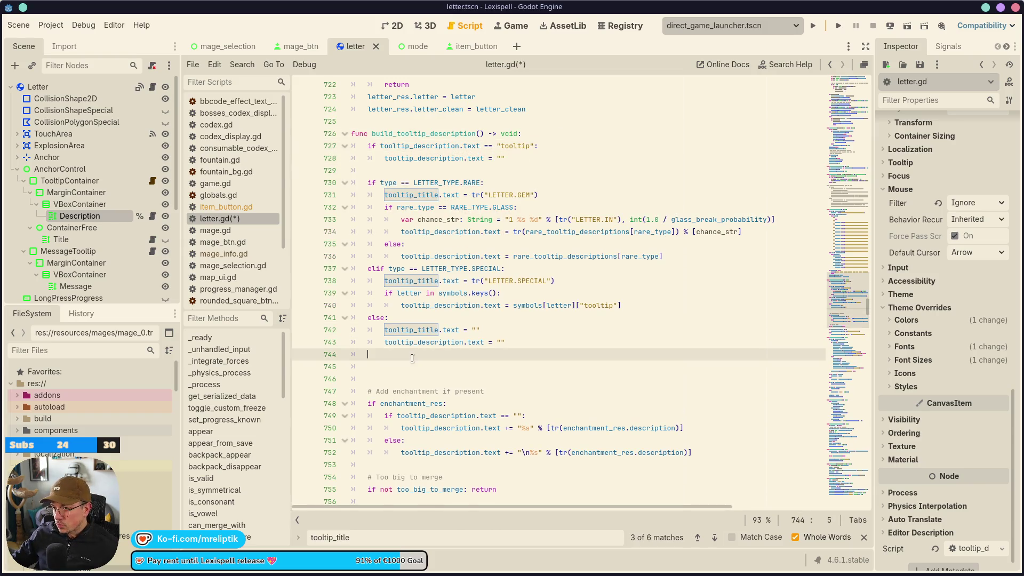
pyautogui.press('Delete')
pyautogui.press('Delete')
pyautogui.hotkey('ctrl', 's')
# Step: Change 'if not too_big_to_merge: return' to 'if too_big_to_merge:' and indent lines 755–758 under it
pyautogui.scroll(-4, 411, 344)
pyautogui.click(419, 317)
pyautogui.click(406, 335)
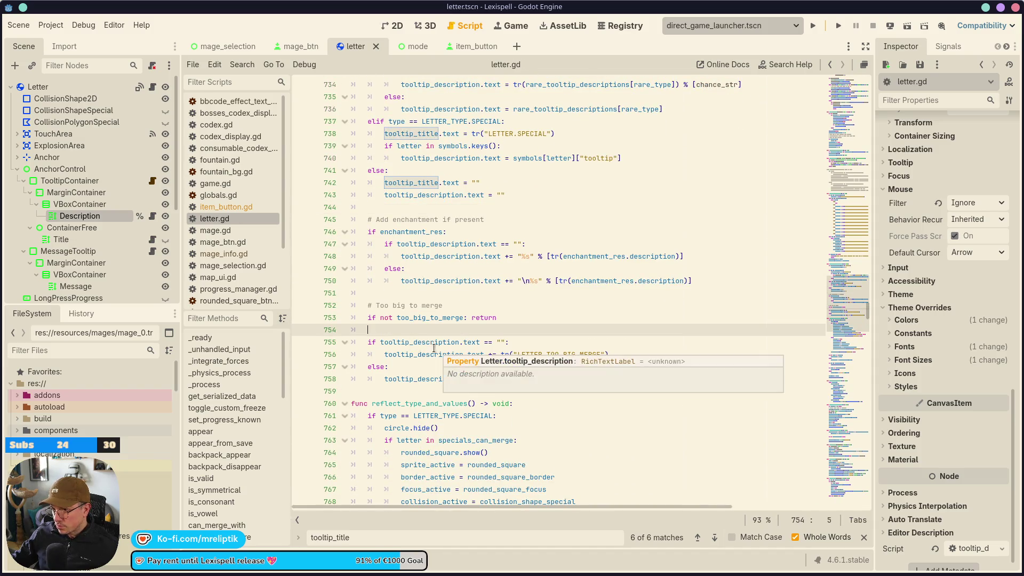
pyautogui.click(485, 318)
pyautogui.press('BackSpace')
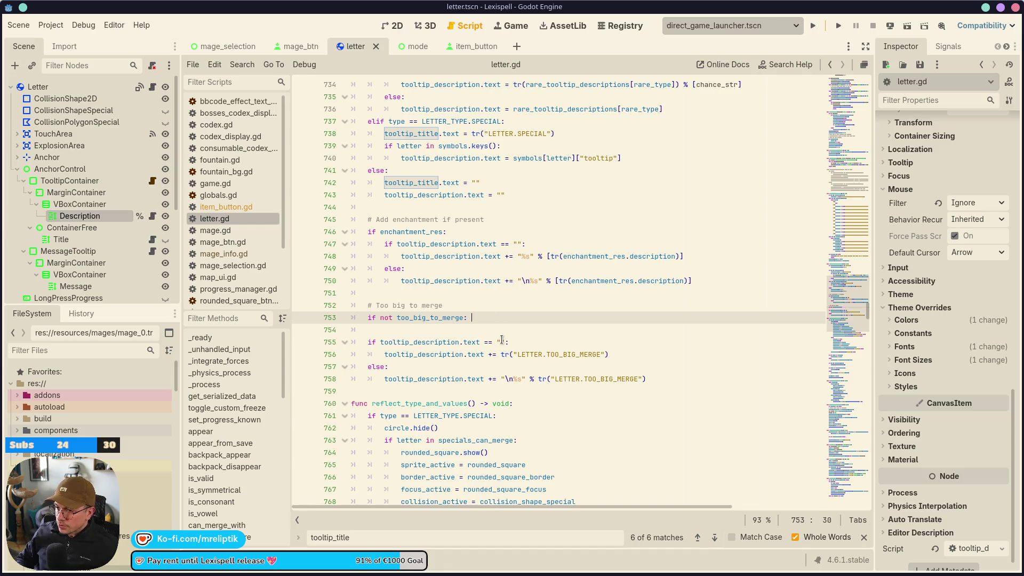
pyautogui.write(':')
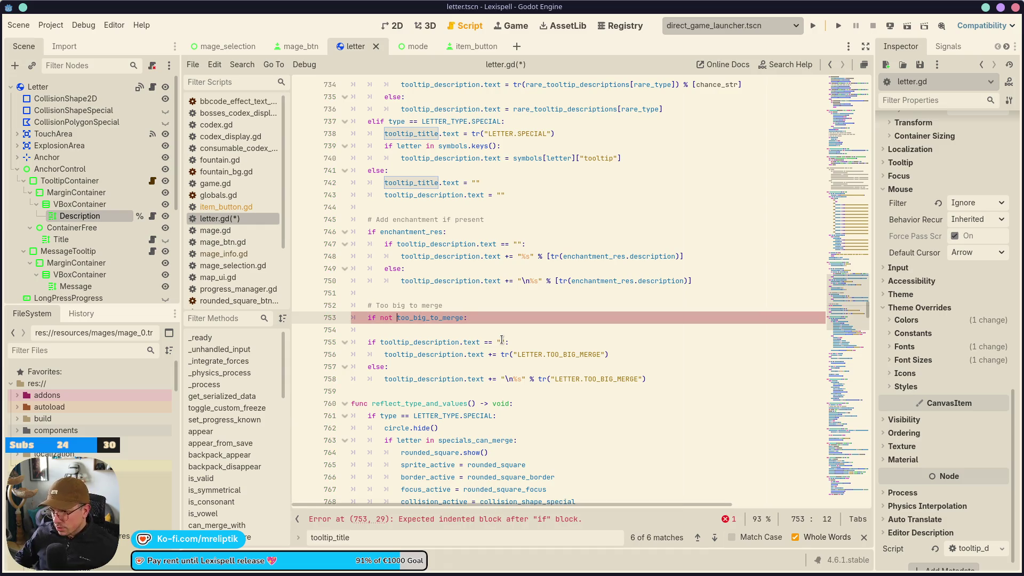
pyautogui.press('Delete')
pyautogui.press('Delete')
pyautogui.press('Delete')
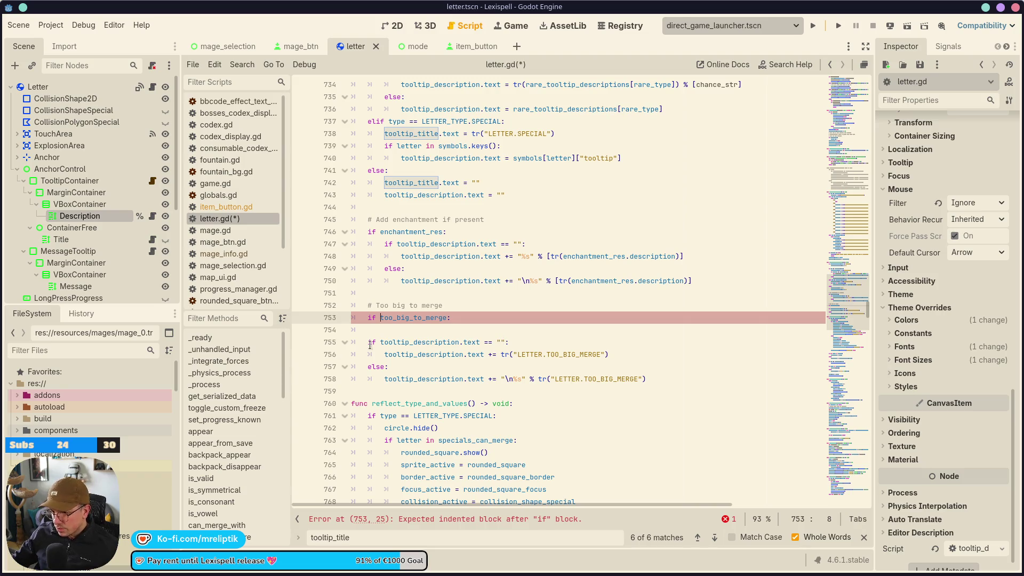
pyautogui.click(367, 342)
pyautogui.moveTo(366, 342); pyautogui.dragTo(455, 378)
pyautogui.press('Tab')
pyautogui.hotkey('ctrl', 's')
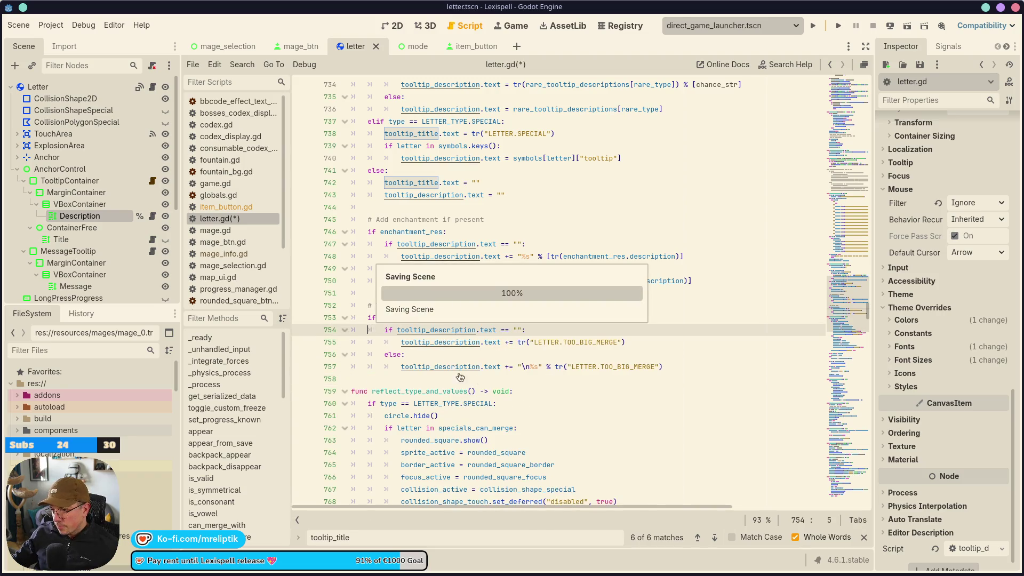
# Step: Check where tooltip_description is used and save letter.gd again
pyautogui.doubleClick(439, 330)
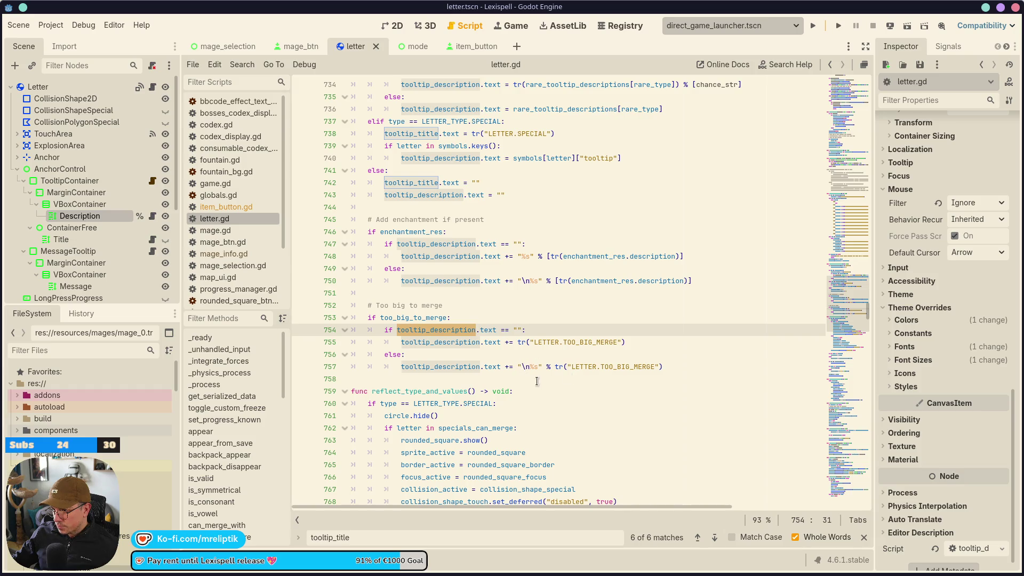
pyautogui.scroll(-2, 574, 371)
pyautogui.click(638, 293)
pyautogui.hotkey('ctrl', 's')
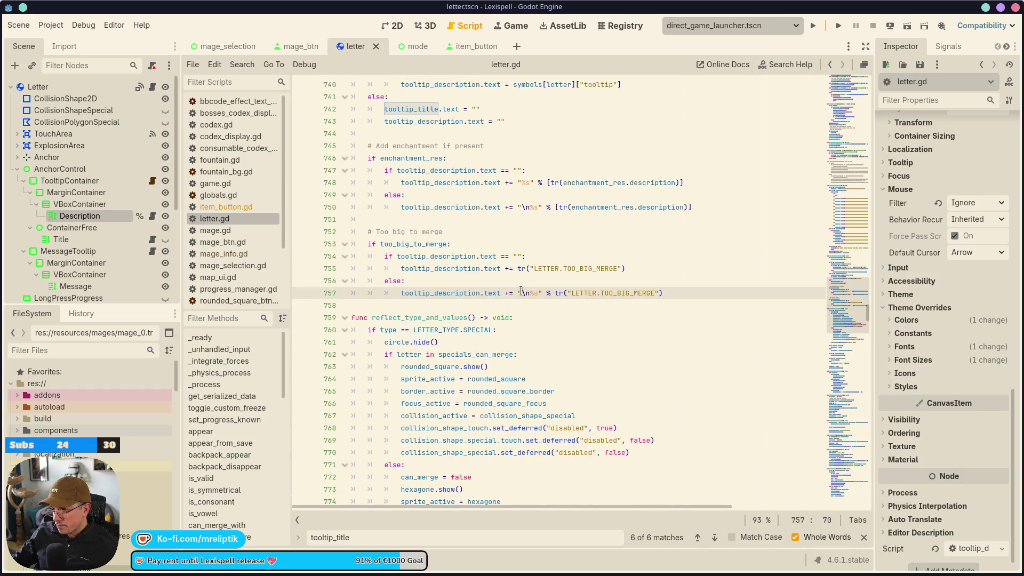
pyautogui.scroll(8, 521, 299)
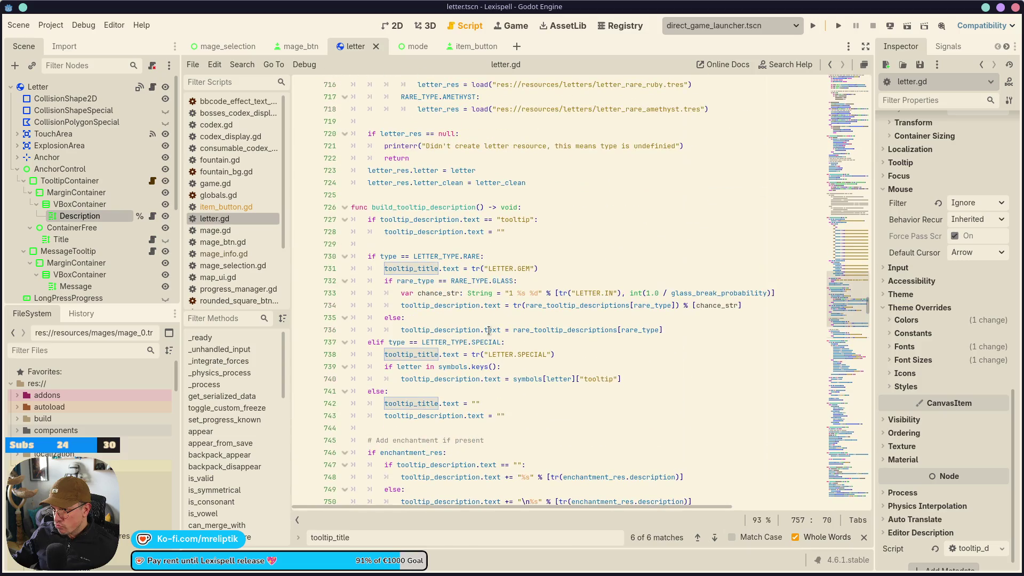
pyautogui.hotkey('ctrl', 'shift', 'o')
# Step: Open the word/letter.tscn scene and its word/scripts/letter.gd script
pyautogui.write('letter')
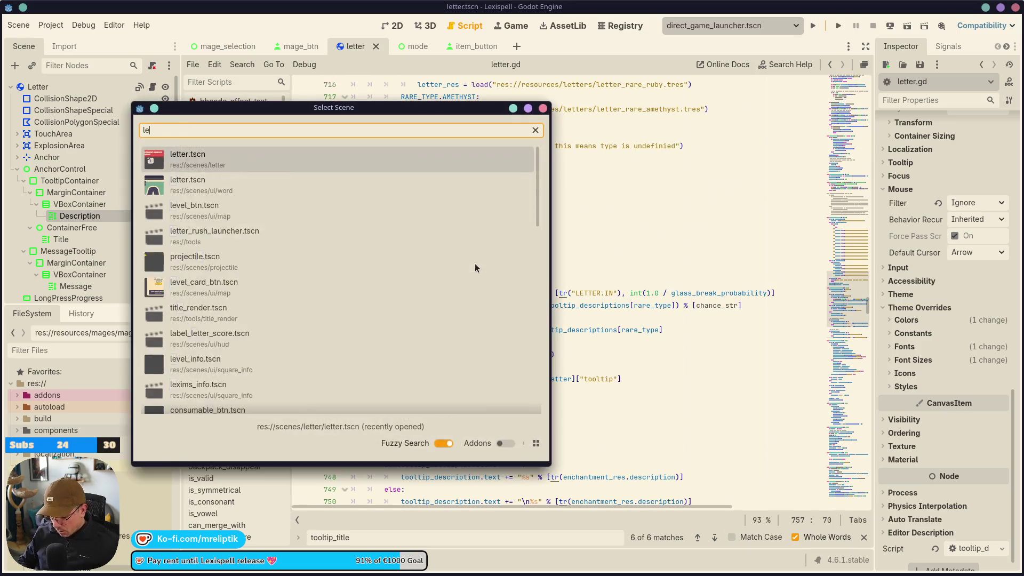
pyautogui.press('Down')
pyautogui.press('Return')
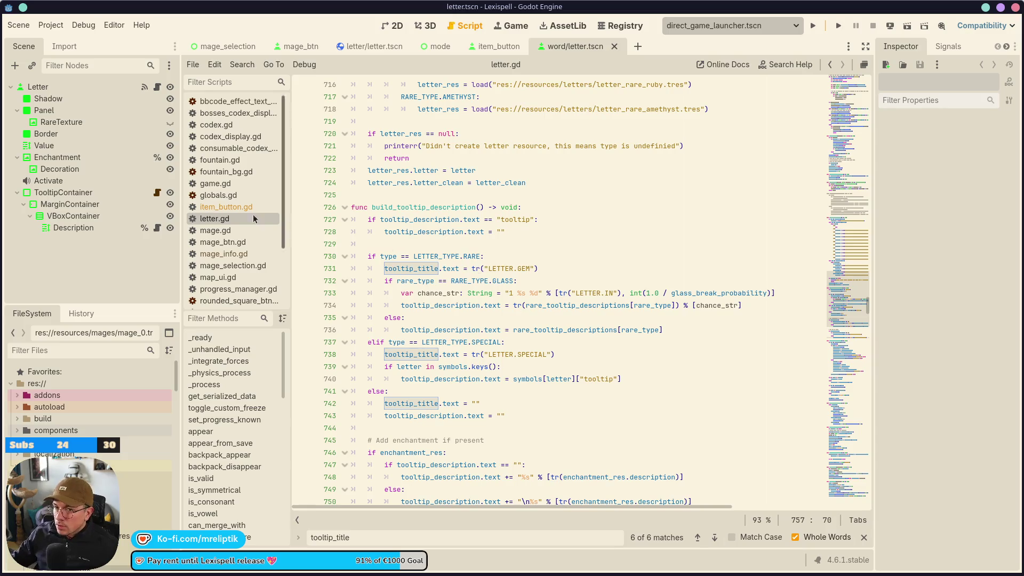
pyautogui.click(157, 86)
pyautogui.scroll(-10, 488, 347)
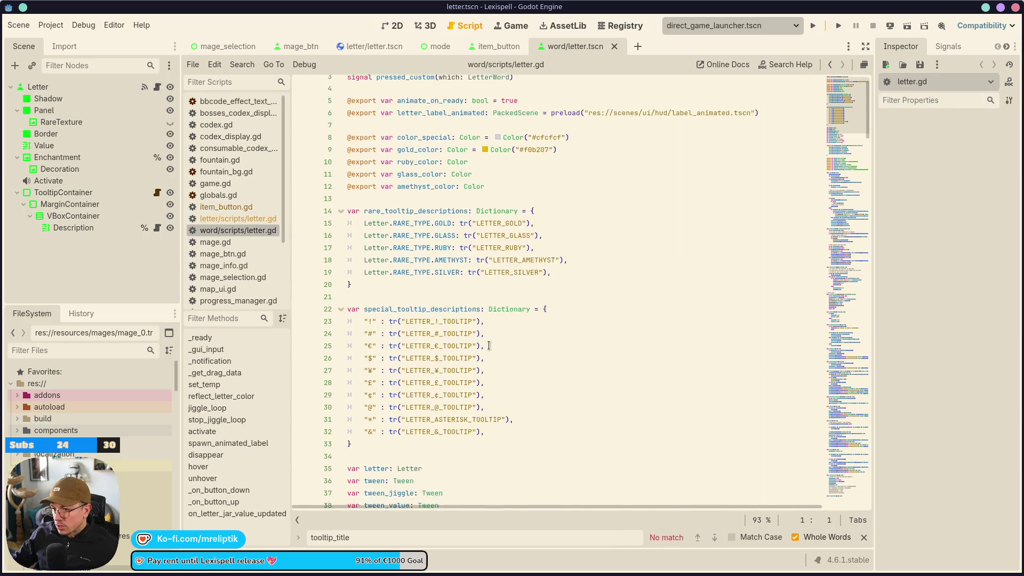
pyautogui.scroll(-10, 488, 348)
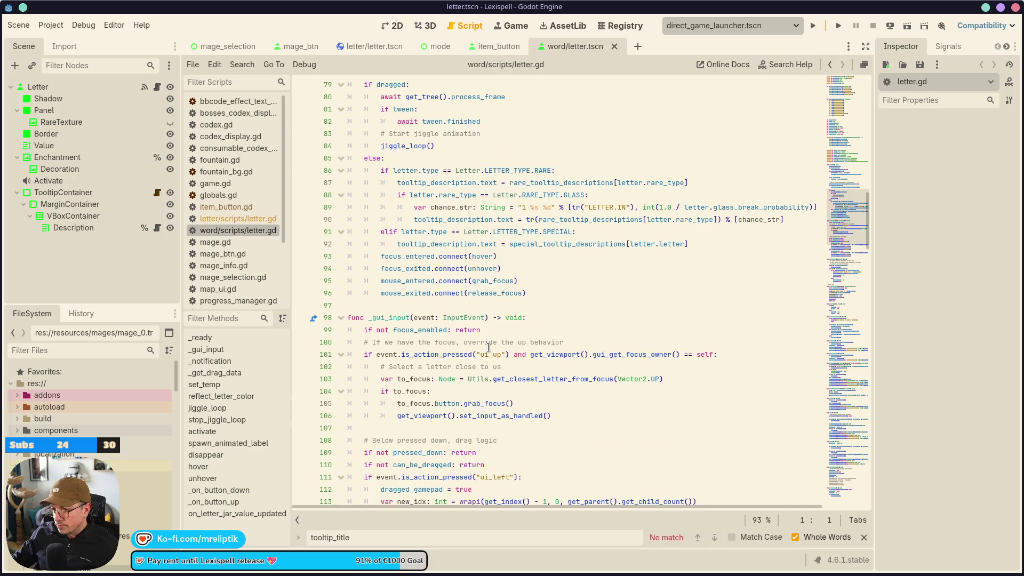
pyautogui.scroll(3, 474, 336)
pyautogui.doubleClick(413, 316)
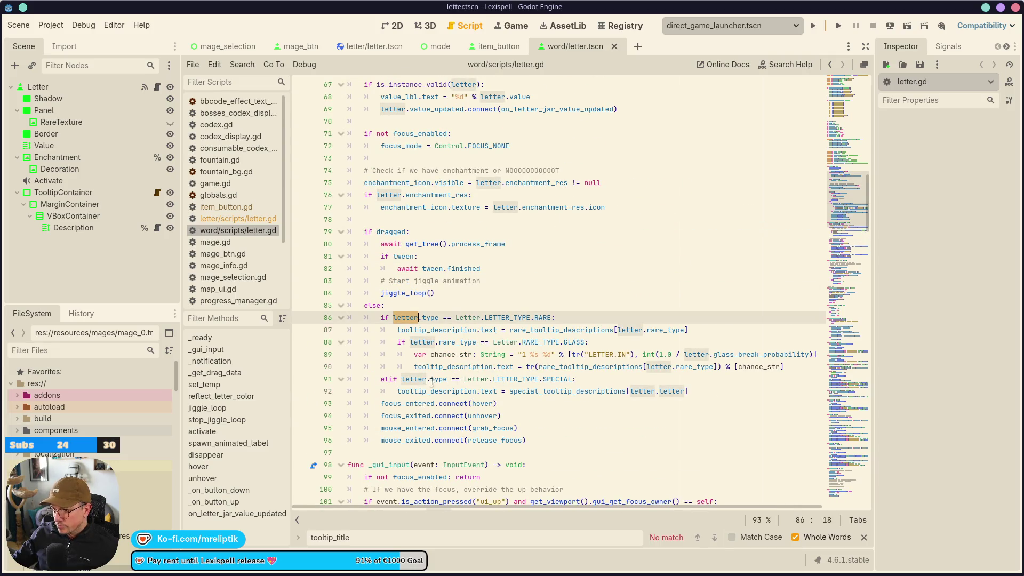
# Step: Switch to letter/letter.tscn, select build_tooltip_description in its letter.gd, and put the word/letter.tscn tab first
pyautogui.click(373, 46)
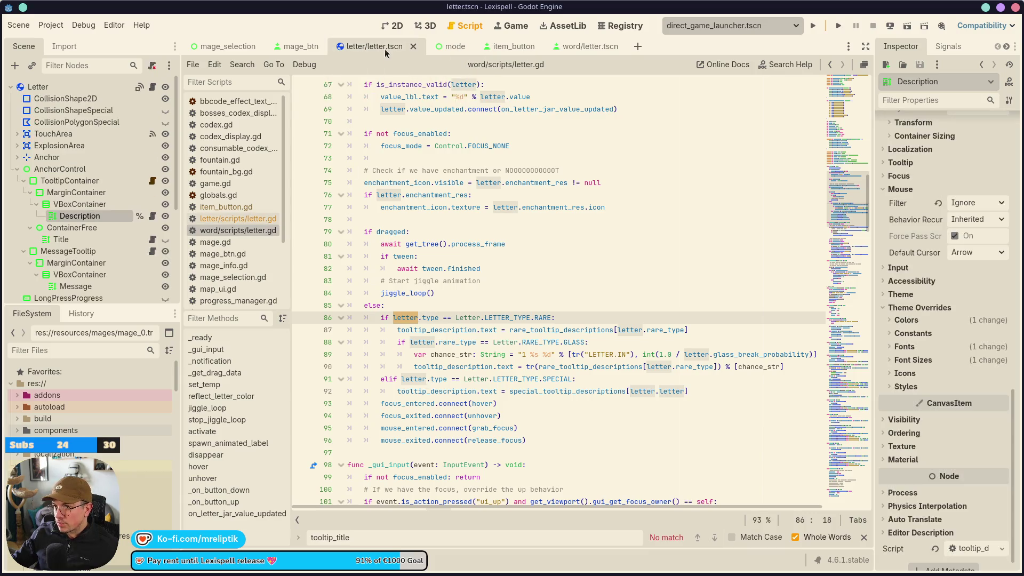
pyautogui.click(152, 87)
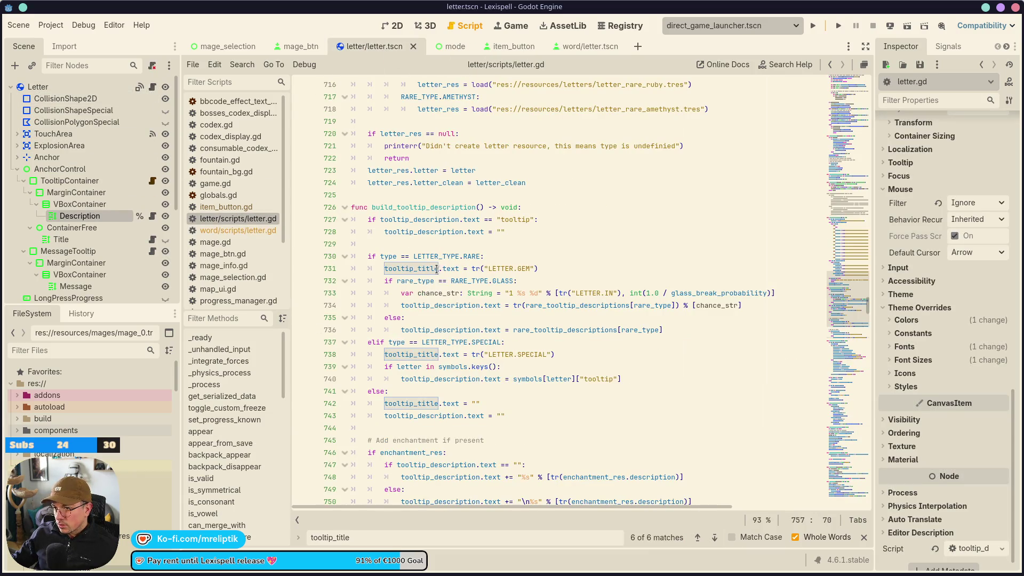
pyautogui.scroll(-4, 438, 268)
pyautogui.moveTo(747, 440)
pyautogui.mouseDown()
pyautogui.moveTo(352, 379)
pyautogui.moveTo(288, 88)
pyautogui.moveTo(312, 357)
pyautogui.moveTo(314, 334)
pyautogui.mouseUp()
pyautogui.click(604, 331)
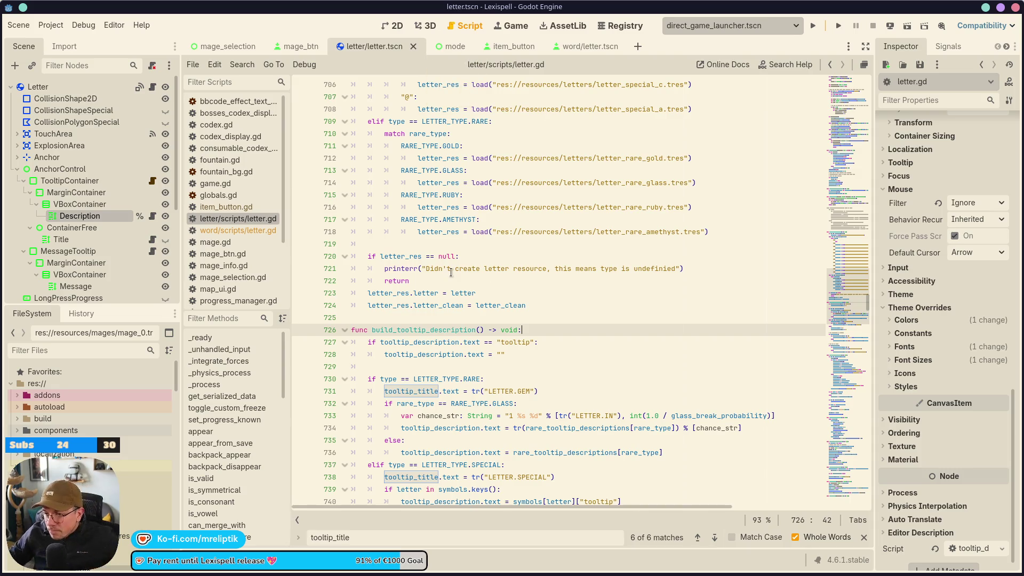
pyautogui.moveTo(599, 53); pyautogui.dragTo(345, 48)
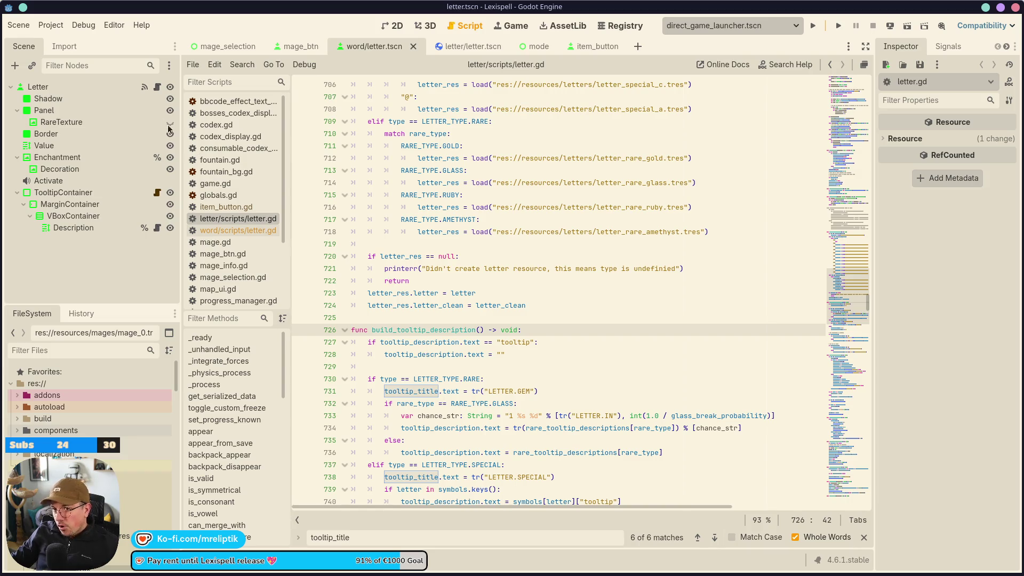
# Step: Paste build_tooltip_description after the drag-data function in word/scripts/letter.gd and save
pyautogui.click(48, 98)
pyautogui.click(157, 86)
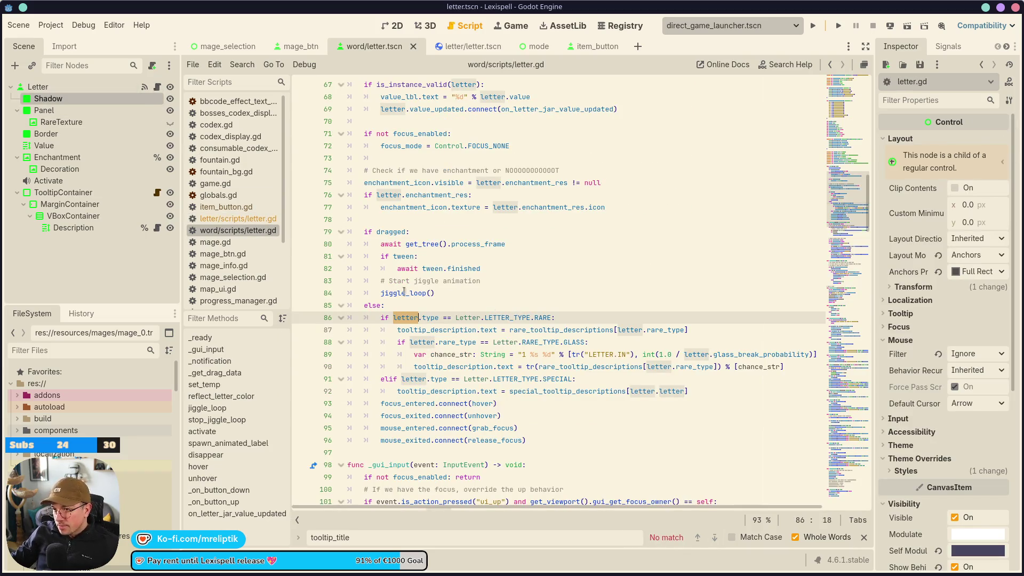
pyautogui.scroll(-5, 389, 306)
pyautogui.click(379, 270)
pyautogui.scroll(-7, 384, 319)
pyautogui.scroll(-9, 392, 368)
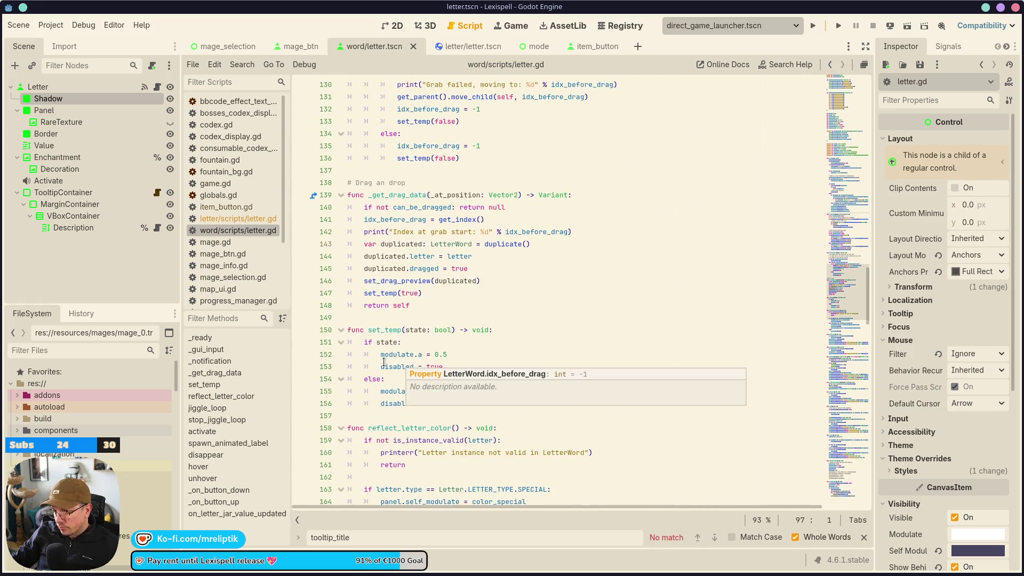
pyautogui.click(388, 319)
pyautogui.press('Return')
pyautogui.write('func build_tooltip_description() -> void: \tif tooltip_description.text == "tooltip": \t\ttooltip_description.text = "" \t \tif type == LETTER_TYPE.RARE: \t\ttooltip_title.text = tr("LETTER.GEM") \t\tif rare_type == RARE_TYPE.GLASS: \t\t\tvar chance_str: String = "1 %s %d" % [tr("LETTER.IN"), int(1.0 / glass_break_probability)] \t\t\ttooltip_description.text = tr(rare_tooltip_descriptions[rare_type]) % [chance_str] \t\telse: \t\t\ttooltip_description.text = rare_tooltip_descriptions[rare_type] \telif type == LETTER_TYPE.SPECIAL: \t\ttooltip_title.text = tr("LETTER.SPECIAL") \t\tif letter in symbols.keys(): \t\t\ttooltip_description.text = symbols[letter]["tooltip"] \telse: \t\ttooltip_title.text = "" \t\ttooltip_description.text = "" \t \t# Add enchantment if present \tif enchantment_res: \t\tif tooltip_description.text == "": \t\t\ttooltip_description.text += "%s" % [tr(enchantment_res.description)] \t\telse: \t\t\ttooltip_description.text += "\\n%s" % [tr(enchantment_res.description)] \t \t# Too big to merge \tif too_big_to_merge: \t\tif tooltip_description.text == "": \t\t\ttooltip_description.text += tr("LETTER.TOO_BIG_MERGE") \t\telse: \t\t\ttooltip_description.text += "\\n%s" % tr("LETTER.TOO_BIG_MERGE")')
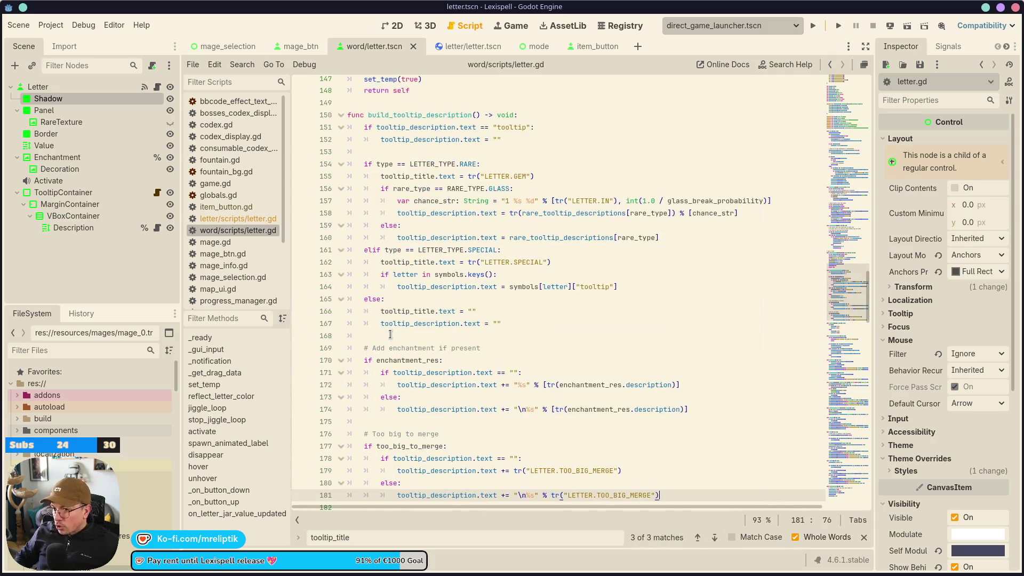
pyautogui.scroll(2, 394, 266)
pyautogui.hotkey('ctrl', 's')
# Step: Prefix the RARE and SPECIAL LETTER_TYPE checks with "Letter." using two carets
pyautogui.click(404, 229)
pyautogui.scroll(20, 493, 283)
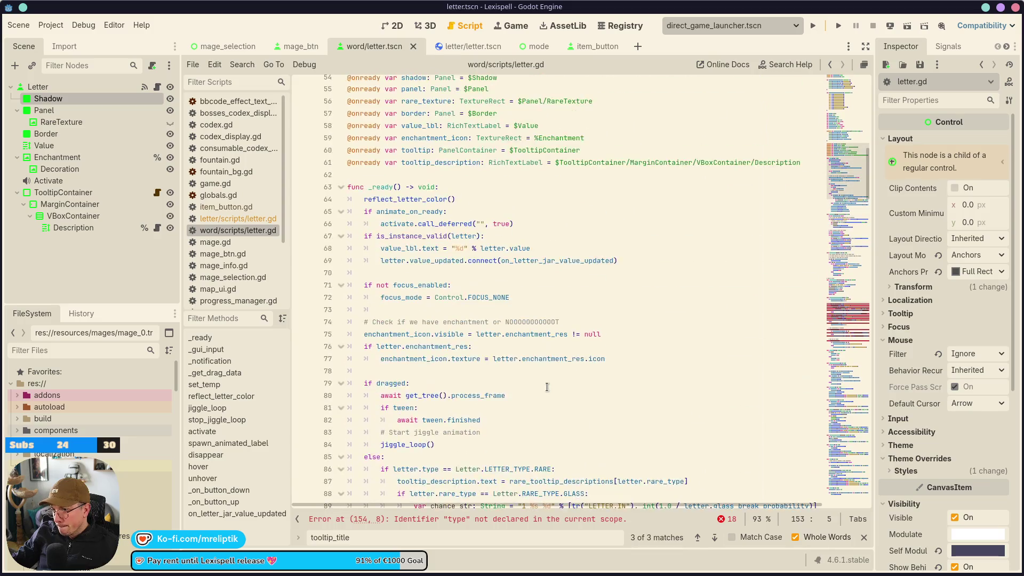
pyautogui.scroll(-6, 561, 381)
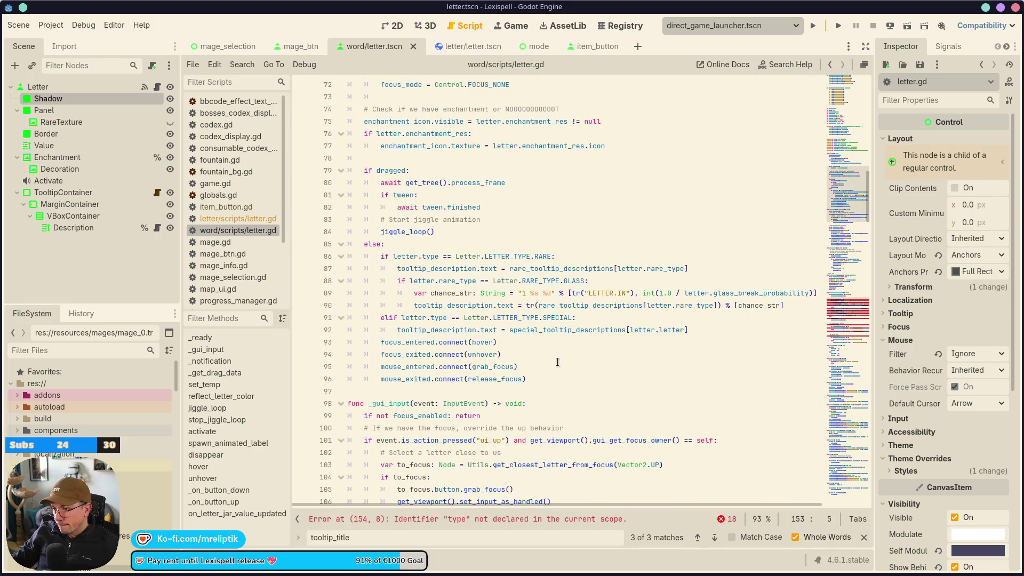
pyautogui.scroll(-20, 532, 361)
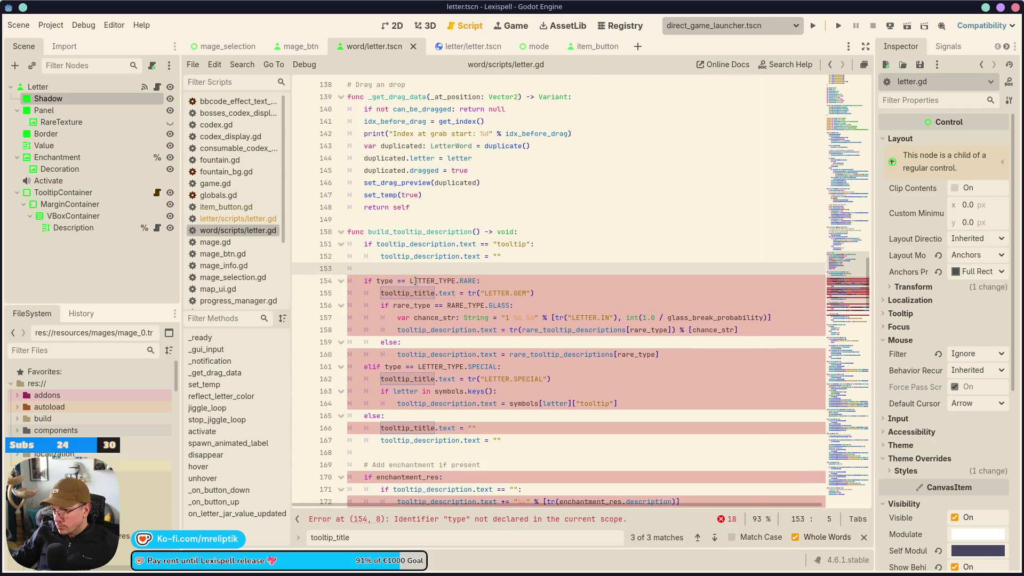
pyautogui.click(415, 281)
pyautogui.scroll(-3, 427, 266)
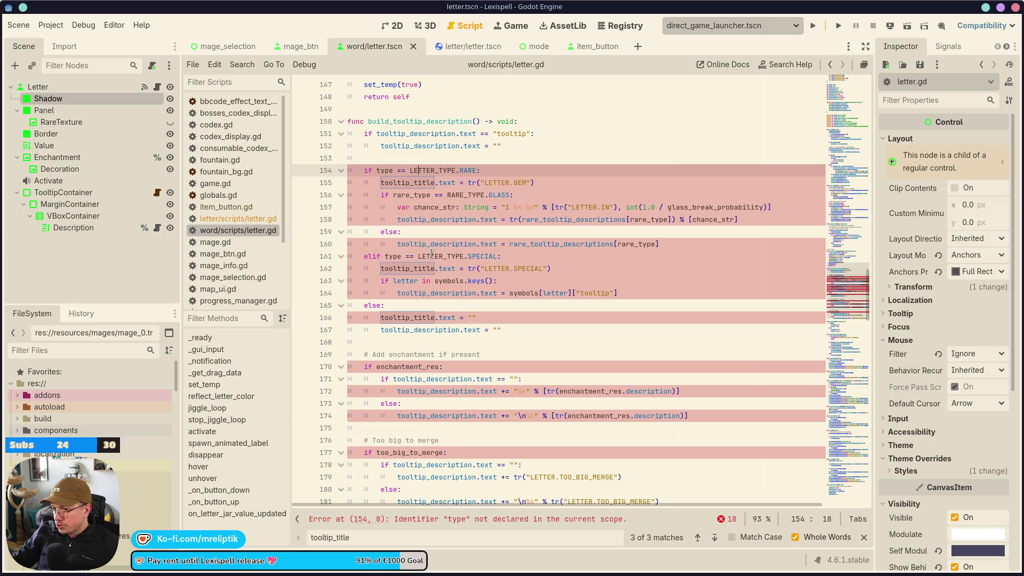
pyautogui.keyDown('alt'); pyautogui.click(429, 256); pyautogui.keyUp('alt')
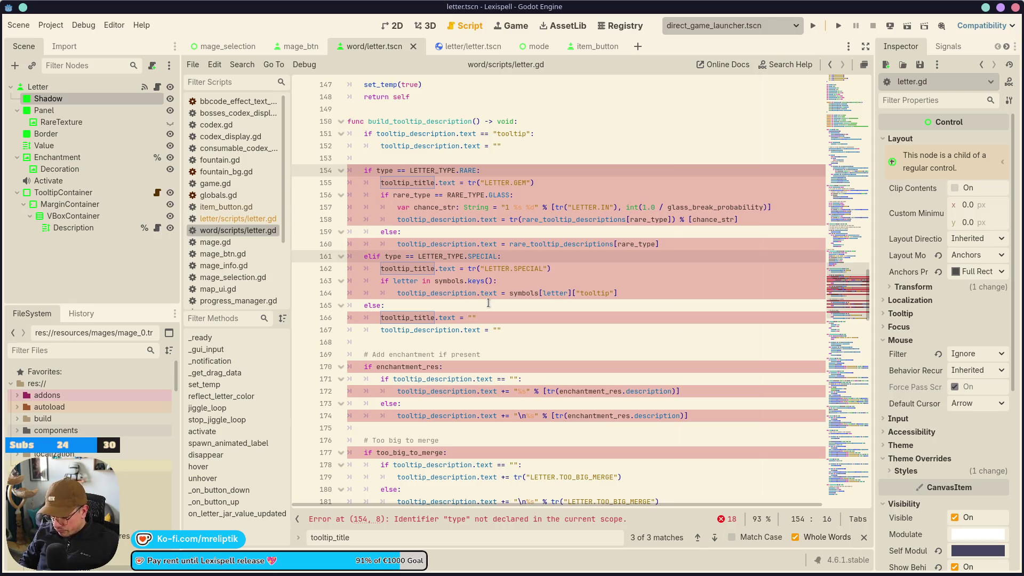
pyautogui.write('Letter.')
pyautogui.click(504, 364)
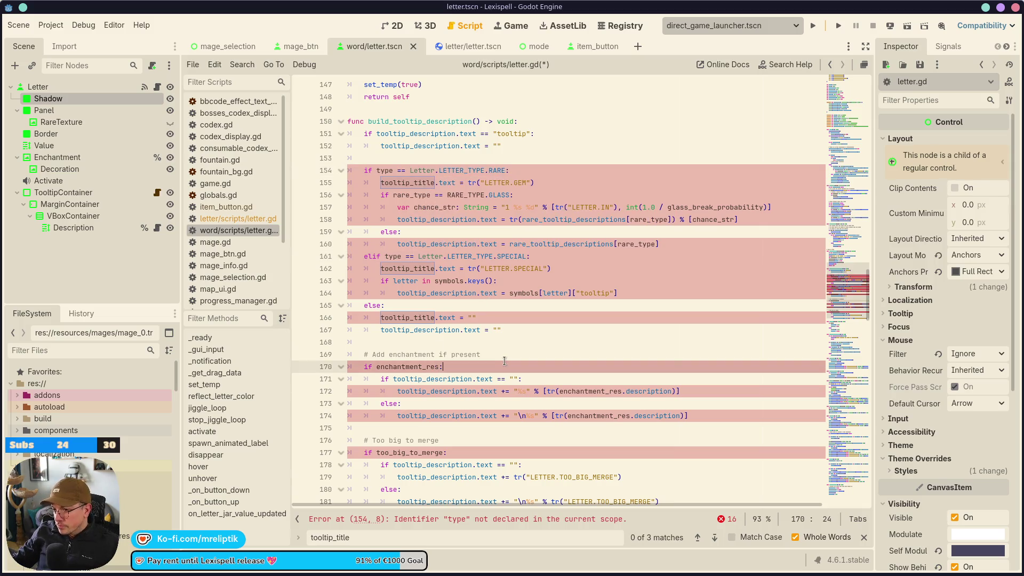
# Step: Prefix type on line 154 with "letter." after jumping to the reported error
pyautogui.click(449, 195)
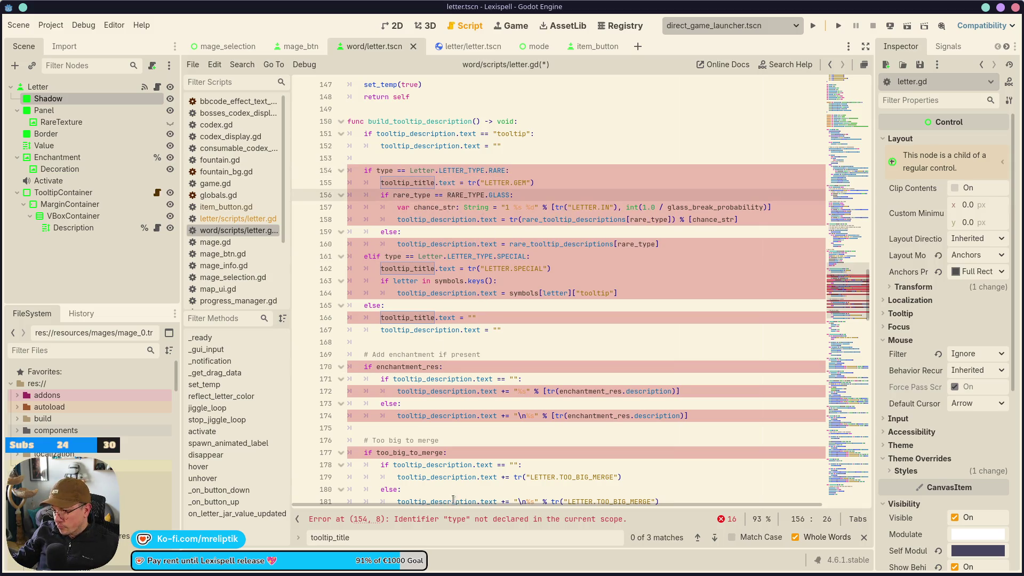
pyautogui.click(446, 518)
pyautogui.scroll(15, 454, 367)
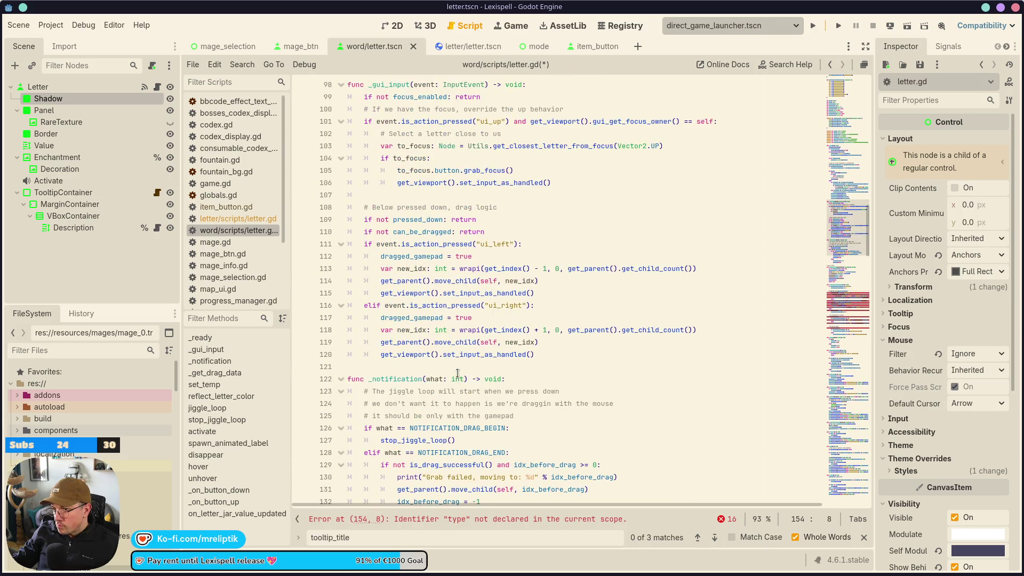
pyautogui.scroll(5, 454, 367)
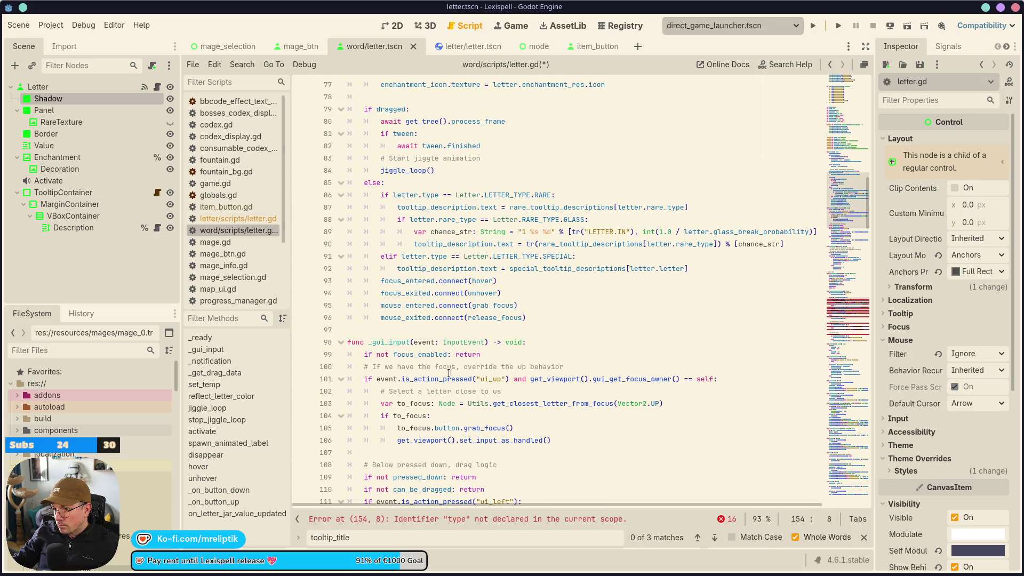
pyautogui.scroll(-20, 448, 371)
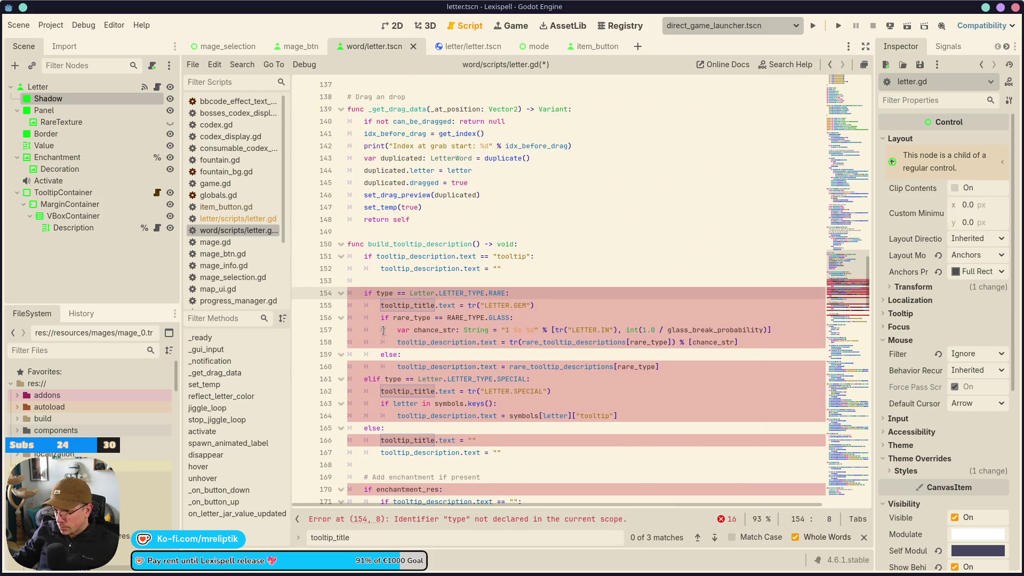
pyautogui.scroll(-2, 383, 330)
pyautogui.click(384, 218)
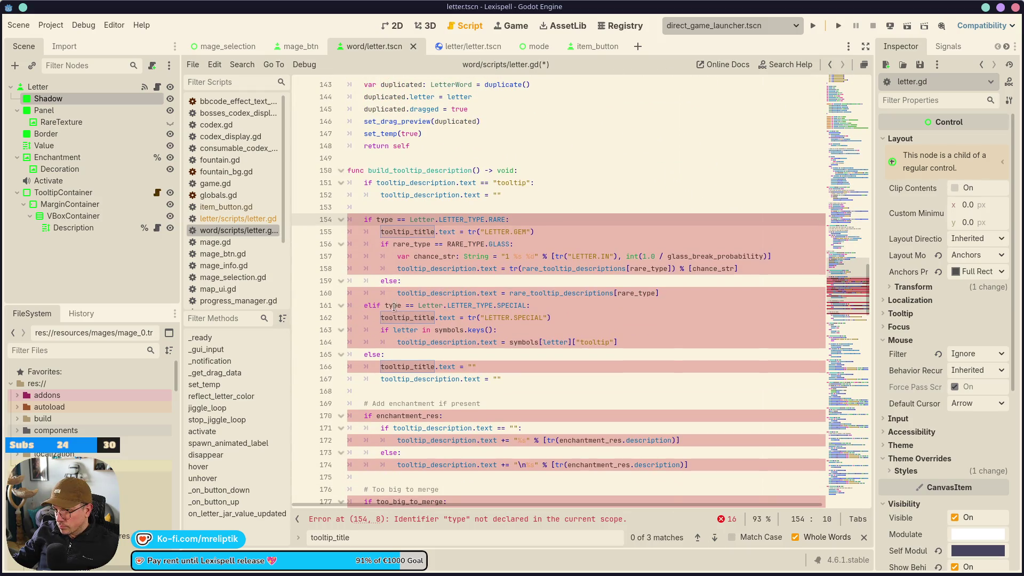
pyautogui.press('Left')
pyautogui.press('Left')
pyautogui.write('lett')
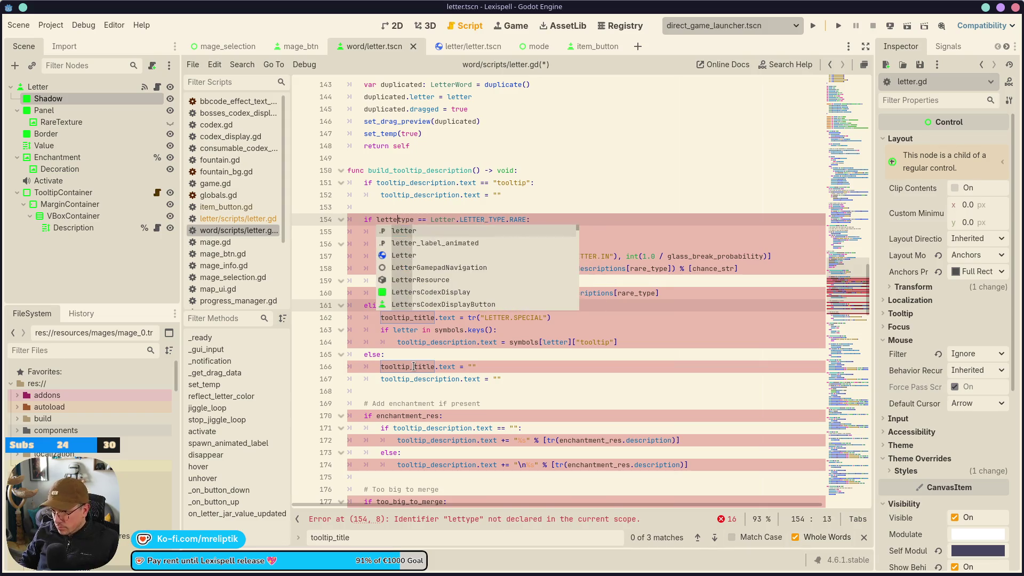
pyautogui.write('er.')
pyautogui.click(463, 378)
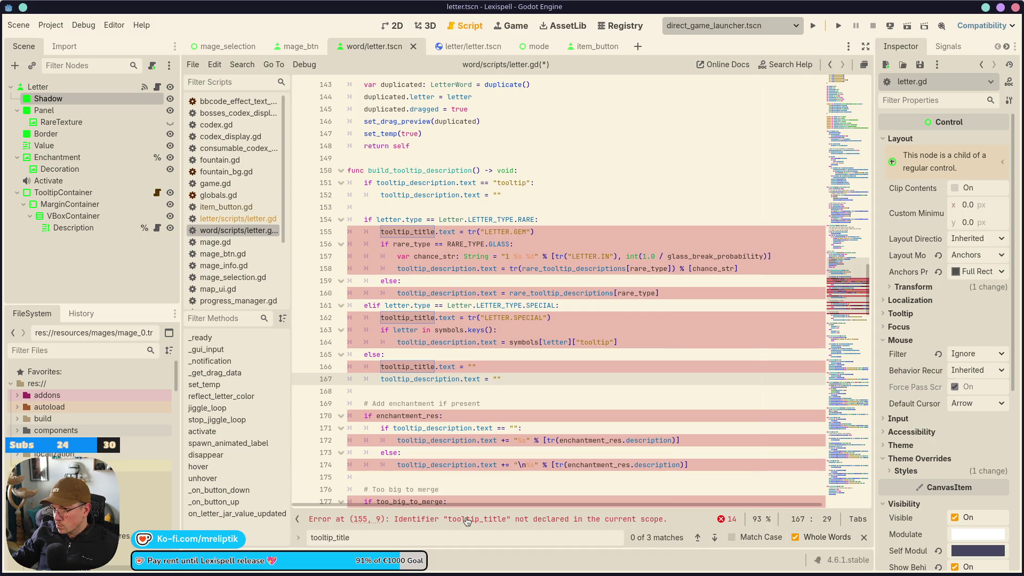
# Step: Review the tooltip_description assignments on lines 87, 90 and 92 in _ready
pyautogui.scroll(13, 464, 298)
pyautogui.scroll(13, 489, 407)
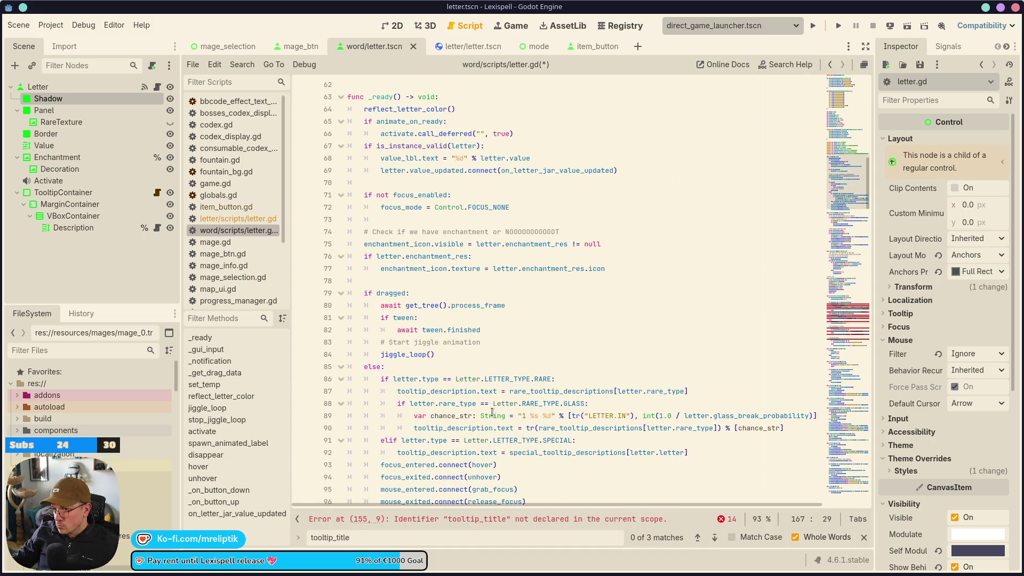
pyautogui.scroll(-2, 534, 355)
pyautogui.doubleClick(451, 317)
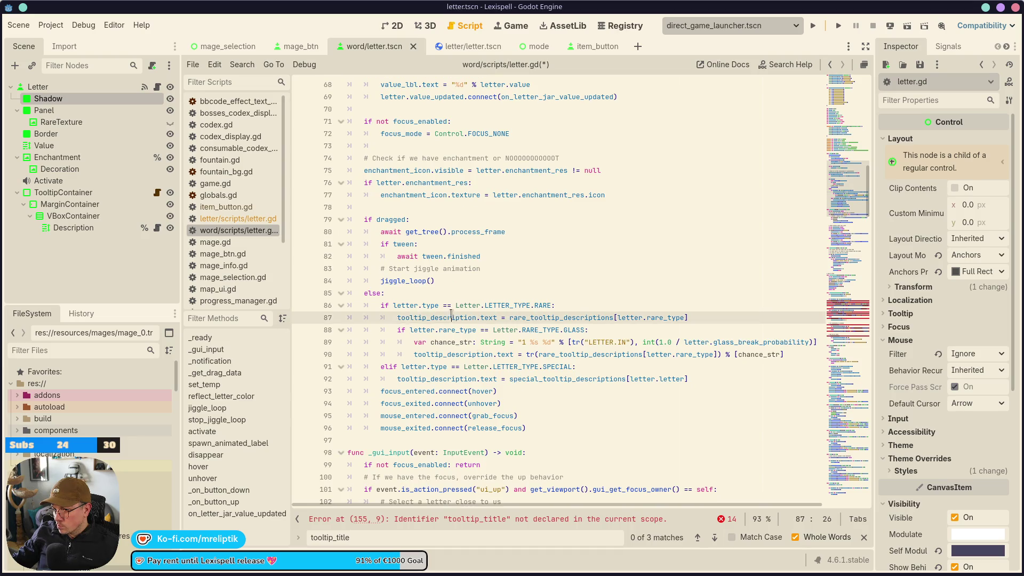
pyautogui.doubleClick(453, 354)
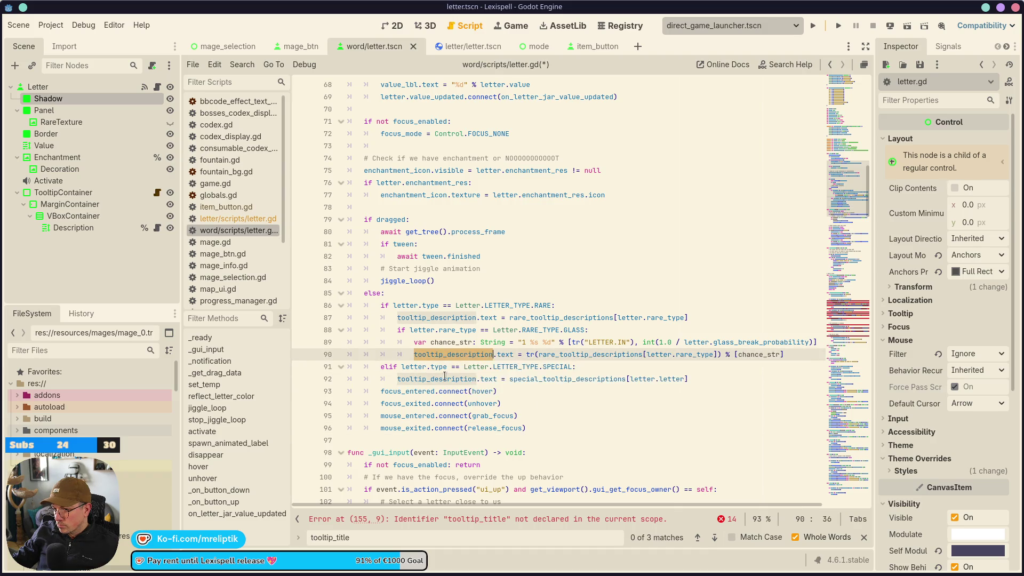
pyautogui.doubleClick(444, 377)
pyautogui.doubleClick(452, 316)
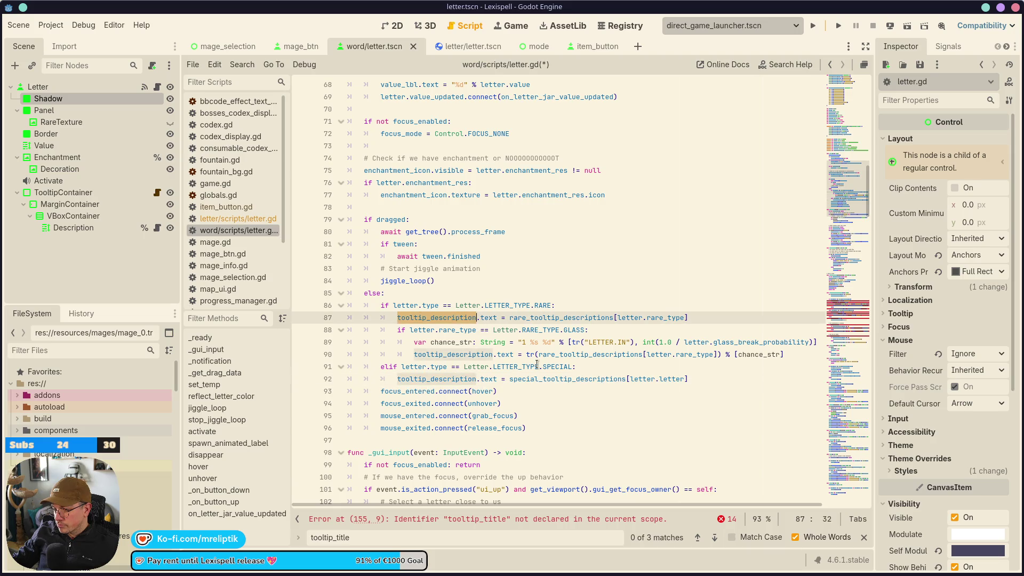
pyautogui.scroll(6, 641, 369)
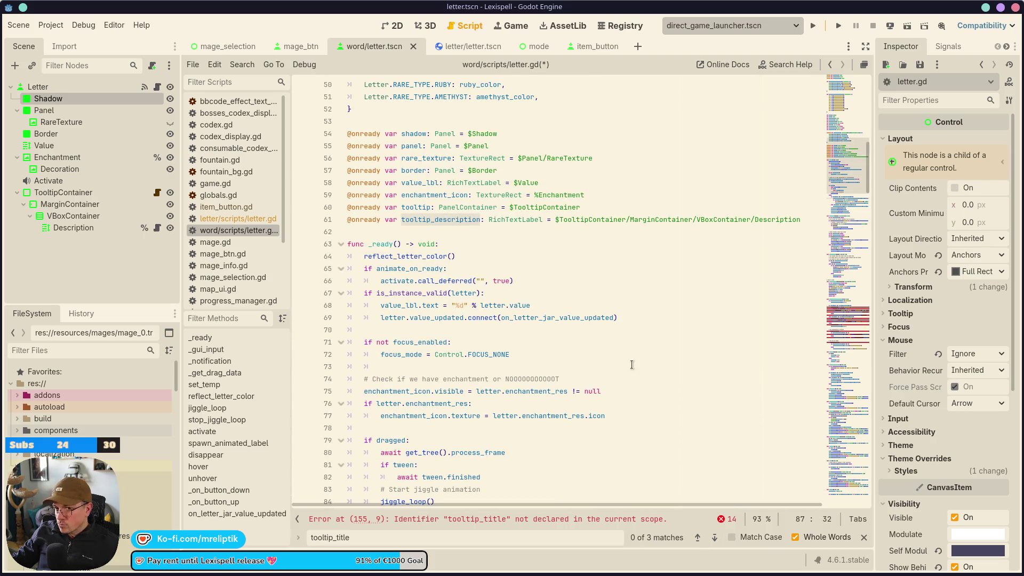
pyautogui.scroll(-20, 630, 367)
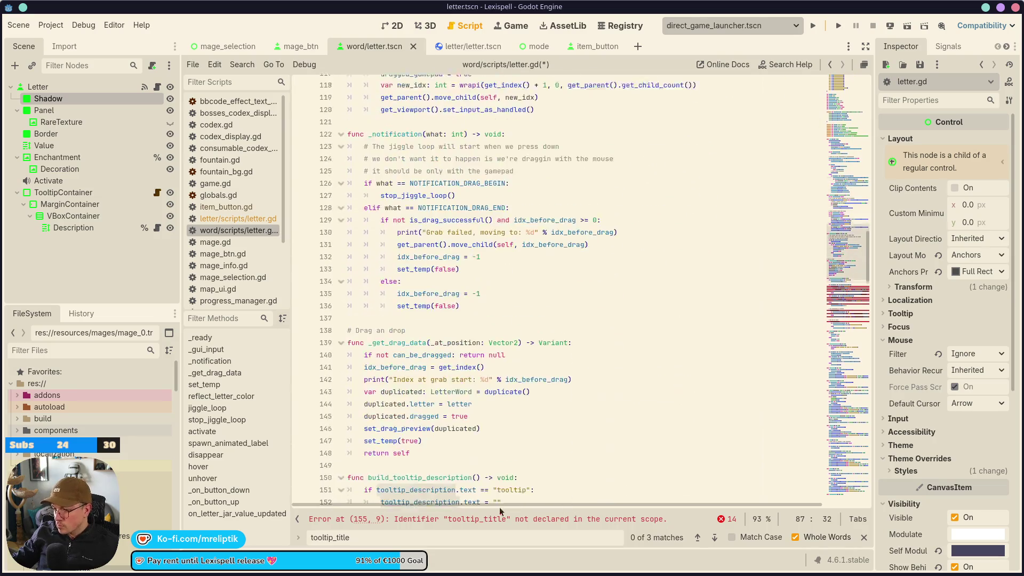
# Step: Delete the GEM, SPECIAL and empty tooltip_title lines, then save
pyautogui.click(554, 287)
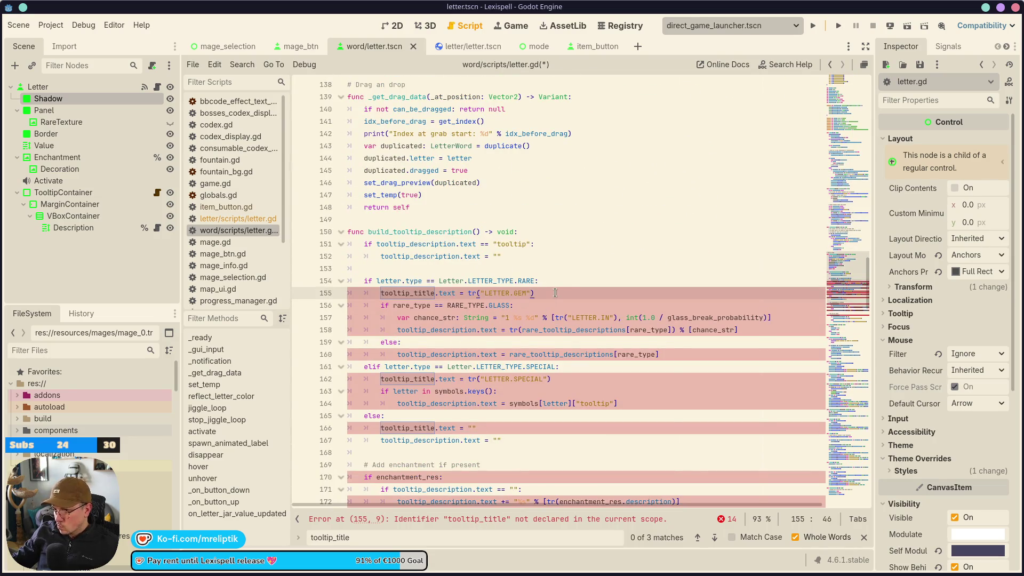
pyautogui.hotkey('ctrl', 'shift', 'k')
pyautogui.click(427, 366)
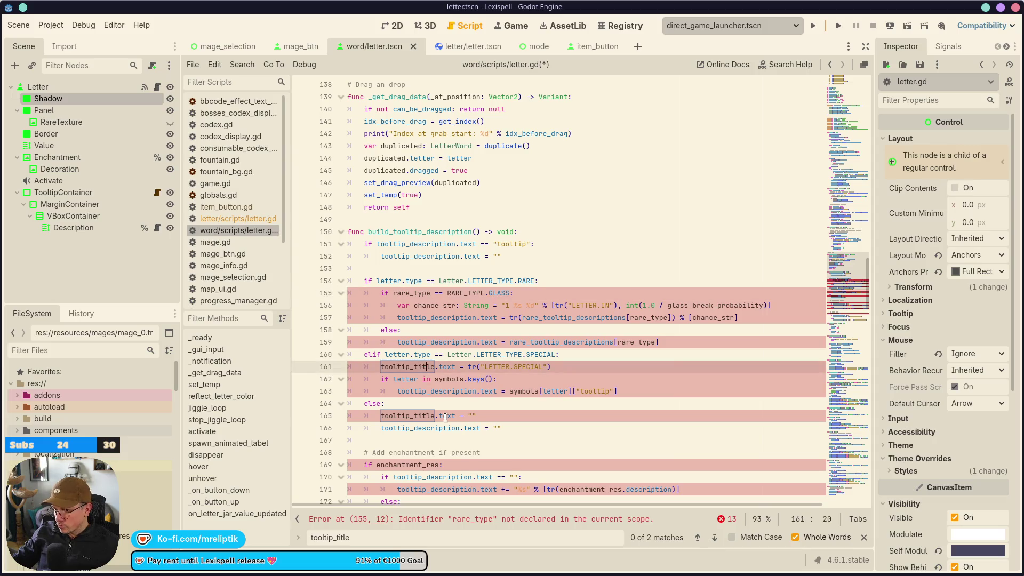
pyautogui.hotkey('ctrl', 'shift', 'k')
pyautogui.click(470, 404)
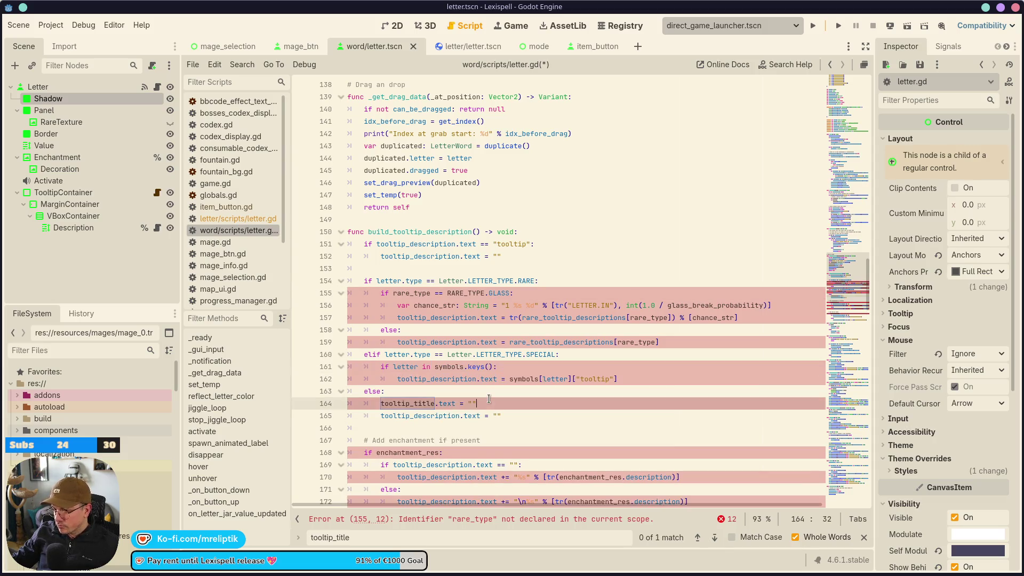
pyautogui.hotkey('ctrl', 'shift', 'k')
pyautogui.hotkey('ctrl', 's')
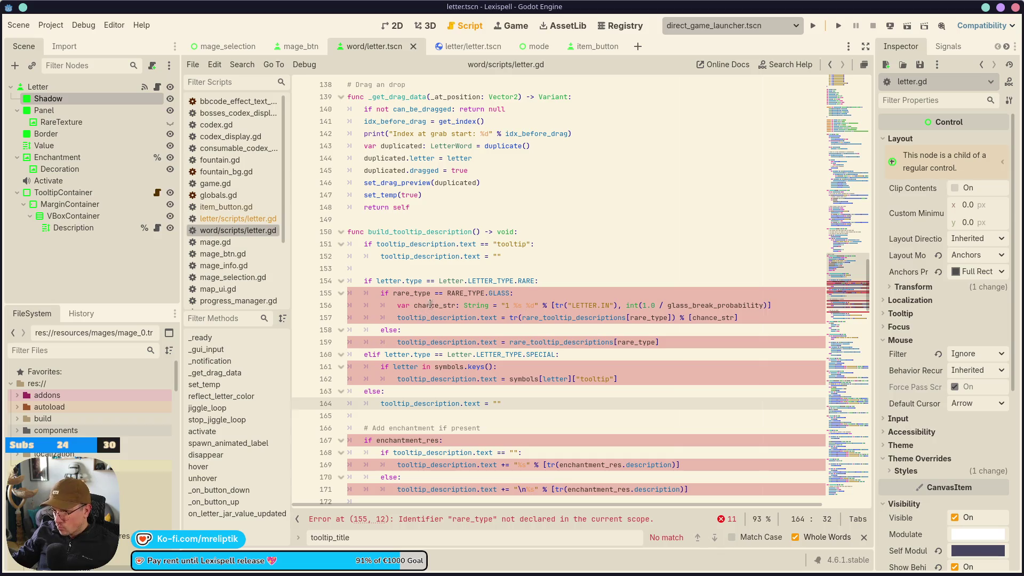
# Step: Qualify rare_type on lines 155, 157 and 159 as letter.rare_type and RARE_TYPE as Letter.RARE_TYPE
pyautogui.click(423, 317)
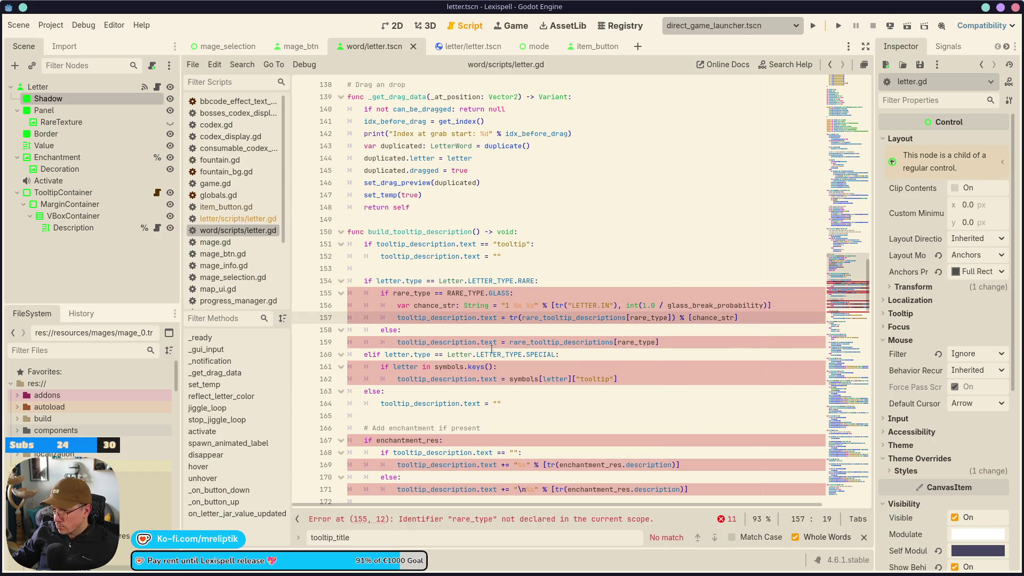
pyautogui.click(638, 341)
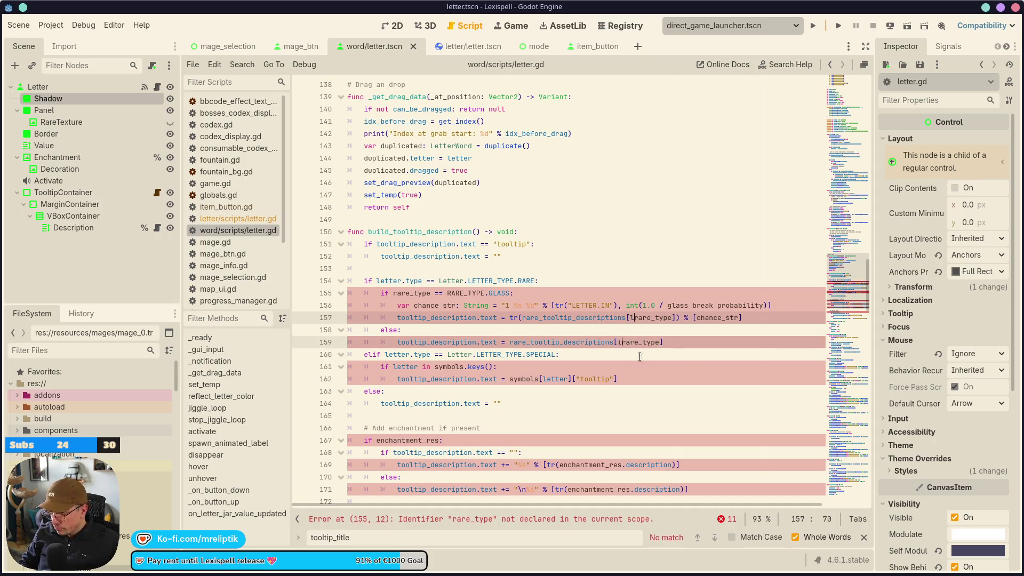
pyautogui.write('letter.')
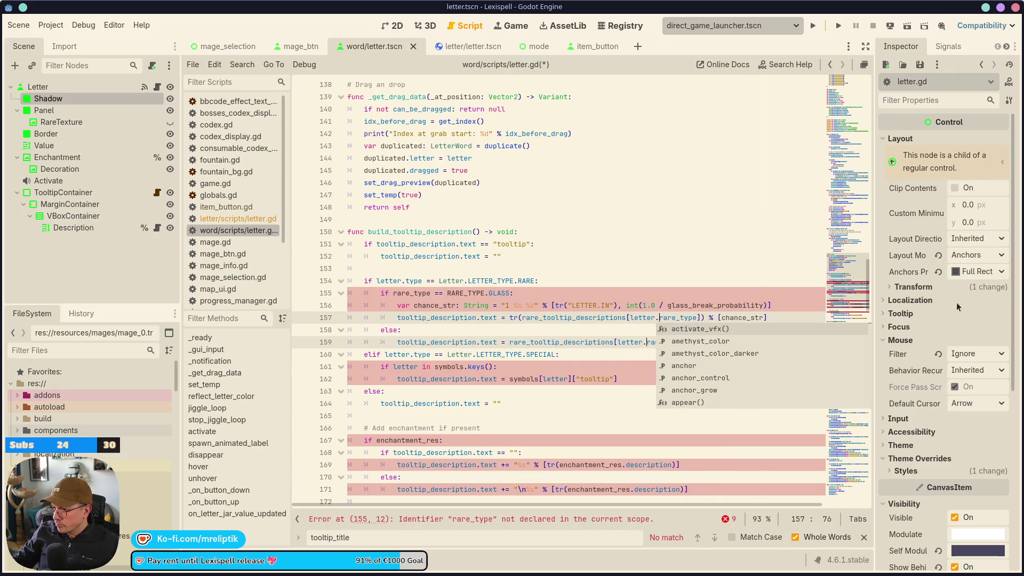
pyautogui.press('Escape')
pyautogui.click(410, 293)
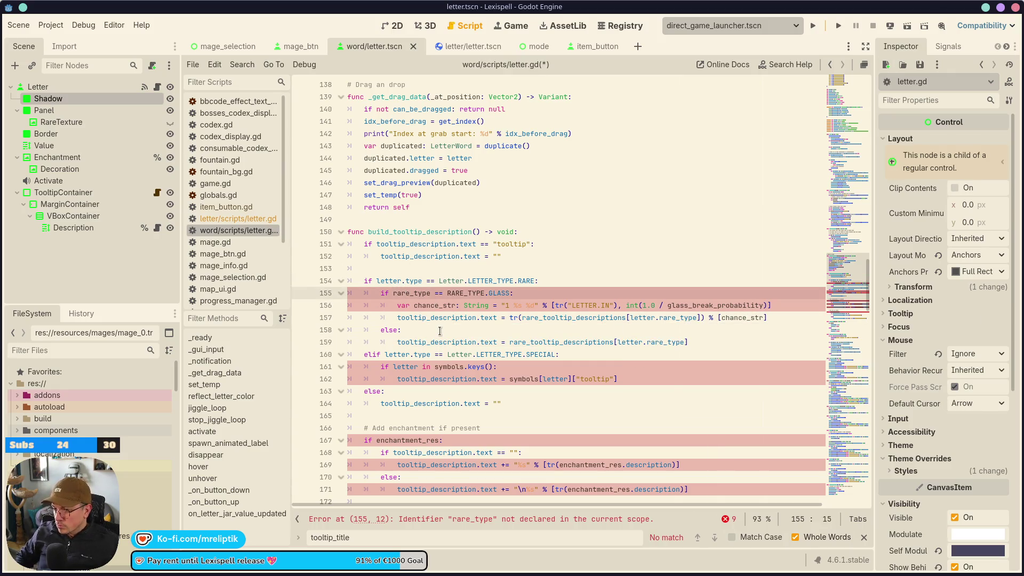
pyautogui.write('letter.')
pyautogui.hotkey('ctrl', 's')
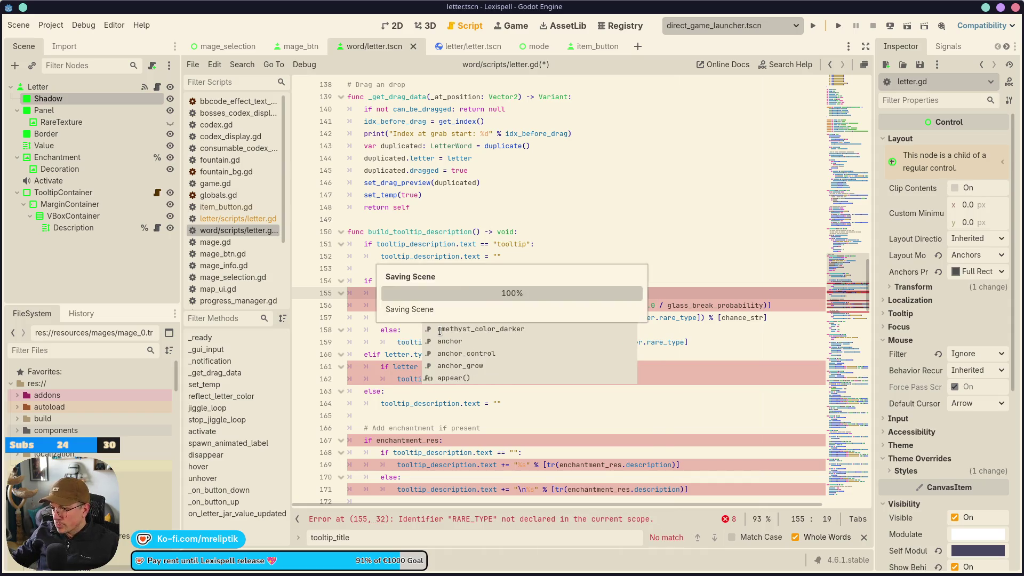
pyautogui.click(483, 293)
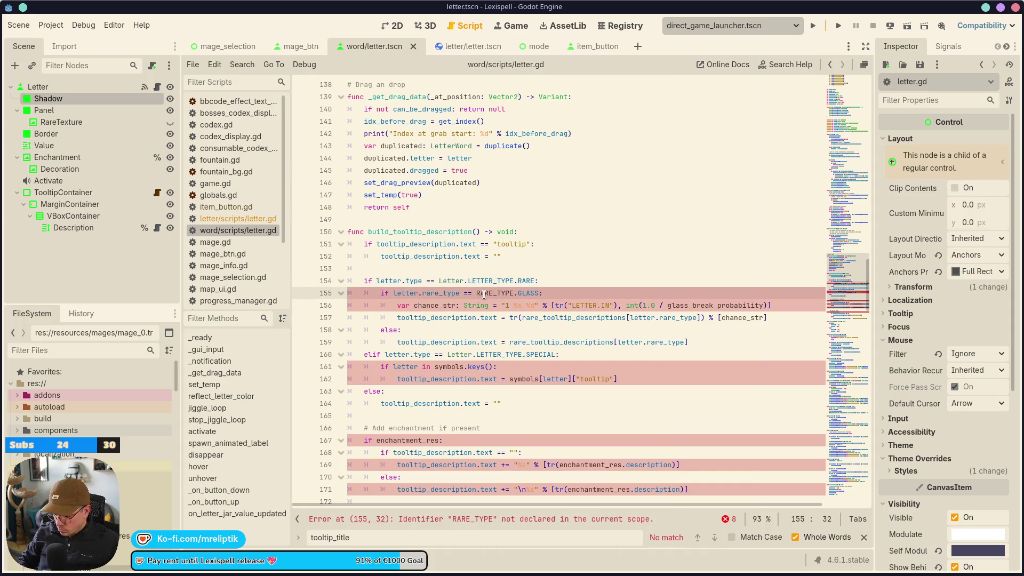
pyautogui.write('Letter.')
pyautogui.hotkey('ctrl', 's')
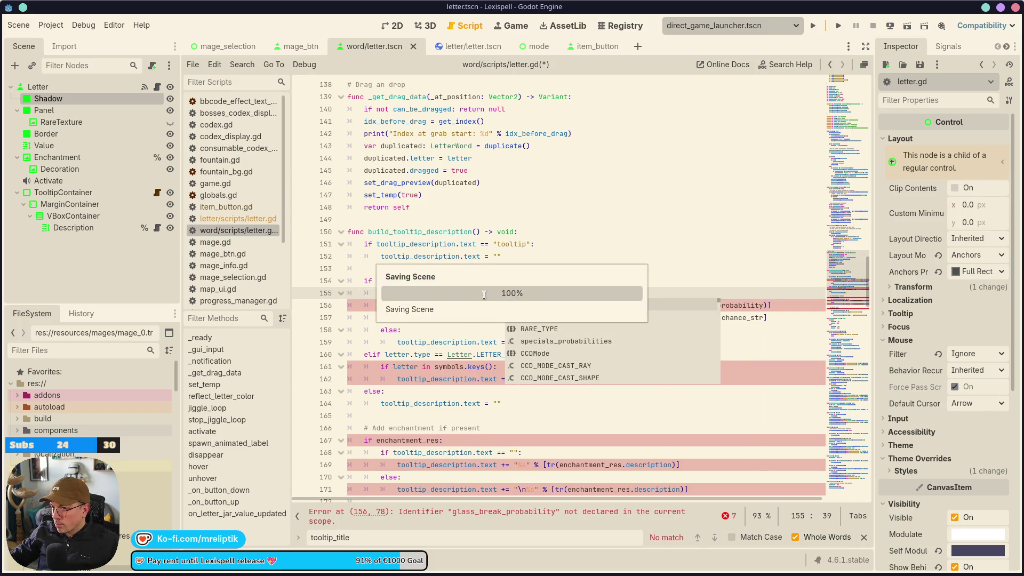
# Step: Prefix glass_break_probability and symbols with "letter." using autocomplete
pyautogui.click(550, 286)
pyautogui.doubleClick(689, 305)
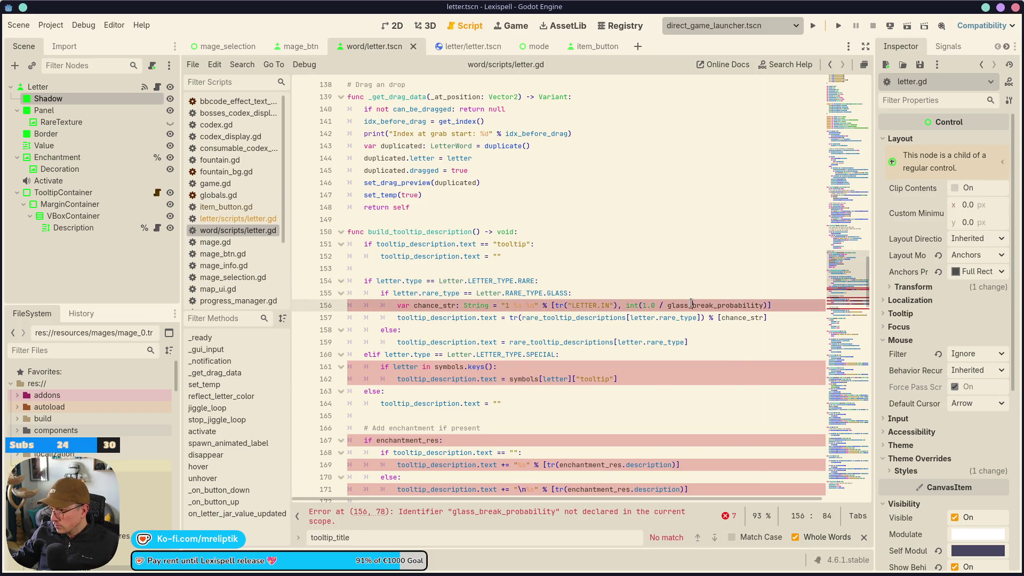
pyautogui.scroll(15, 478, 392)
pyautogui.scroll(7, 479, 392)
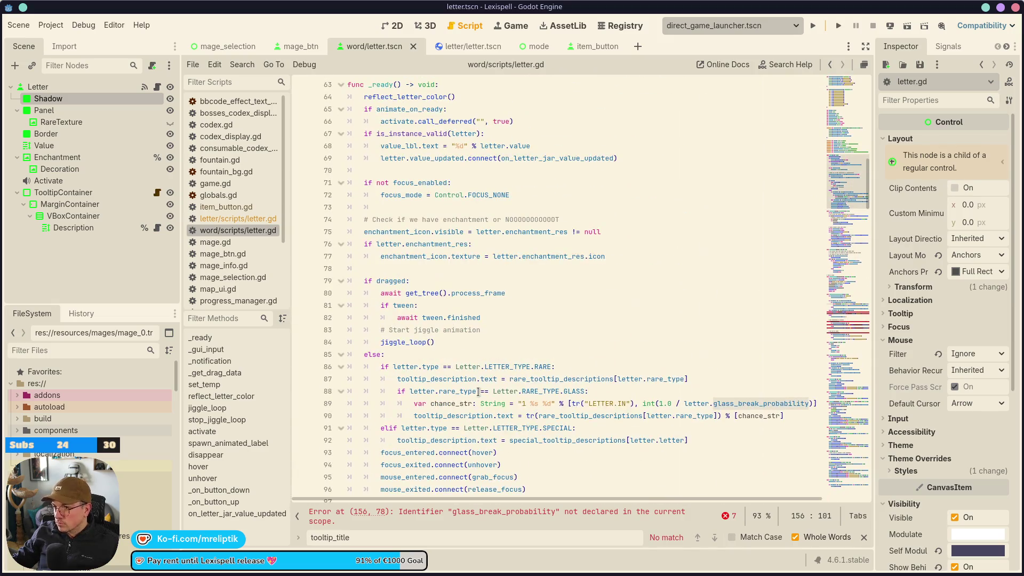
pyautogui.scroll(-20, 478, 392)
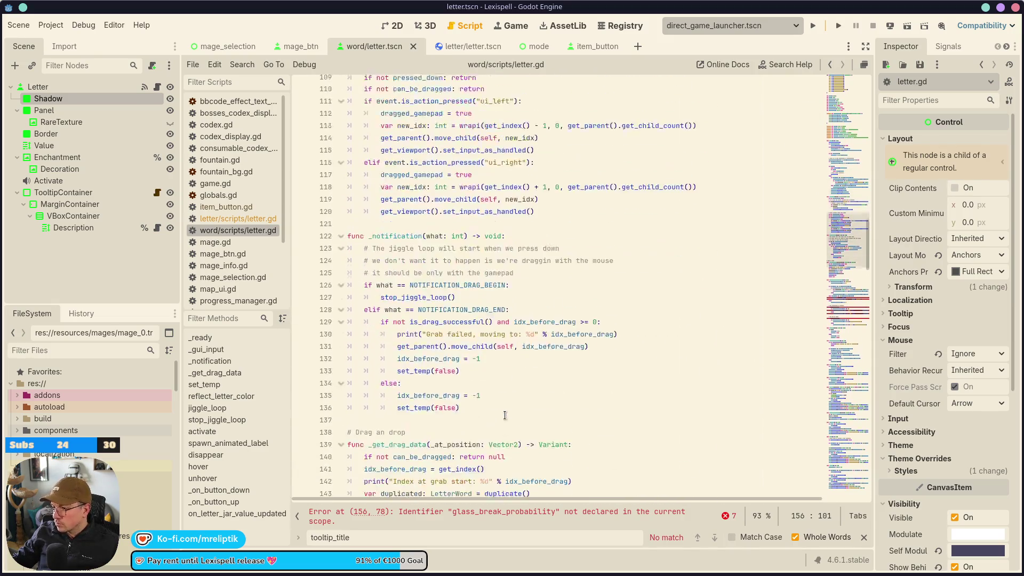
pyautogui.click(676, 270)
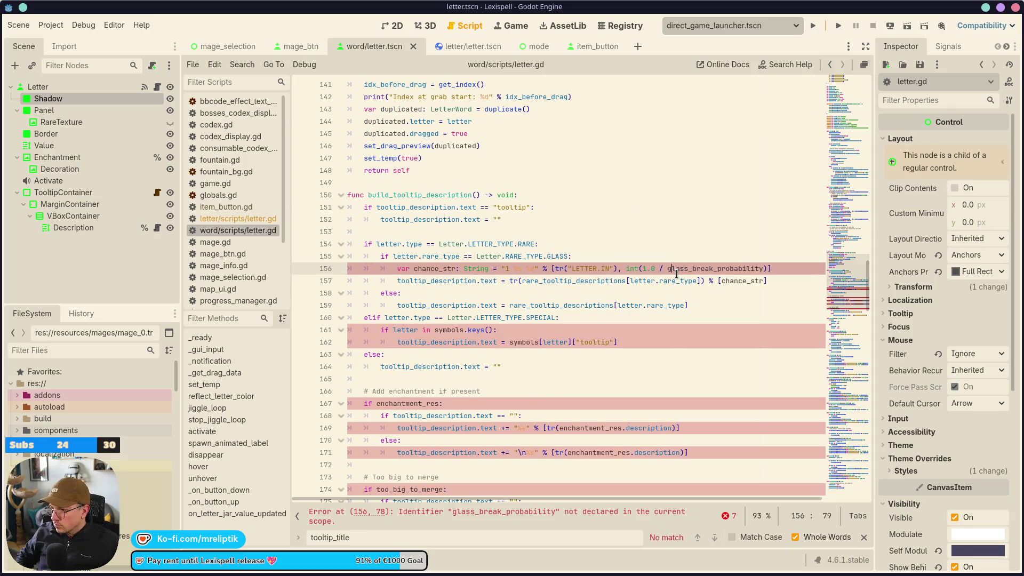
pyautogui.write('ter.')
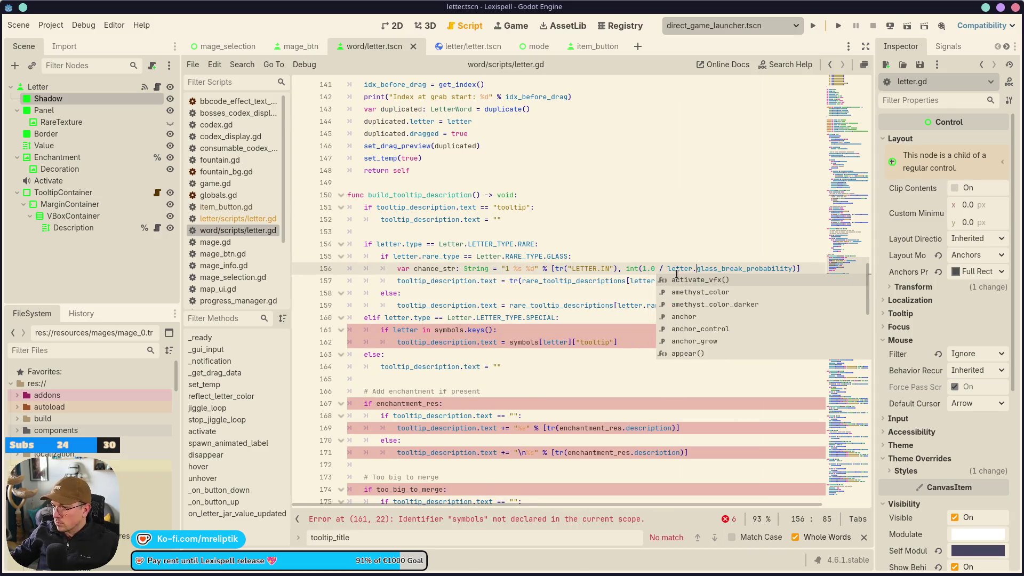
pyautogui.click(556, 303)
pyautogui.click(511, 342)
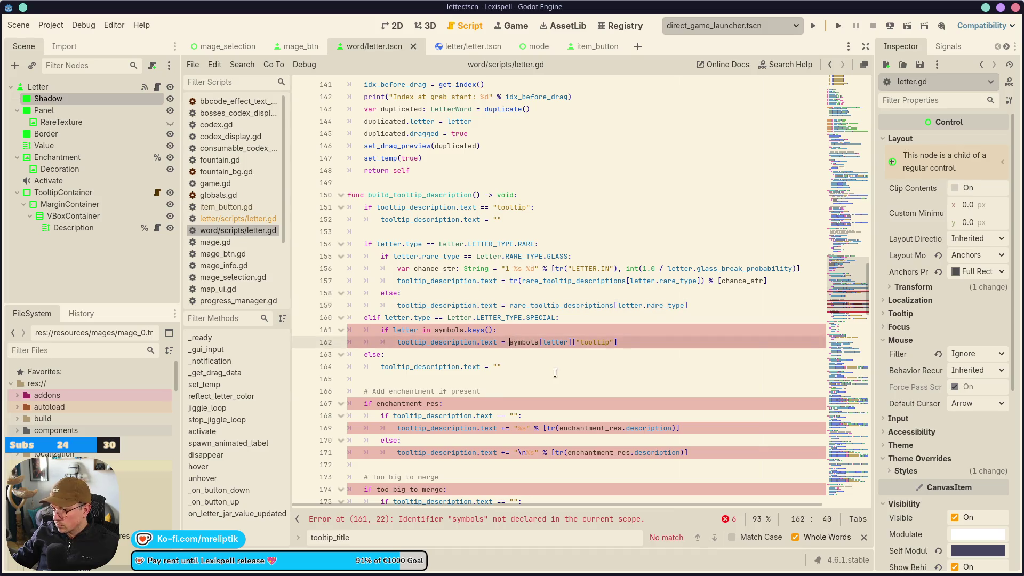
pyautogui.write('leter.')
pyautogui.click(508, 303)
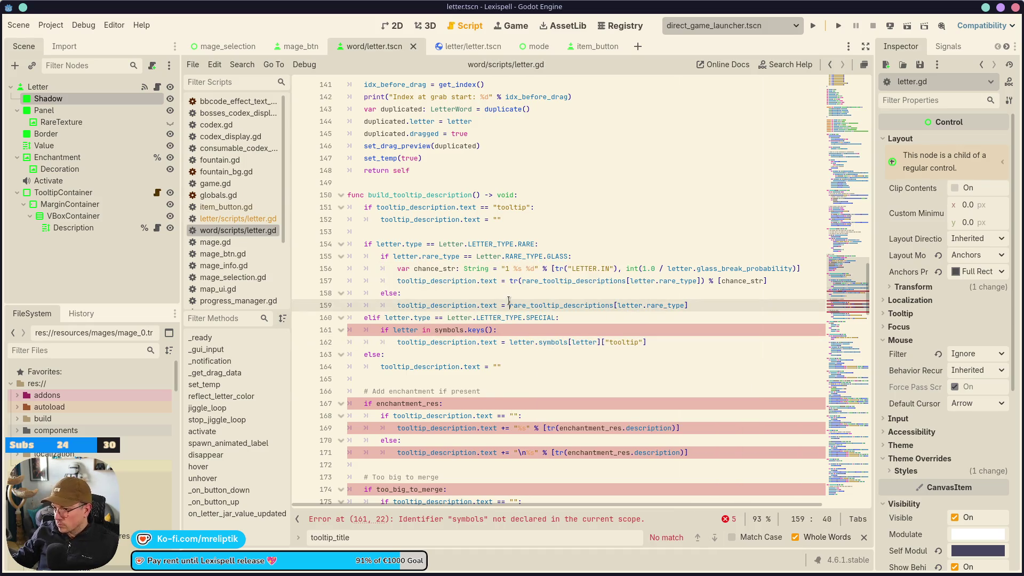
pyautogui.click(436, 330)
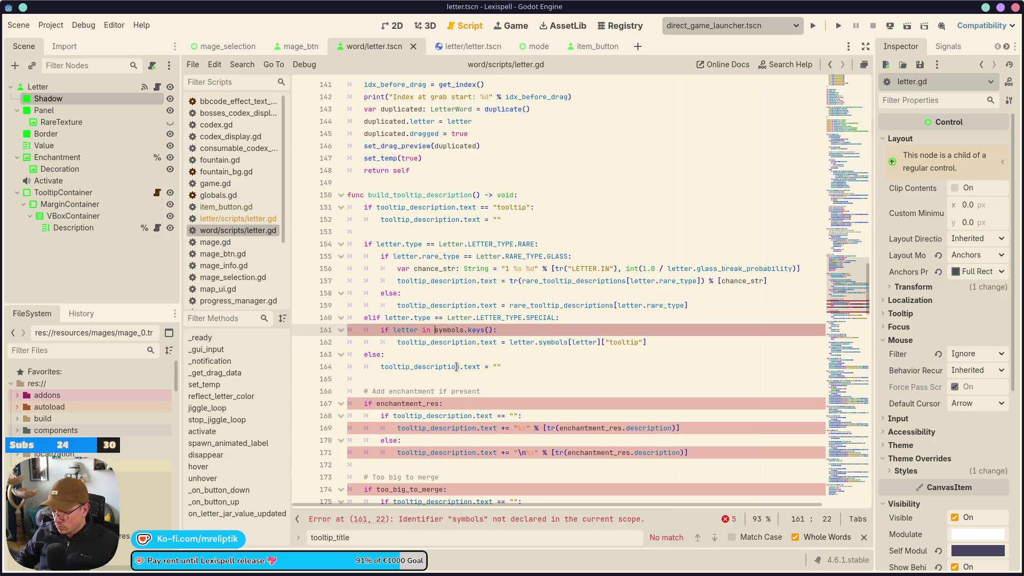
# Step: Finish letter.symbols on line 161, save, and select the SPECIAL branch on lines 91–92
pyautogui.write('letter.')
pyautogui.hotkey('ctrl', 's')
pyautogui.scroll(15, 553, 403)
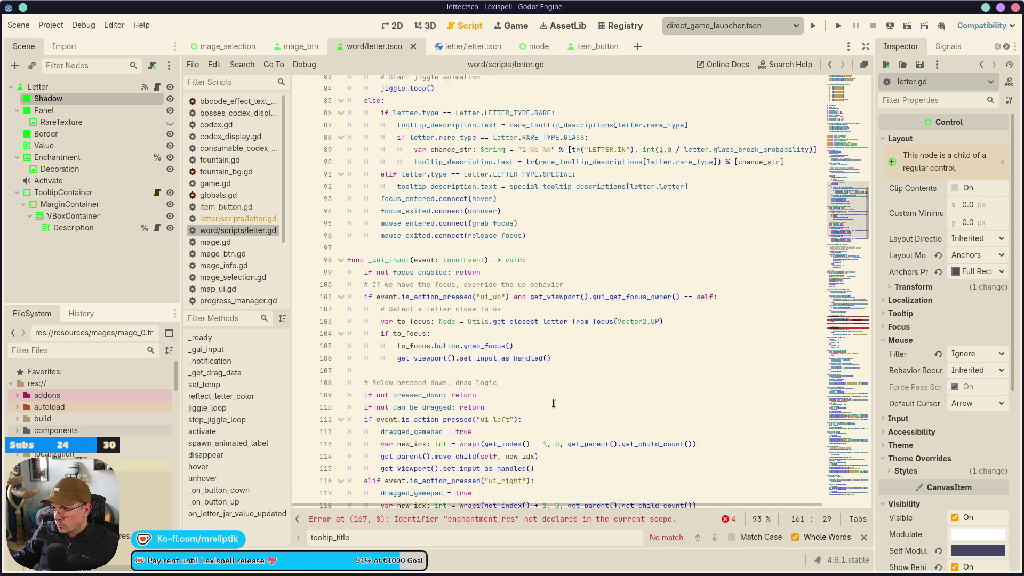
pyautogui.scroll(4, 549, 394)
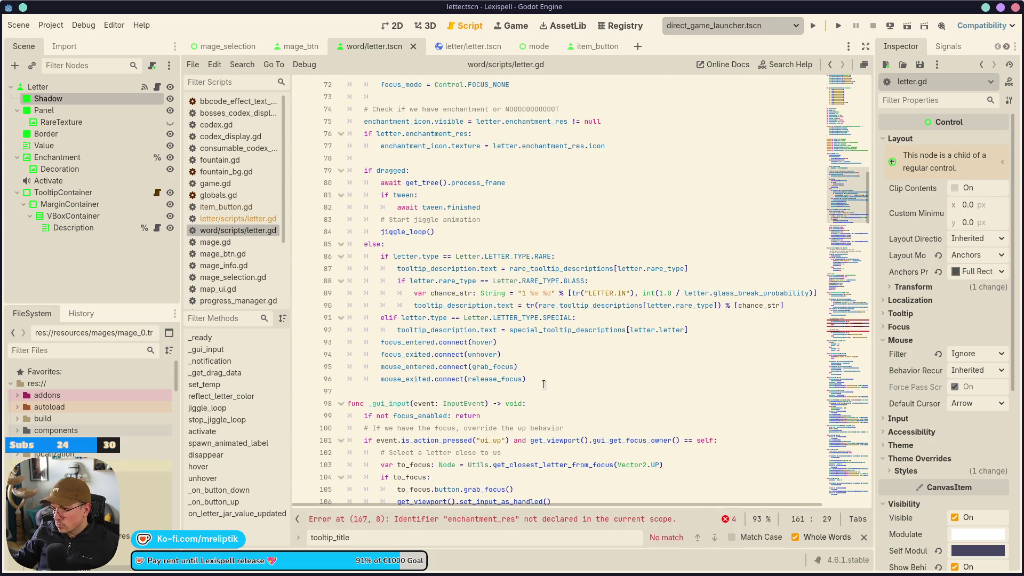
pyautogui.doubleClick(552, 329)
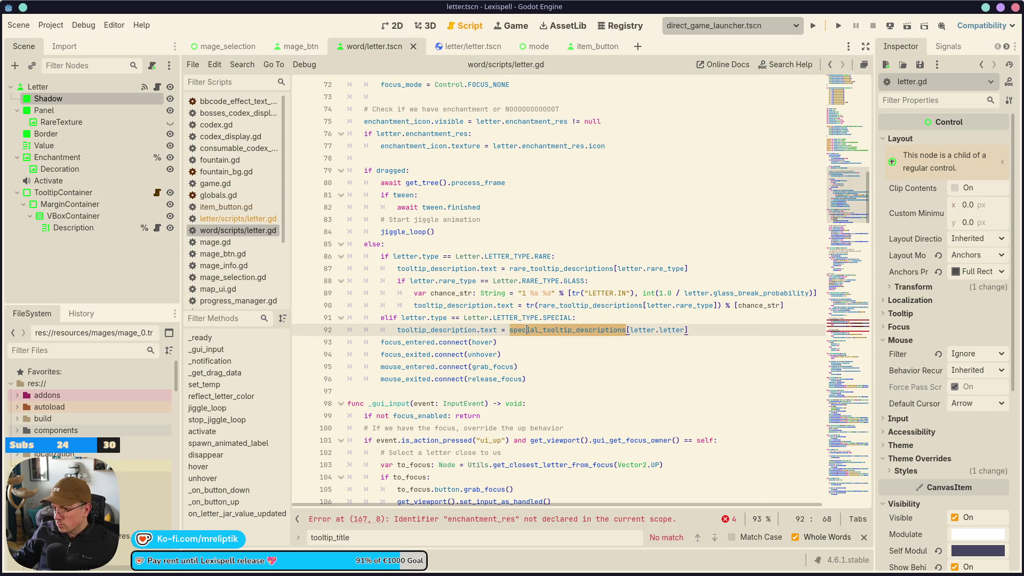
pyautogui.moveTo(688, 329)
pyautogui.mouseDown()
pyautogui.moveTo(349, 329)
pyautogui.moveTo(480, 319)
pyautogui.moveTo(380, 317)
pyautogui.mouseUp()
pyautogui.hotkey('ctrl', 'c')
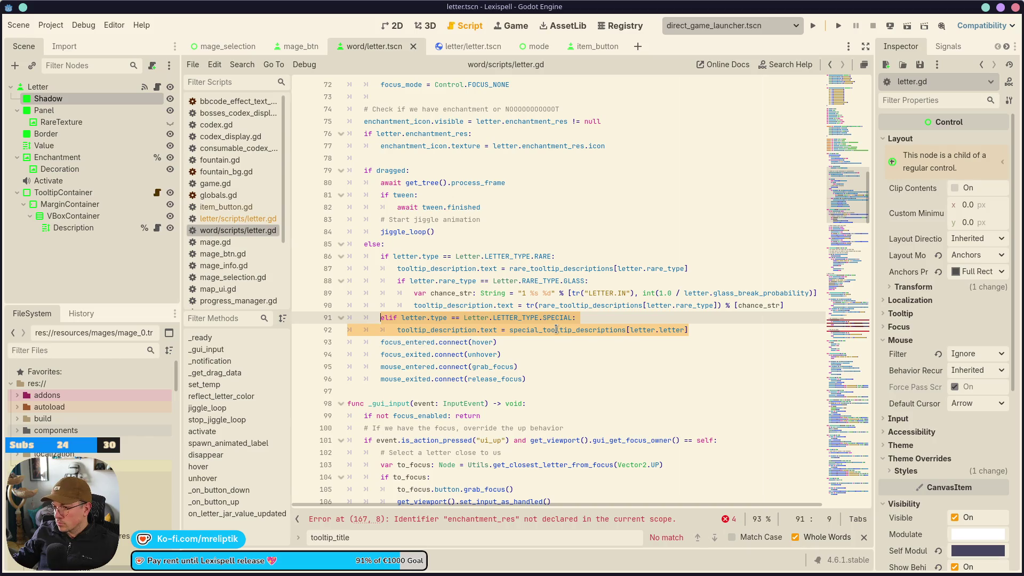
pyautogui.click(690, 329)
# Step: Paste the special_tooltip_descriptions[letter.letter] branch over lines 161–162, drop the duplicate elif, and save
pyautogui.scroll(-20, 452, 408)
pyautogui.scroll(-3, 452, 408)
pyautogui.scroll(6, 471, 283)
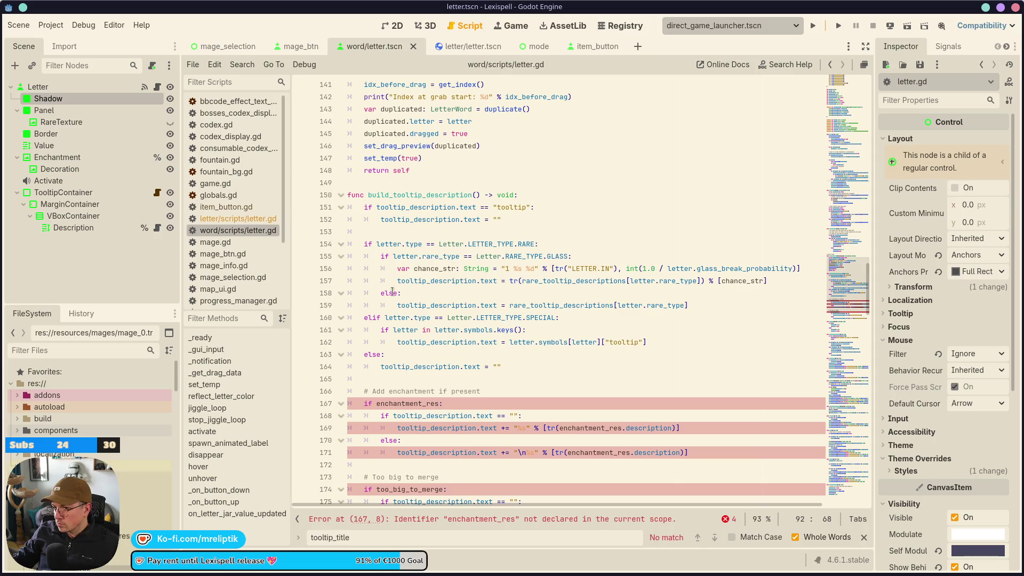
pyautogui.click(426, 280)
pyautogui.moveTo(645, 342); pyautogui.dragTo(366, 327)
pyautogui.hotkey('ctrl', 'v')
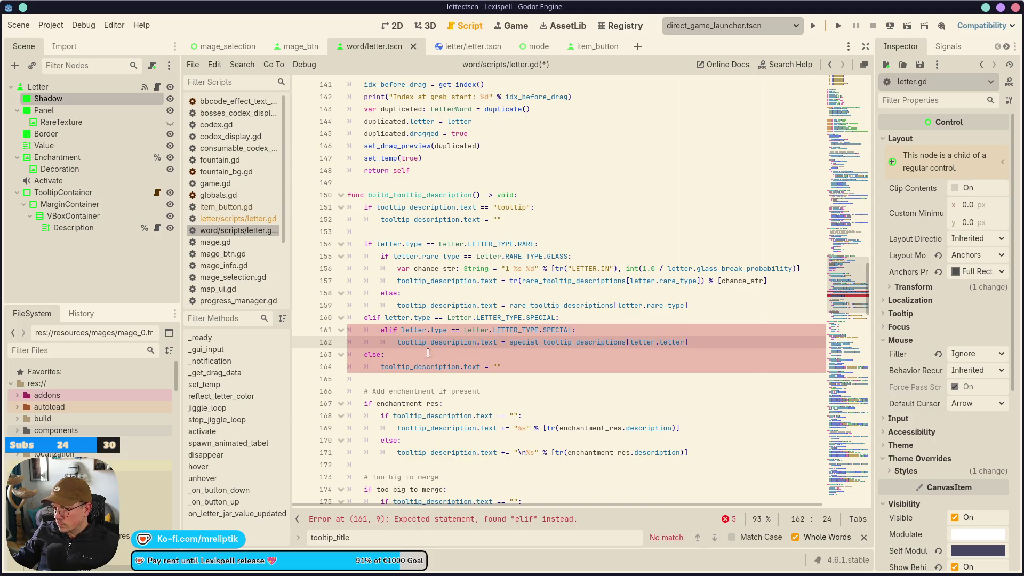
pyautogui.click(400, 324)
pyautogui.moveTo(398, 342); pyautogui.dragTo(380, 329)
pyautogui.press('BackSpace')
pyautogui.click(395, 334)
pyautogui.hotkey('ctrl', 's')
pyautogui.click(520, 354)
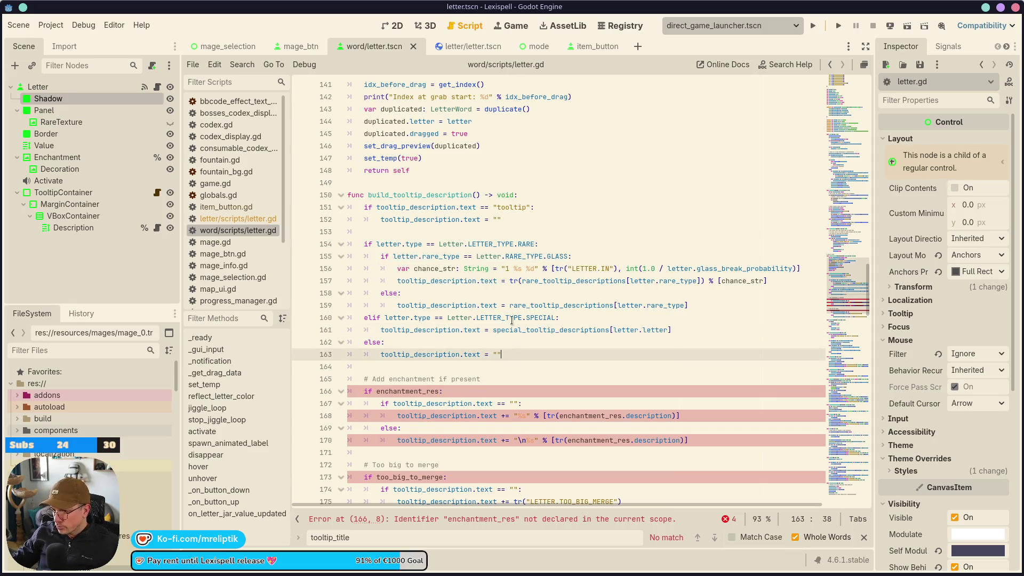
# Step: Prefix enchantment_res with 'letter.' on lines 166 and 168 of letter.gd
pyautogui.scroll(-2, 520, 354)
pyautogui.doubleClick(431, 329)
pyautogui.click(376, 317)
pyautogui.write('letter.')
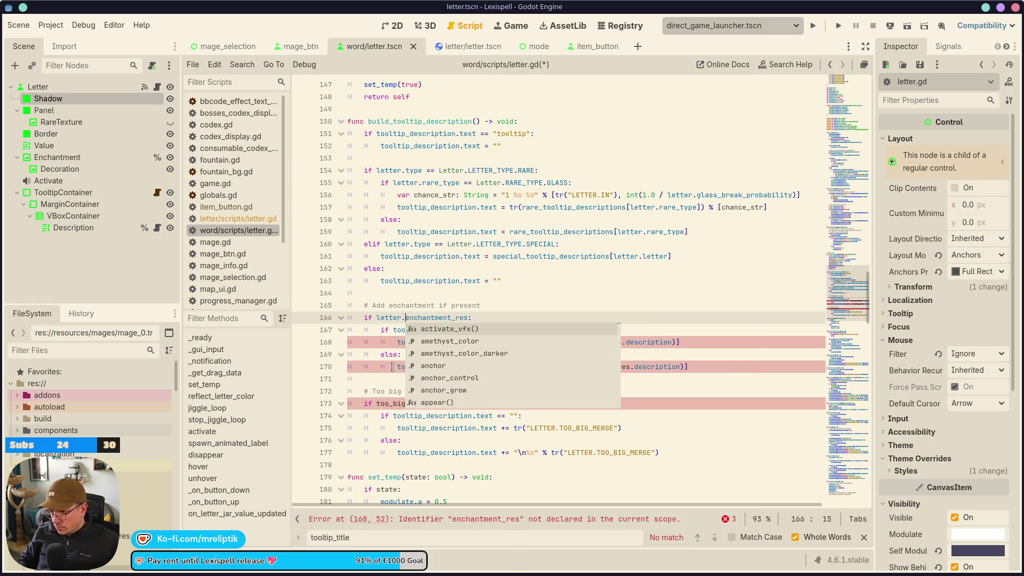
pyautogui.click(412, 275)
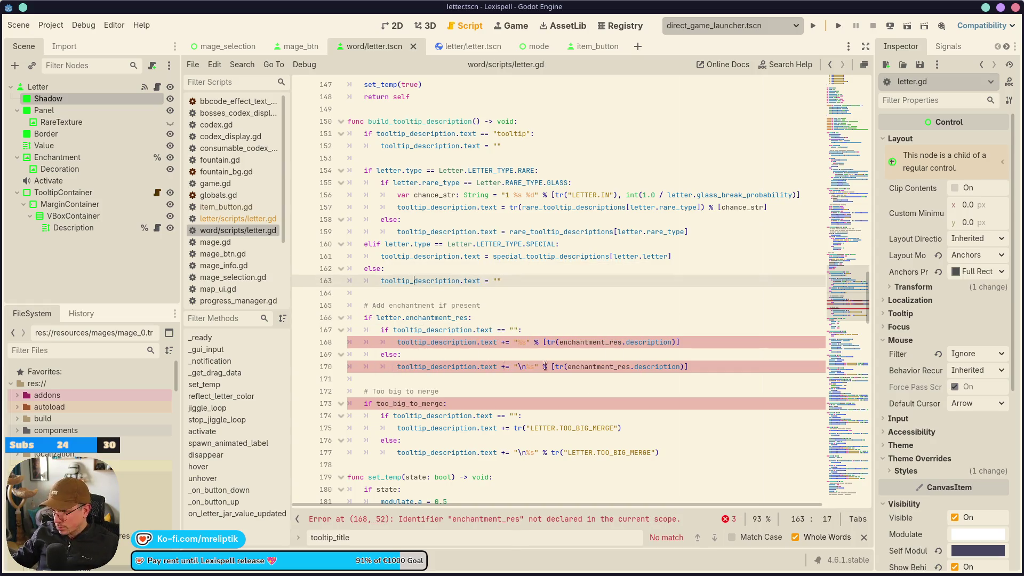
pyautogui.click(557, 342)
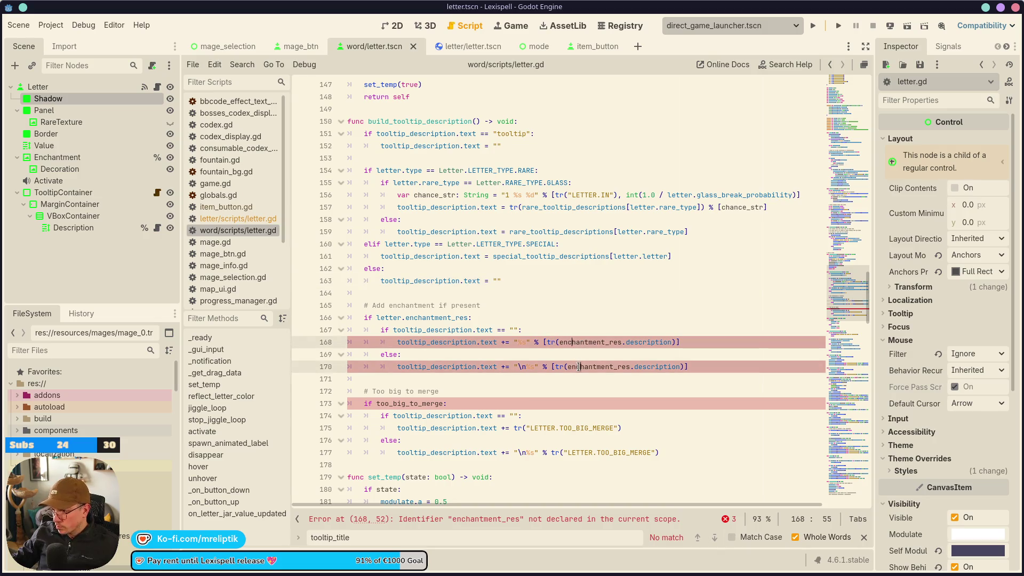
pyautogui.write('klet')
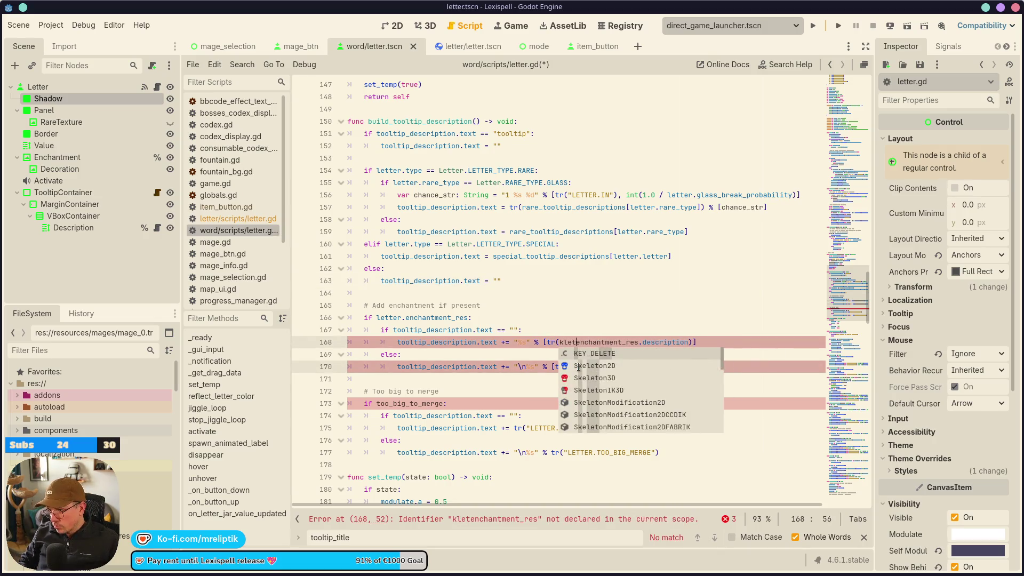
pyautogui.press('BackSpace')
pyautogui.press('BackSpace')
pyautogui.press('BackSpace')
pyautogui.write('letter.')
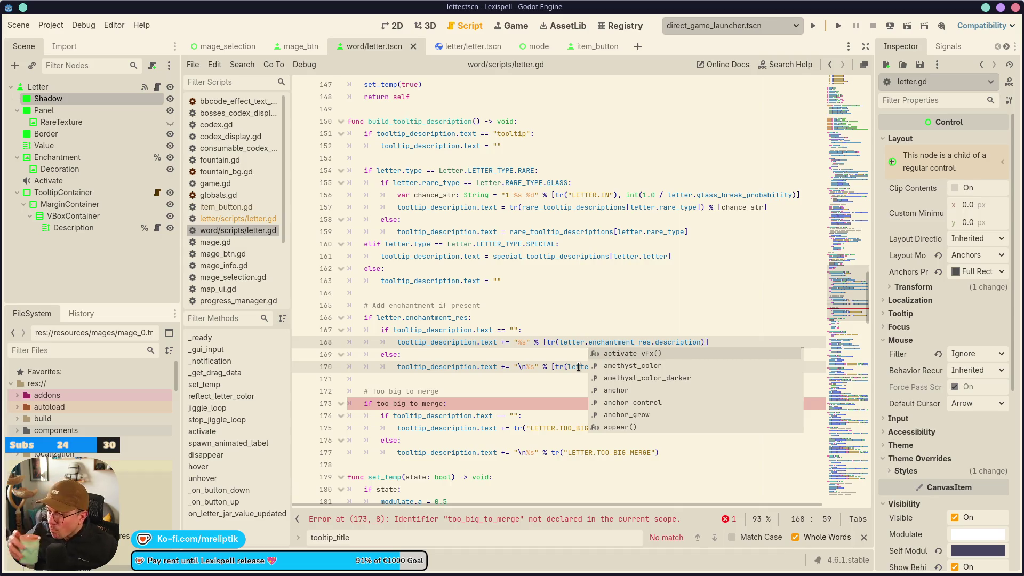
# Step: Delete the '# Too big to merge' block and its leftover empty line, then save letter.gd
pyautogui.click(484, 391)
pyautogui.hotkey('ctrl', 'shift', 'k')
pyautogui.hotkey('ctrl', 'shift', 'k')
pyautogui.hotkey('ctrl', 'shift', 'k')
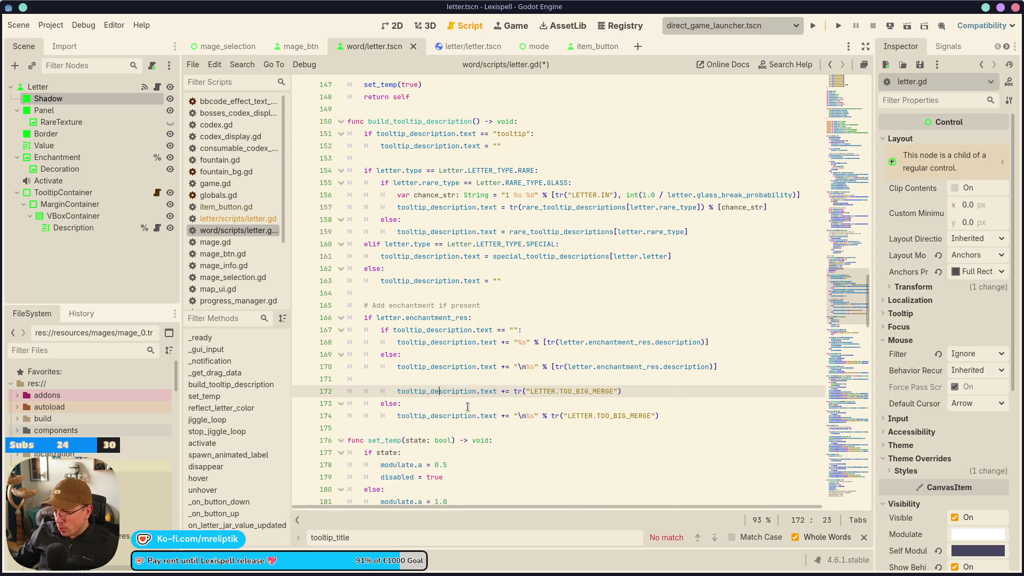
pyautogui.hotkey('ctrl', 'shift', 'k')
pyautogui.hotkey('ctrl', 'shift', 'k')
pyautogui.hotkey('ctrl', 'shift', 'k')
pyautogui.hotkey('ctrl', 's')
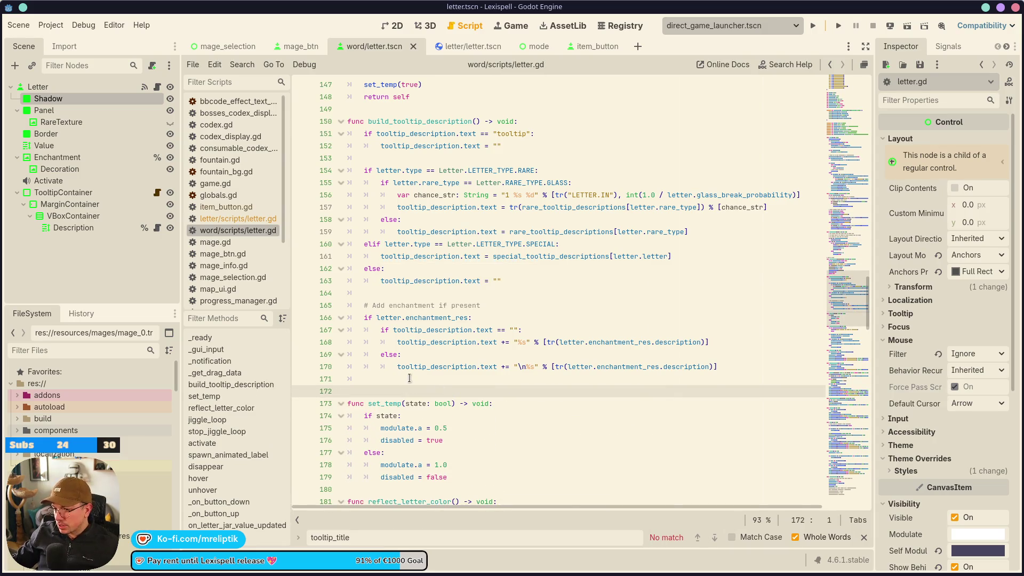
pyautogui.hotkey('ctrl', 'shift', 'k')
pyautogui.hotkey('ctrl', 's')
# Step: Switch to the letter/letter.tscn scene and show its attached letter.gd script
pyautogui.scroll(3, 520, 368)
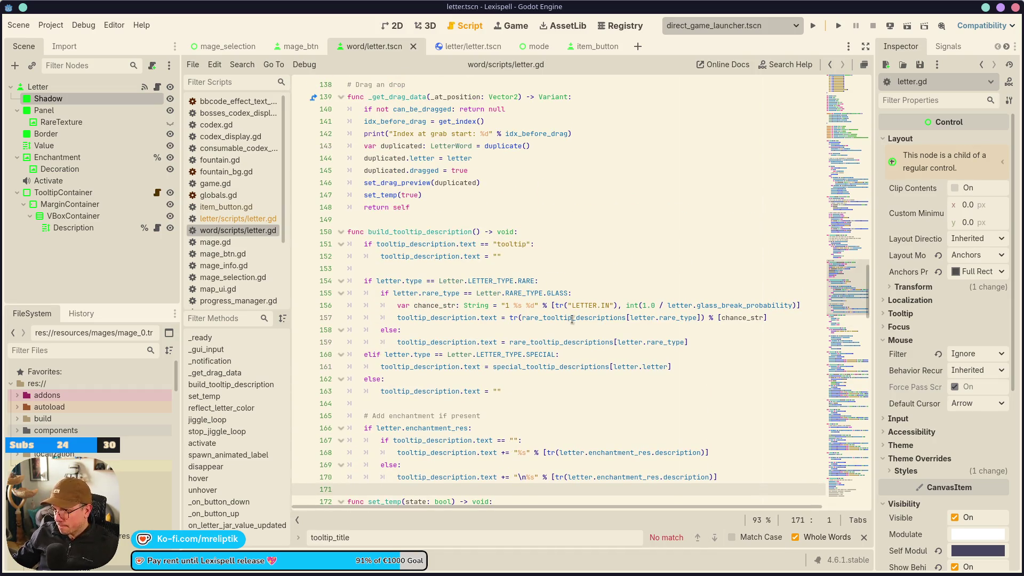
pyautogui.doubleClick(414, 367)
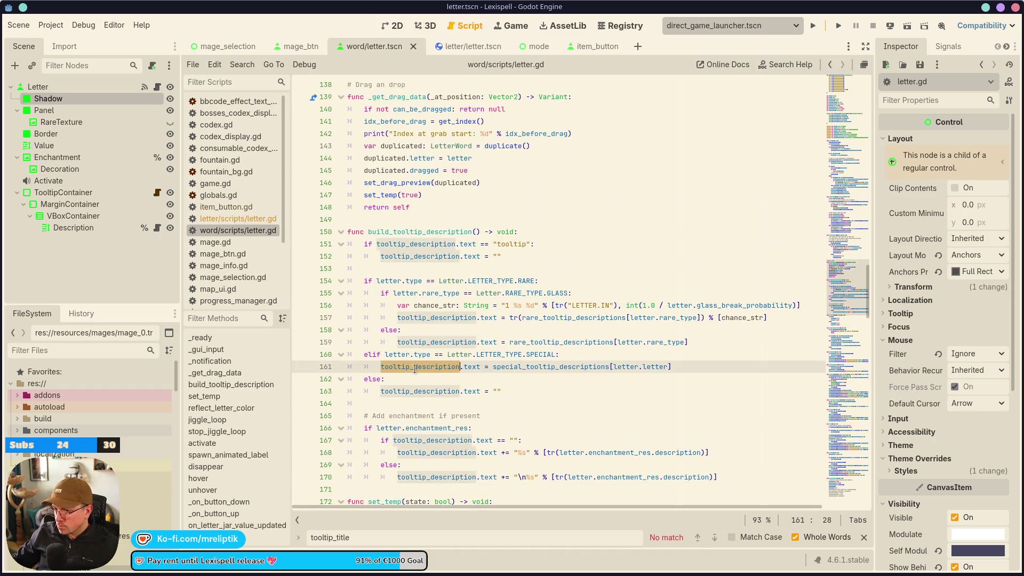
pyautogui.click(461, 51)
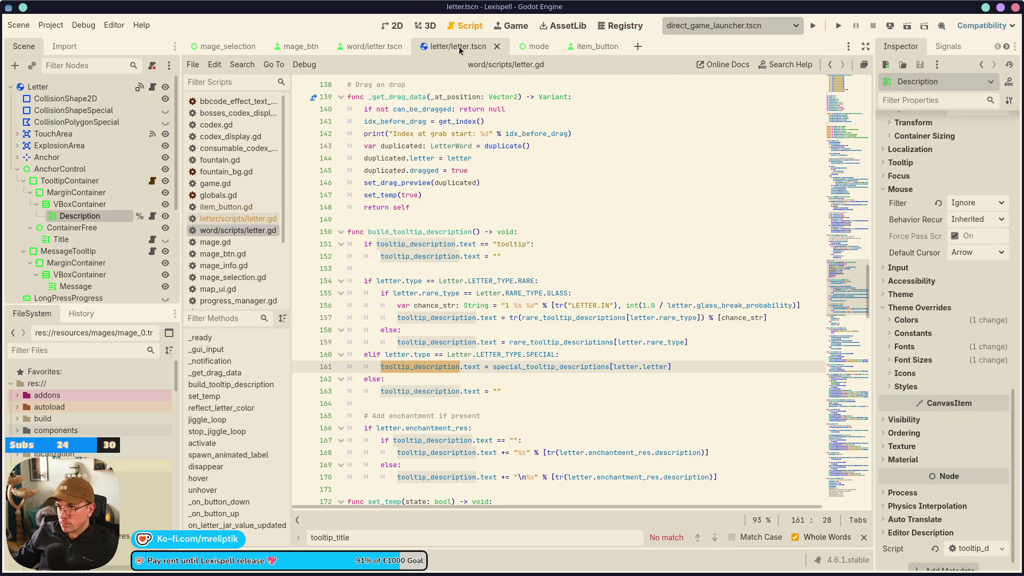
pyautogui.click(390, 29)
pyautogui.click(154, 88)
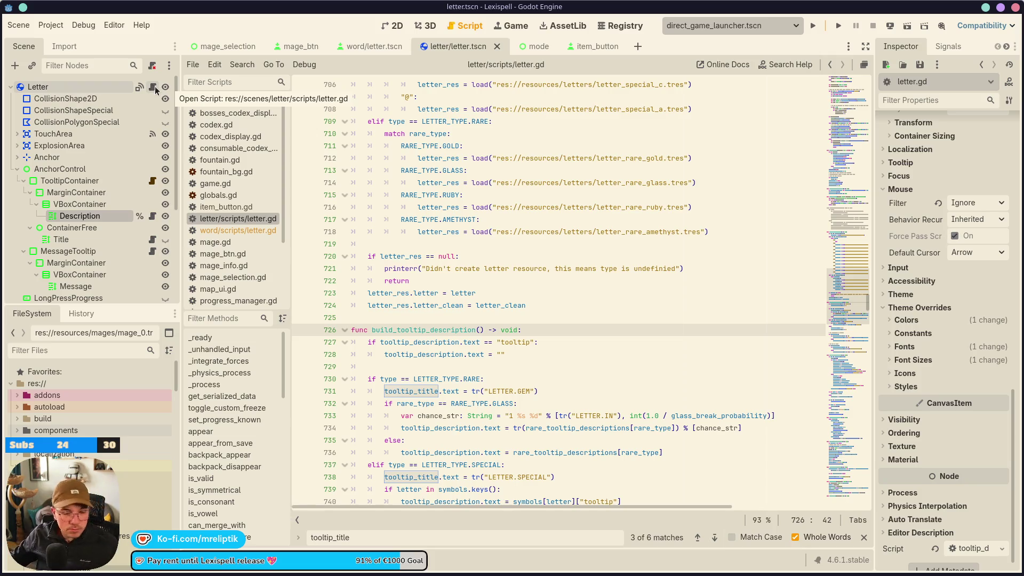
# Step: Search the script for 'special', jump to the symbols definition, then return to word/letter.tscn
pyautogui.hotkey('ctrl', 'f')
pyautogui.write('special_toolt')
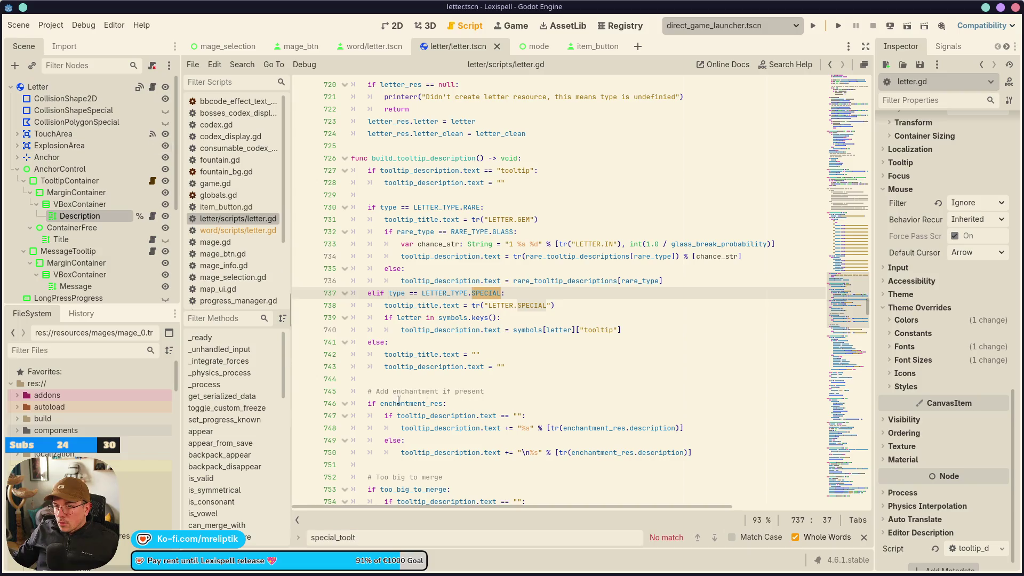
pyautogui.click(511, 366)
pyautogui.hotkey('ctrl', 's')
pyautogui.click(528, 331)
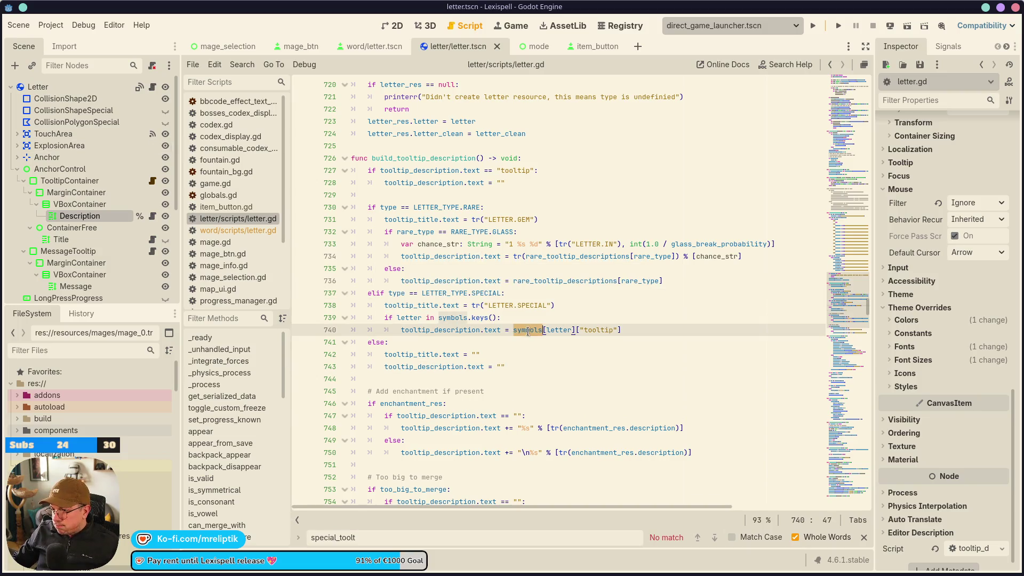
pyautogui.keyDown('ctrl'); pyautogui.click(522, 331); pyautogui.keyUp('ctrl')
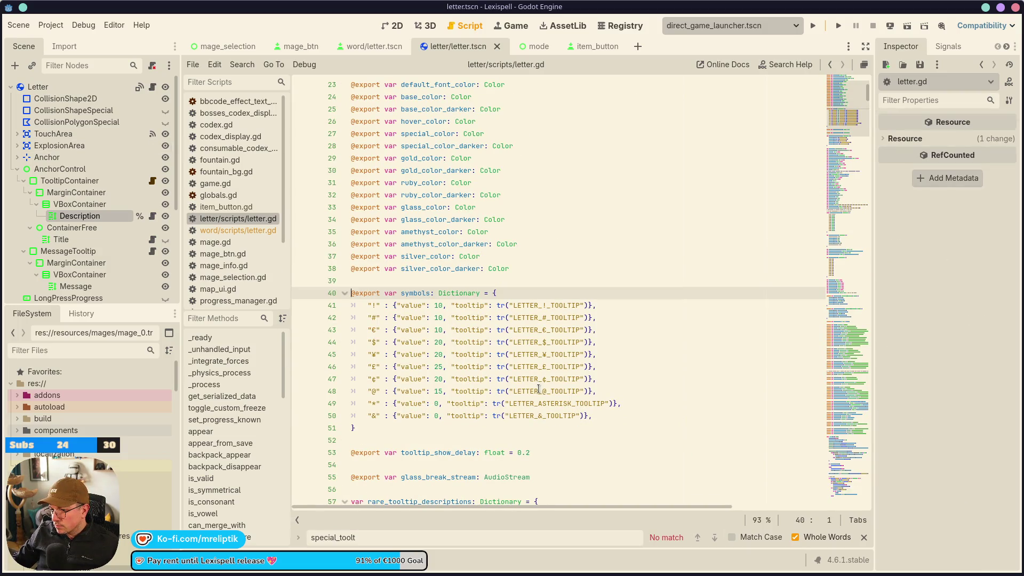
pyautogui.hotkey('ctrl', 's')
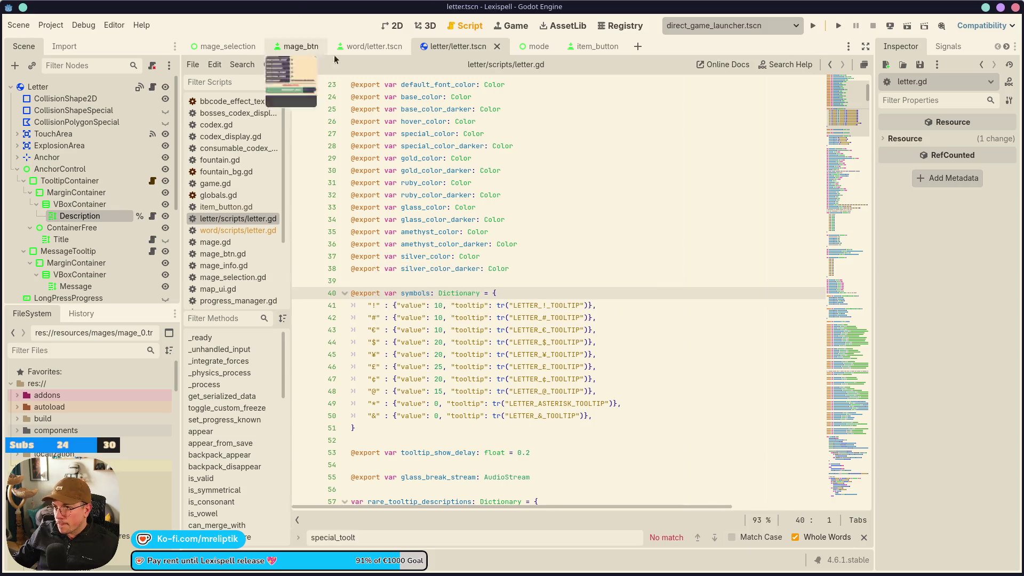
pyautogui.click(374, 46)
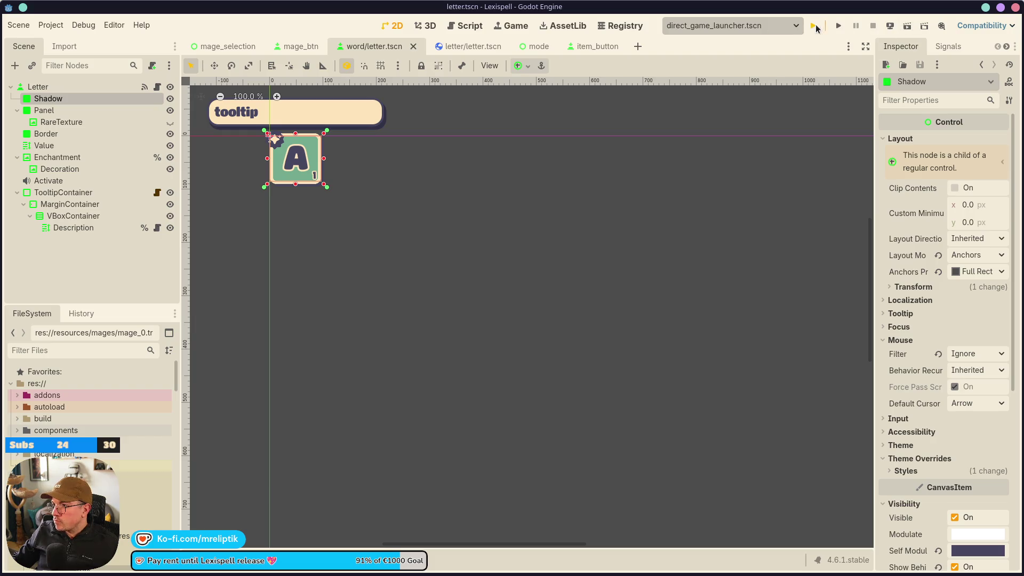
pyautogui.click(814, 27)
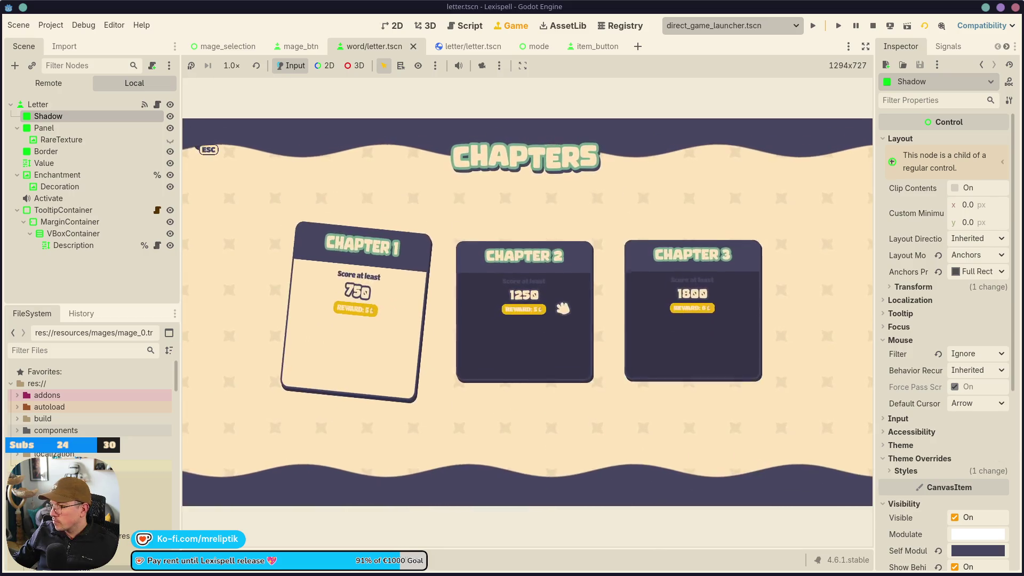
pyautogui.click(367, 334)
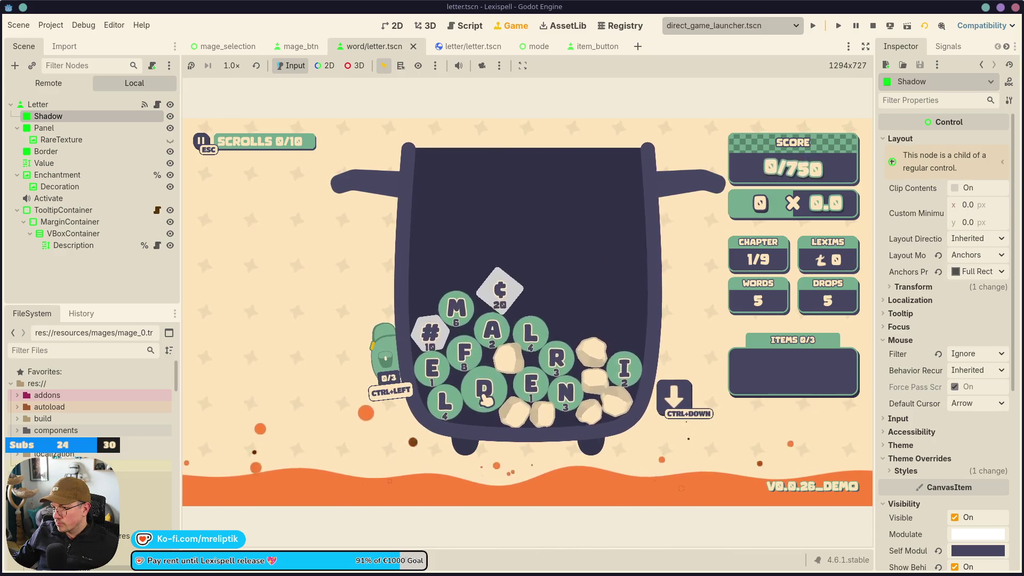
pyautogui.moveTo(524, 301)
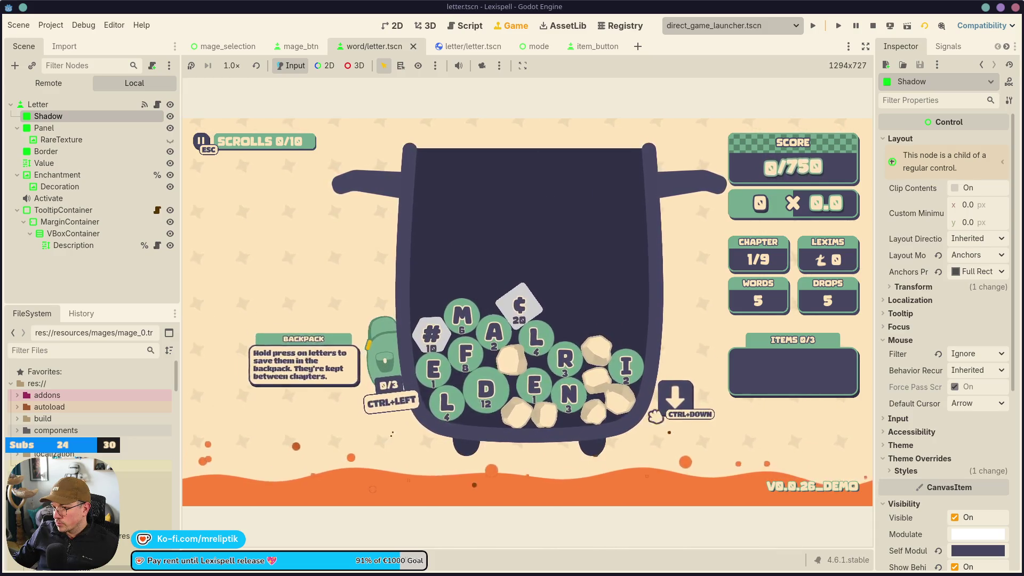
pyautogui.write('mal')
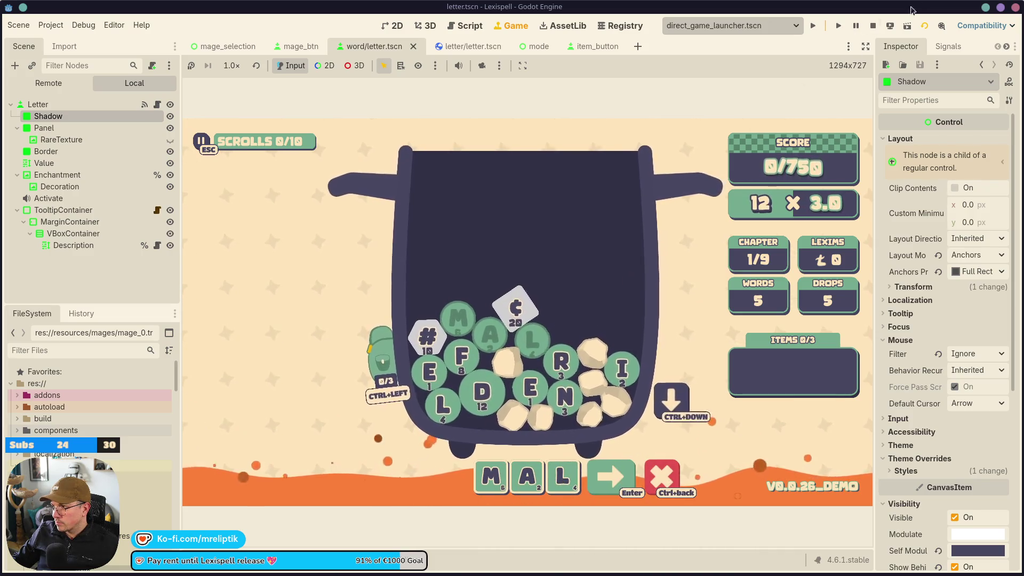
pyautogui.click(874, 27)
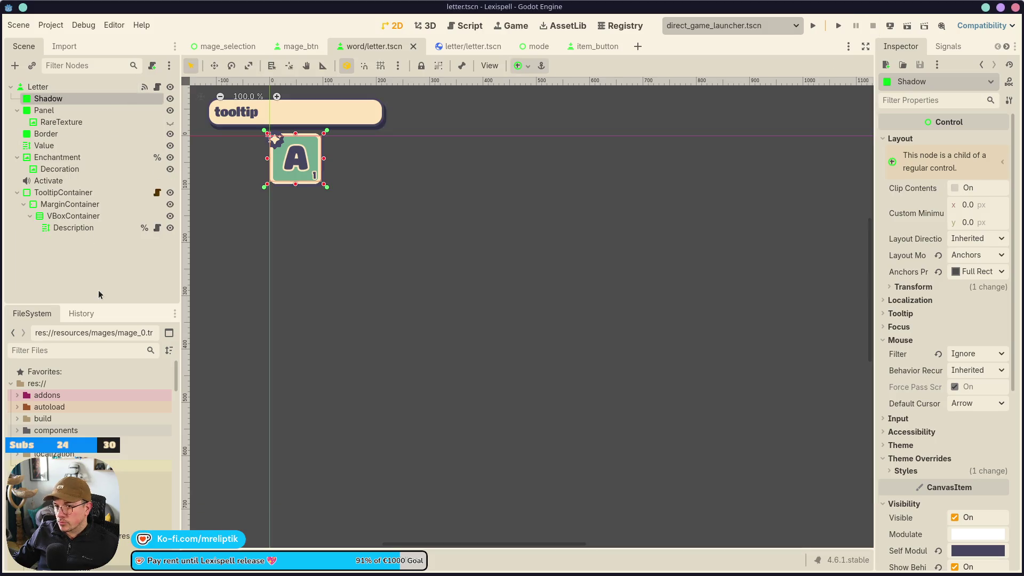
# Step: Comment out the is_demo = true override on line 184 of globals.gd, save, and run the project
pyautogui.hotkey('ctrl', 'shift', 'o')
pyautogui.write('globals')
pyautogui.press('Return')
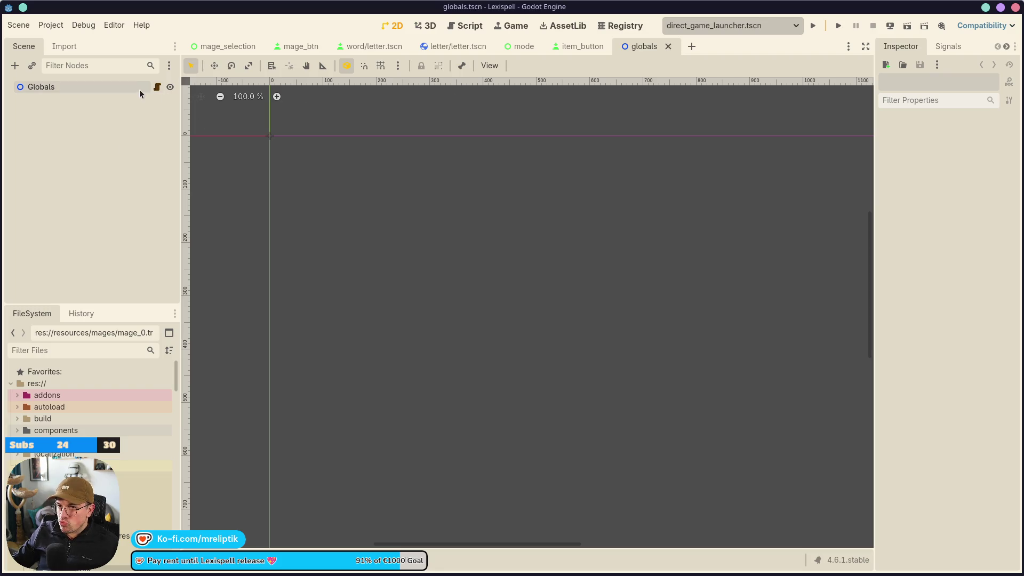
pyautogui.click(157, 87)
pyautogui.scroll(-5, 453, 318)
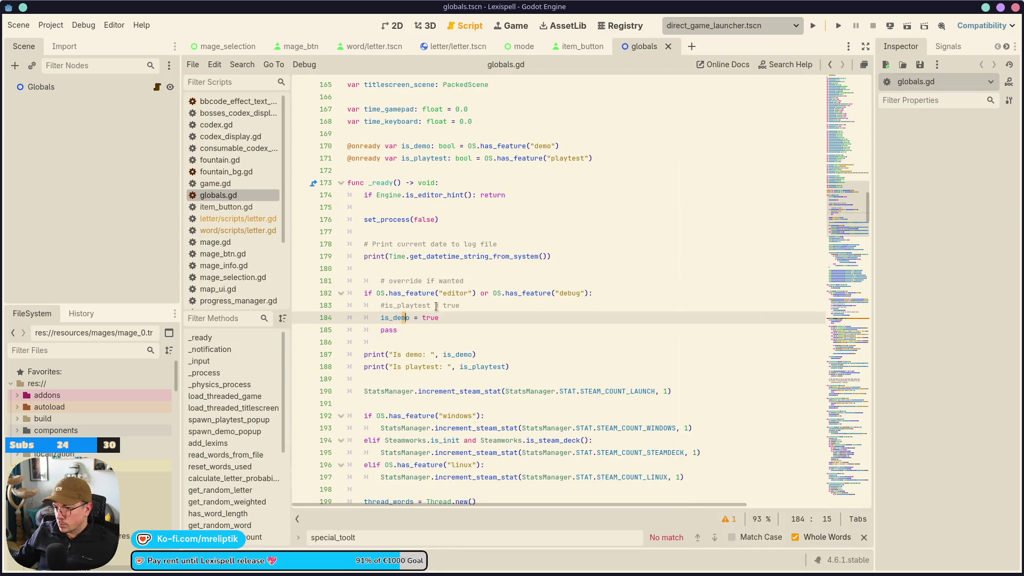
pyautogui.click(453, 318)
pyautogui.hotkey('ctrl', 'k')
pyautogui.hotkey('ctrl', 's')
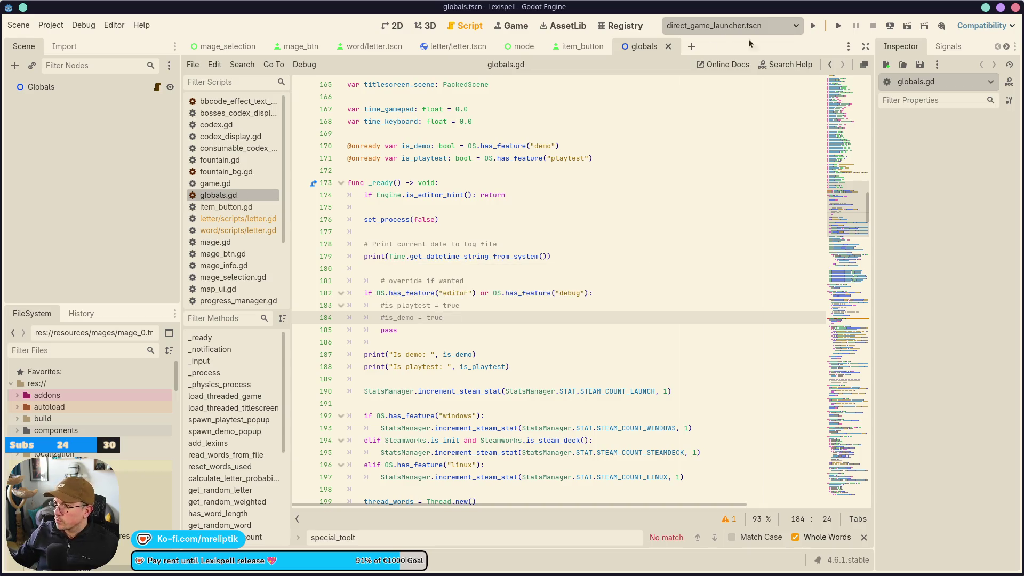
pyautogui.click(813, 26)
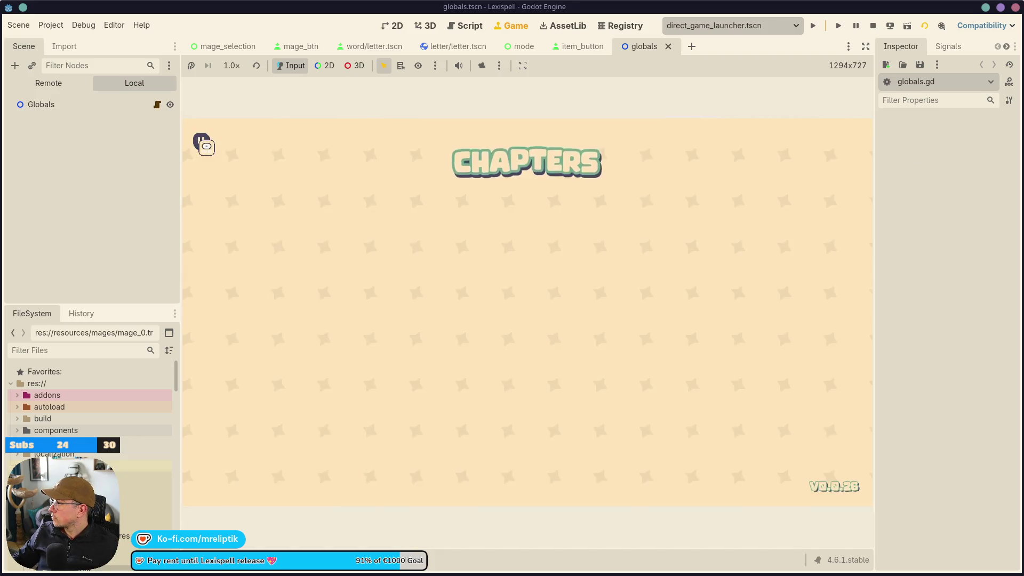
# Step: Start Chapter 1, check the L gem's tooltip, and drop more letters into the cauldron
pyautogui.click(373, 318)
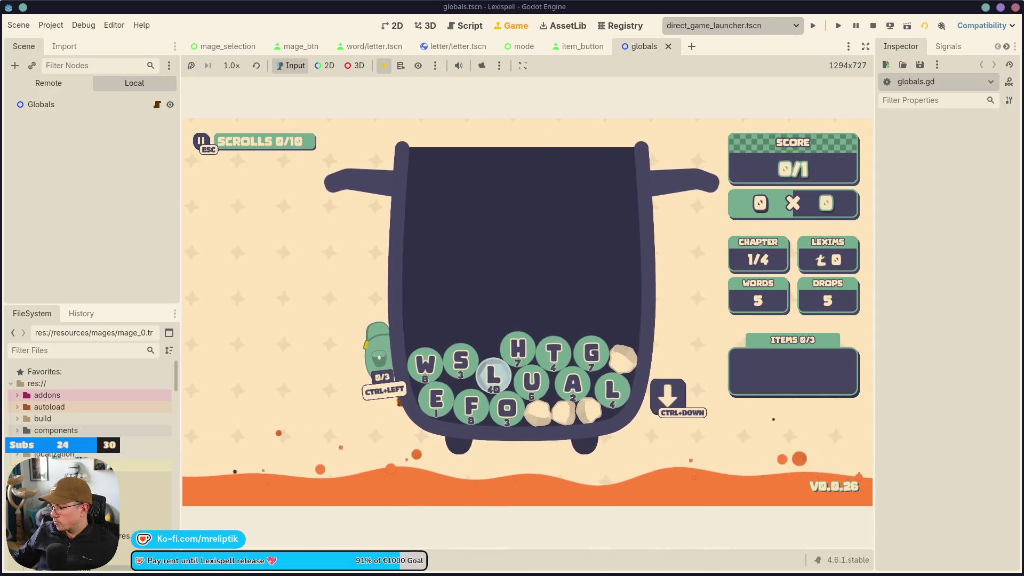
pyautogui.moveTo(512, 377)
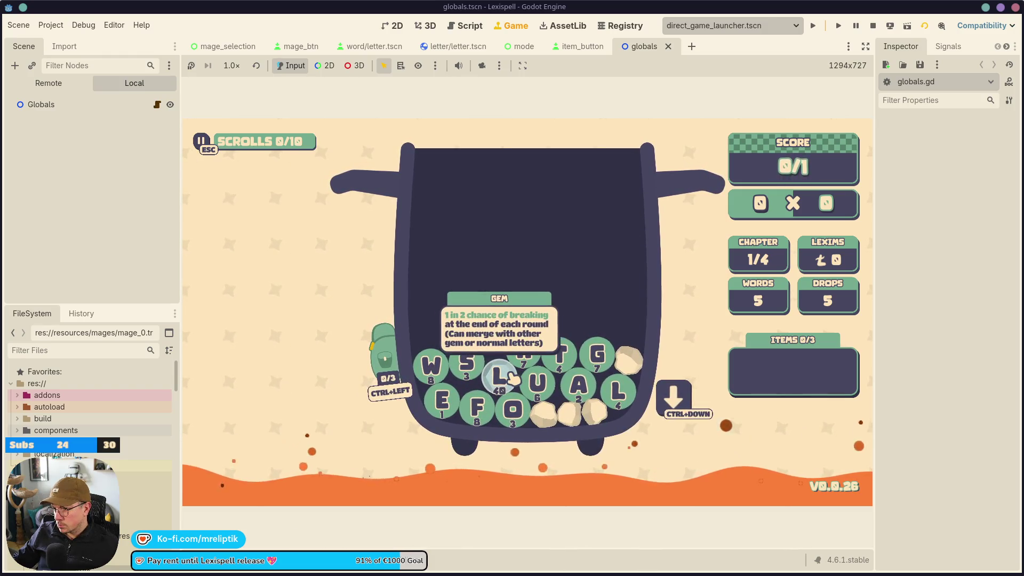
pyautogui.hotkey('ctrl', 'Down')
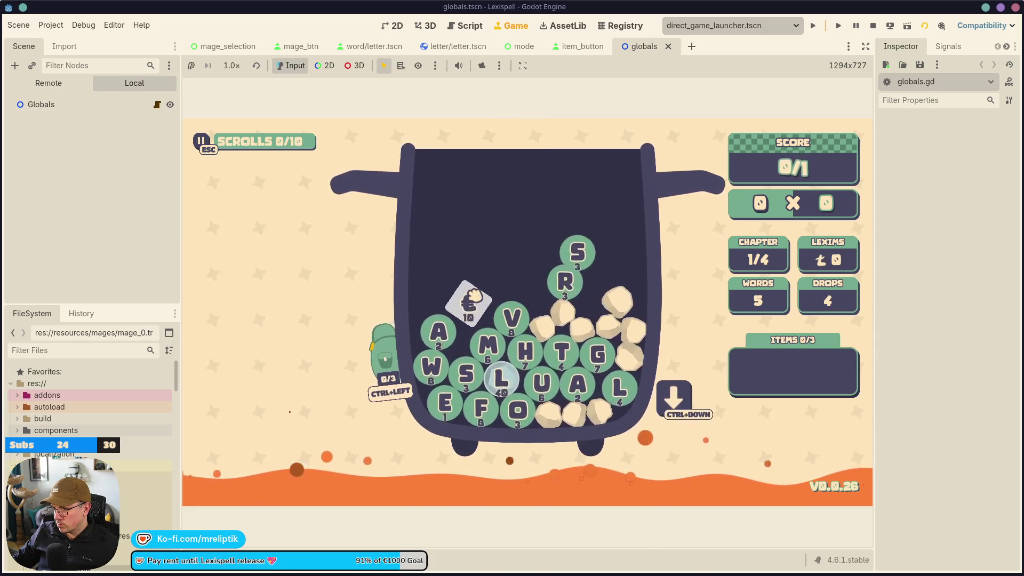
# Step: Spell WALT from the cauldron letters, including the L gem, and submit it
pyautogui.moveTo(470, 311)
pyautogui.click(432, 369)
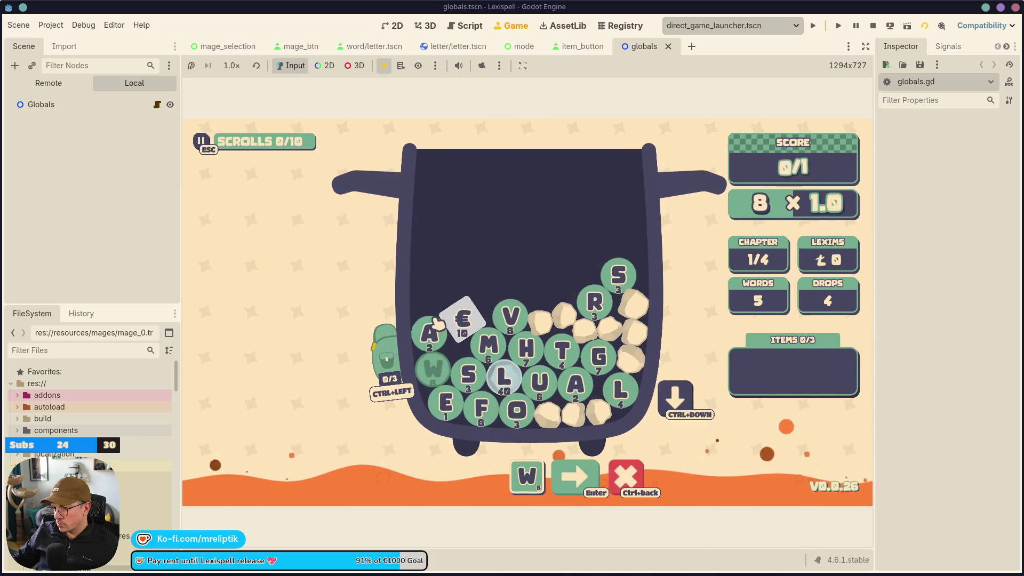
pyautogui.click(429, 334)
pyautogui.click(515, 377)
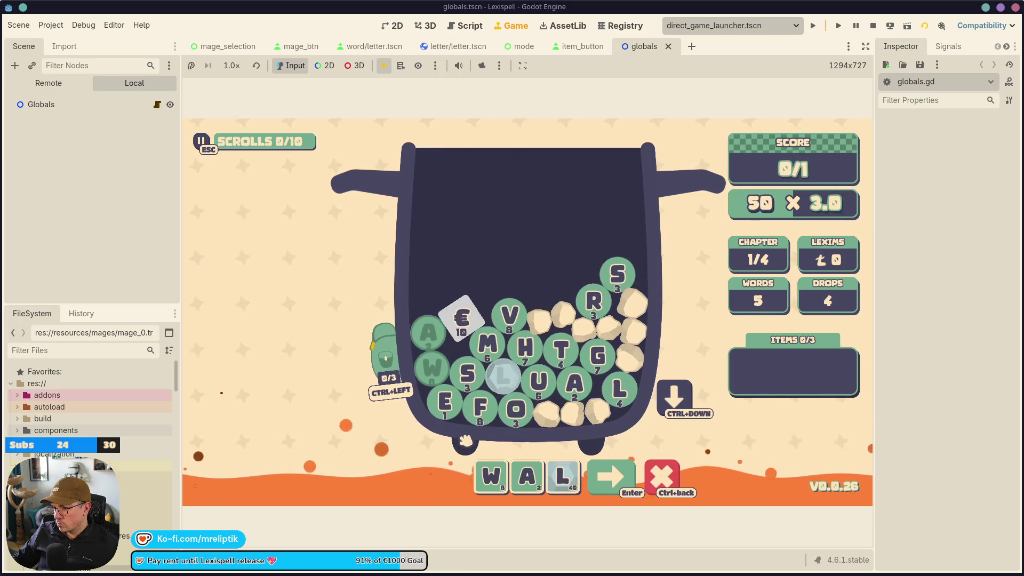
pyautogui.click(559, 350)
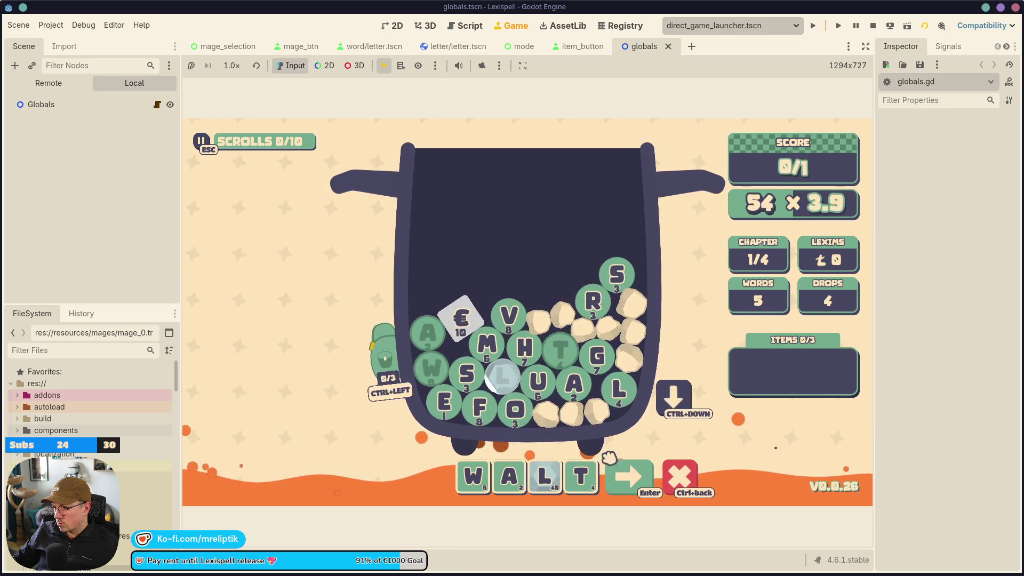
pyautogui.click(626, 480)
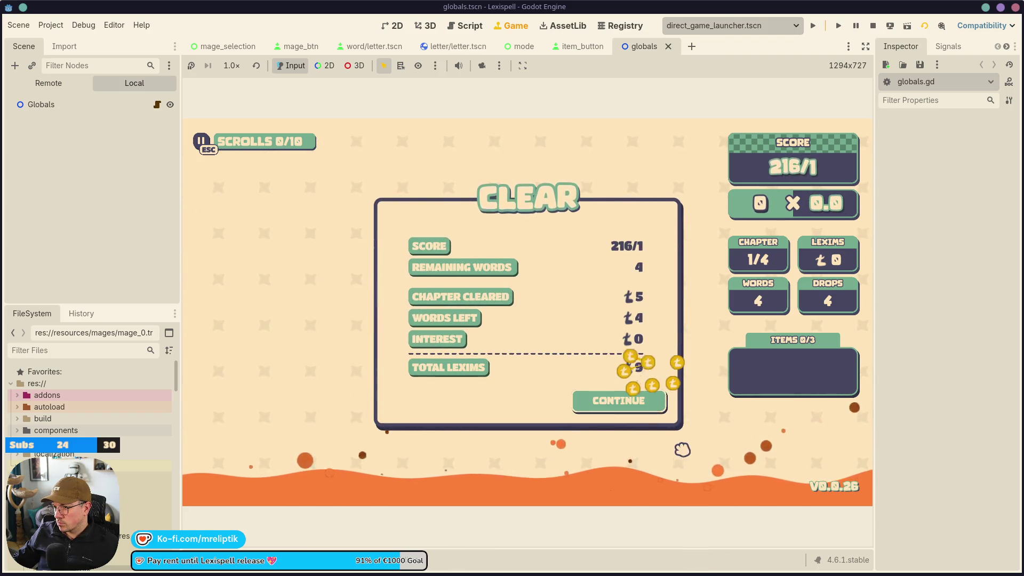
# Step: Continue past the chapter results and enchant the letter D
pyautogui.click(613, 405)
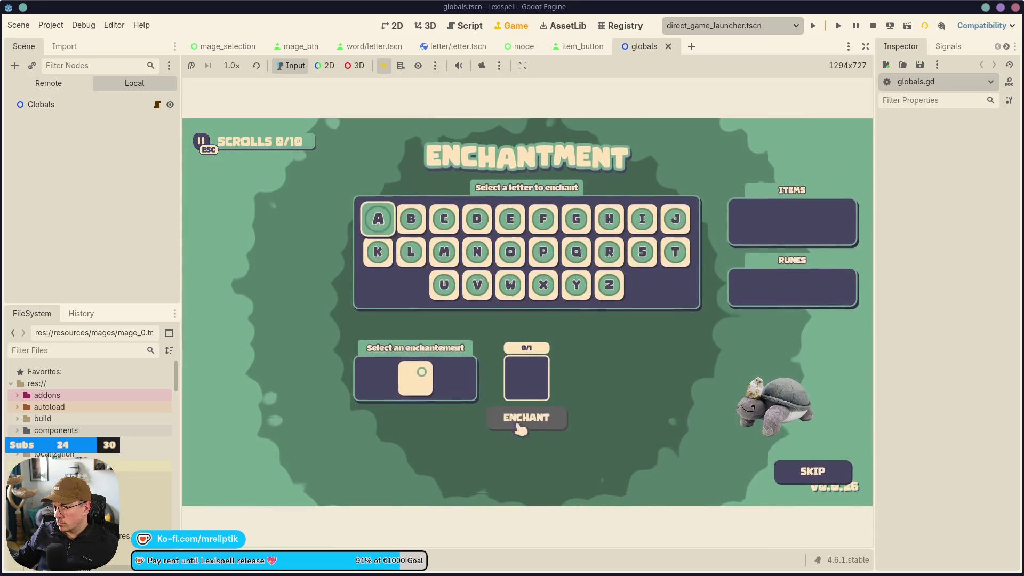
pyautogui.click(478, 220)
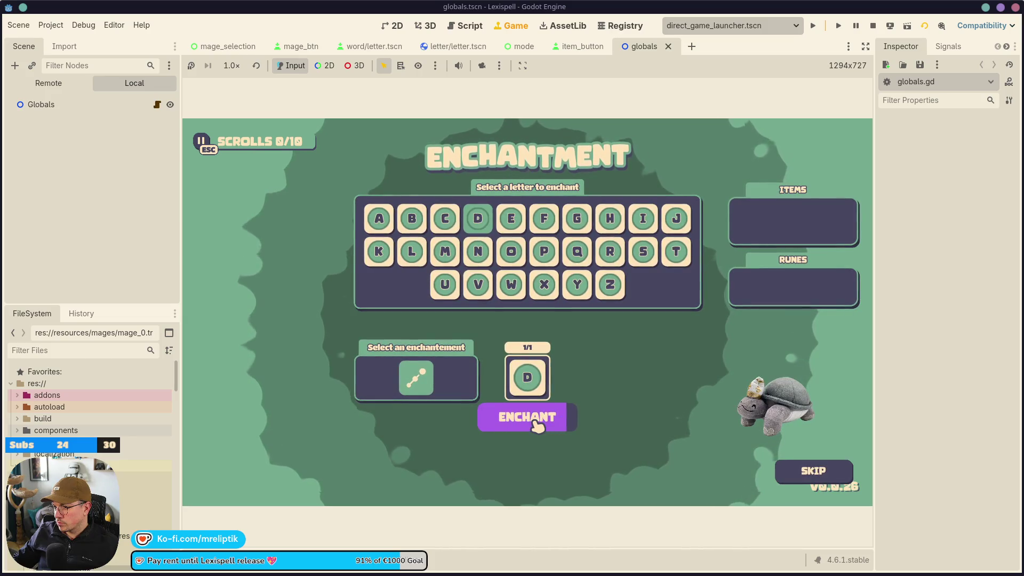
pyautogui.click(536, 421)
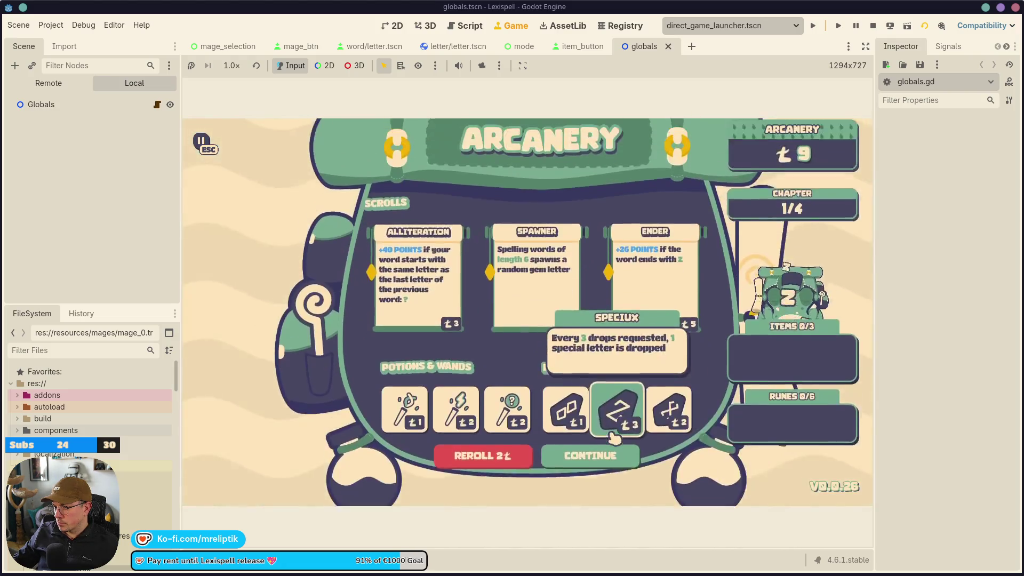
# Step: Buy the Alliteration and Ender scrolls in the Arcanery, then start Chapter 2
pyautogui.click(402, 320)
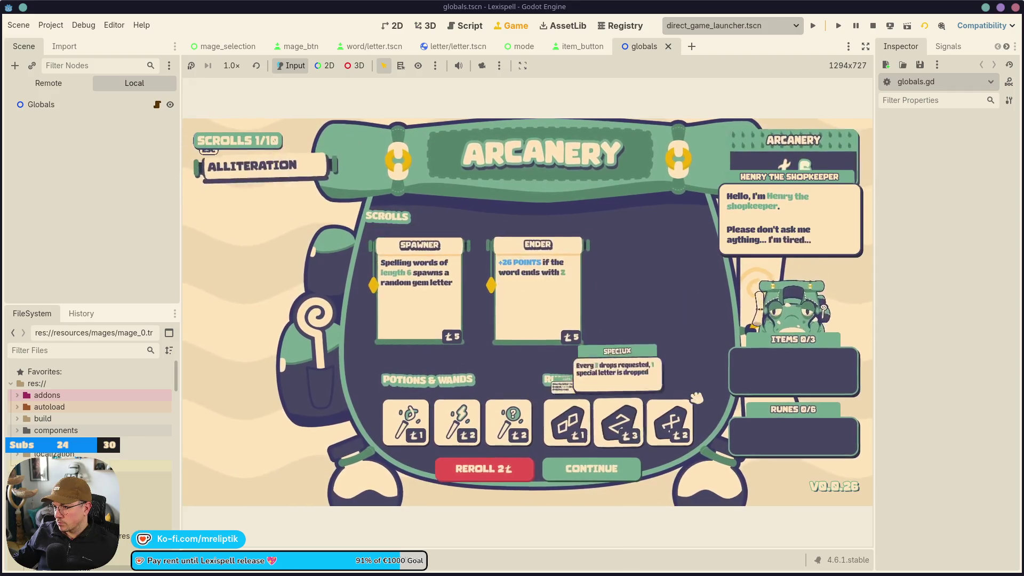
pyautogui.click(533, 298)
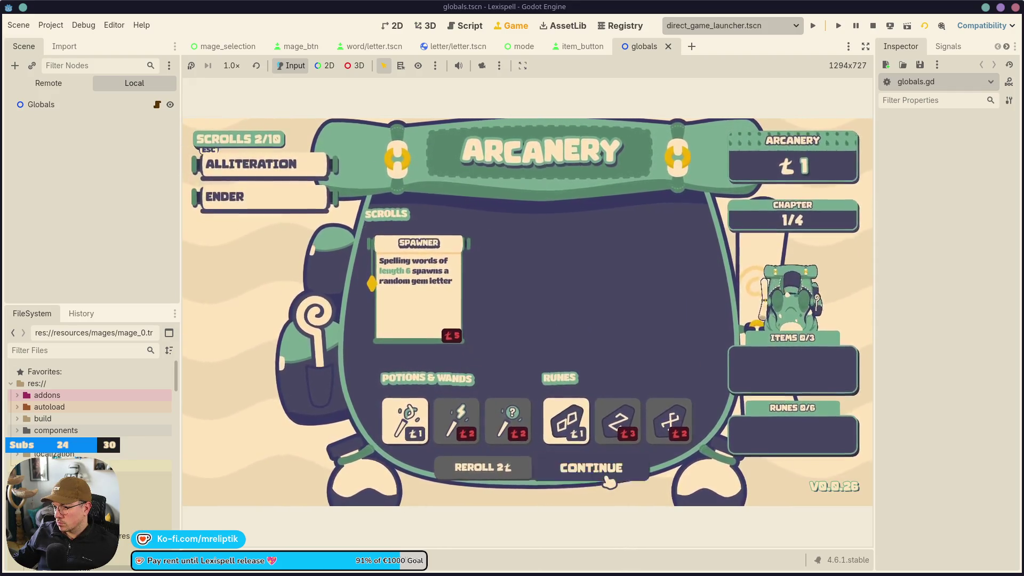
pyautogui.click(607, 475)
pyautogui.click(548, 315)
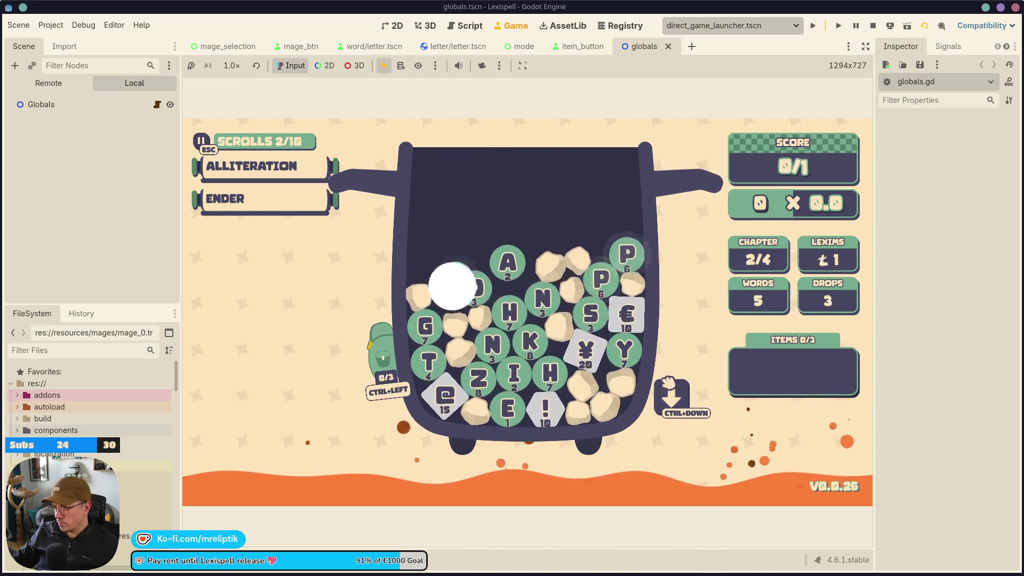
# Step: Spawn a D letter with the dev console's letter command and inspect the purple D gem's tooltip
pyautogui.press('`')
pyautogui.write('lette')
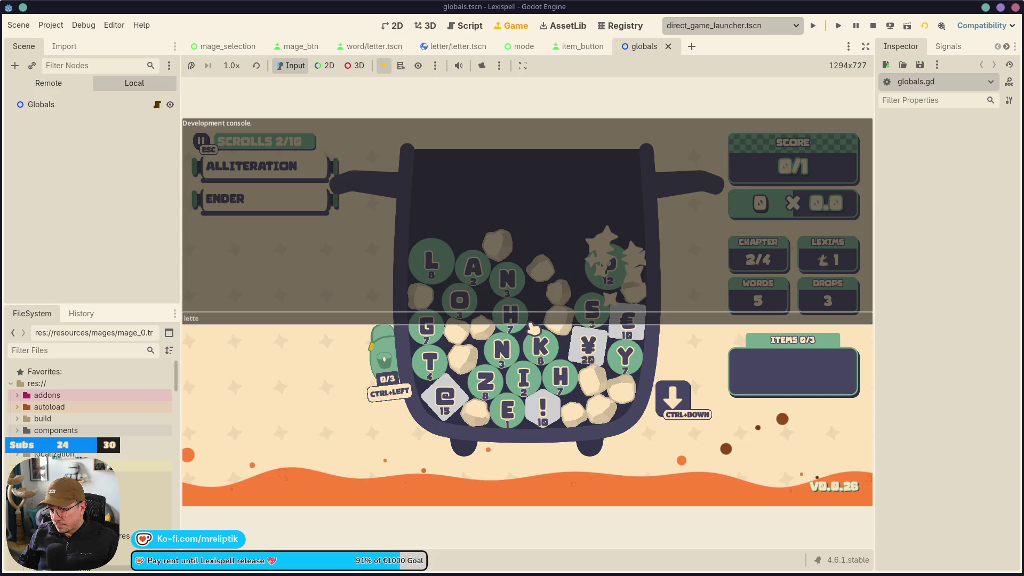
pyautogui.press('Return')
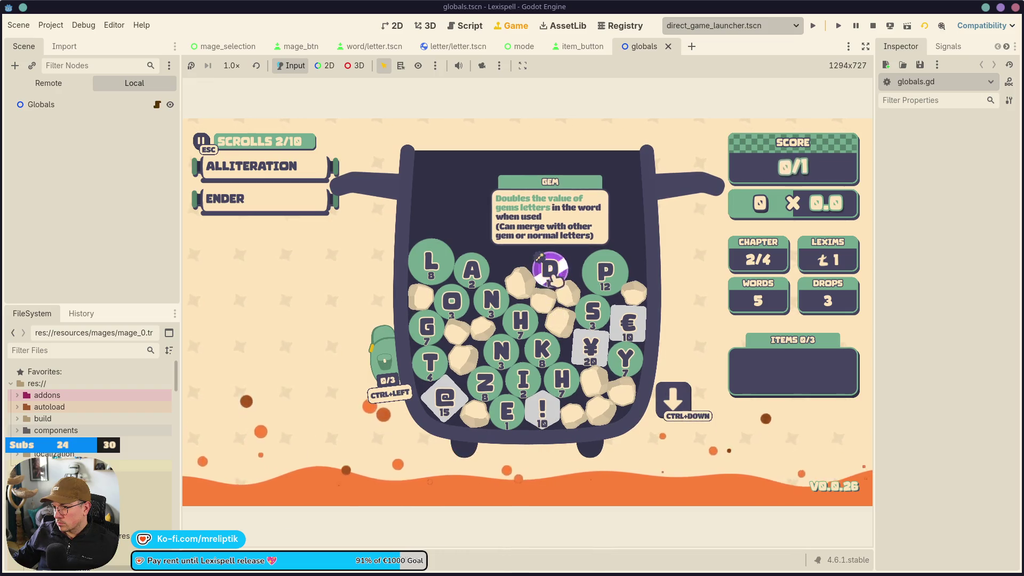
pyautogui.click(546, 271)
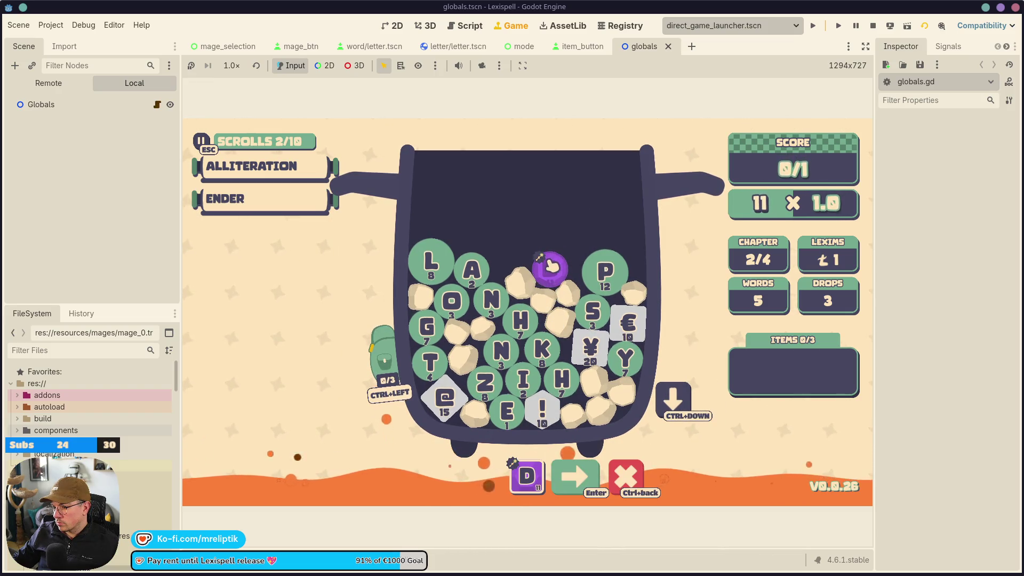
pyautogui.moveTo(531, 479)
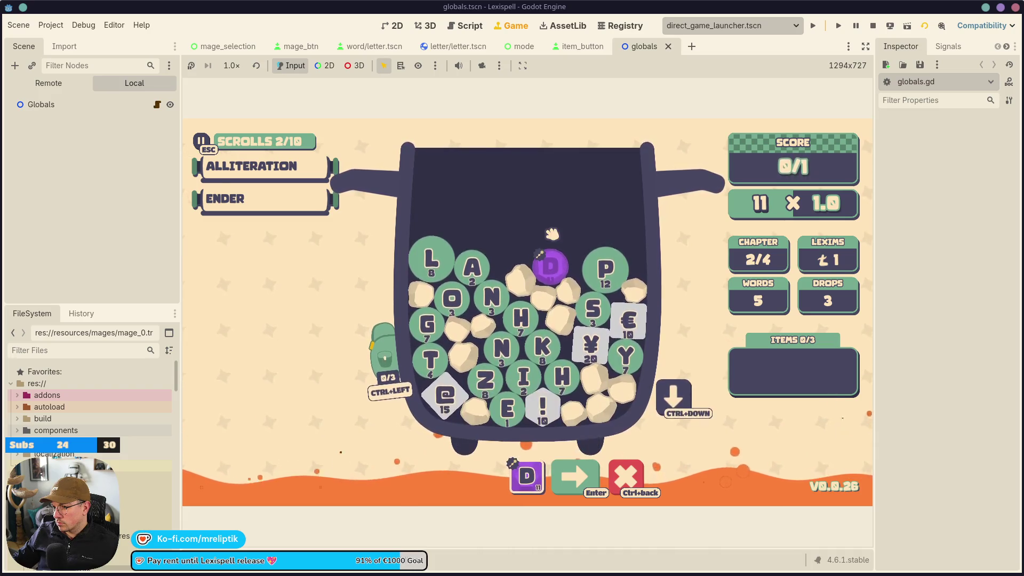
pyautogui.click(551, 269)
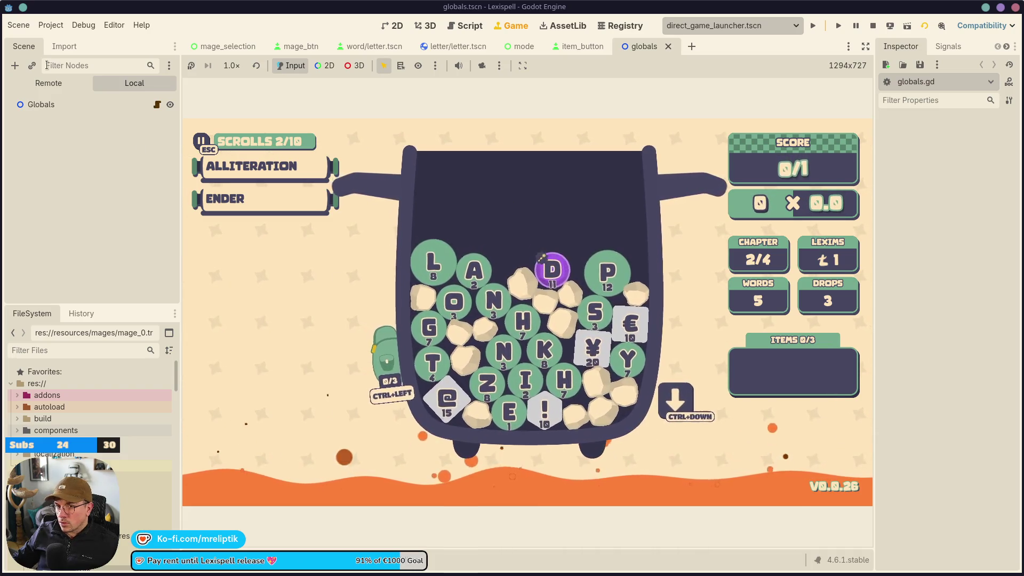
pyautogui.click(493, 346)
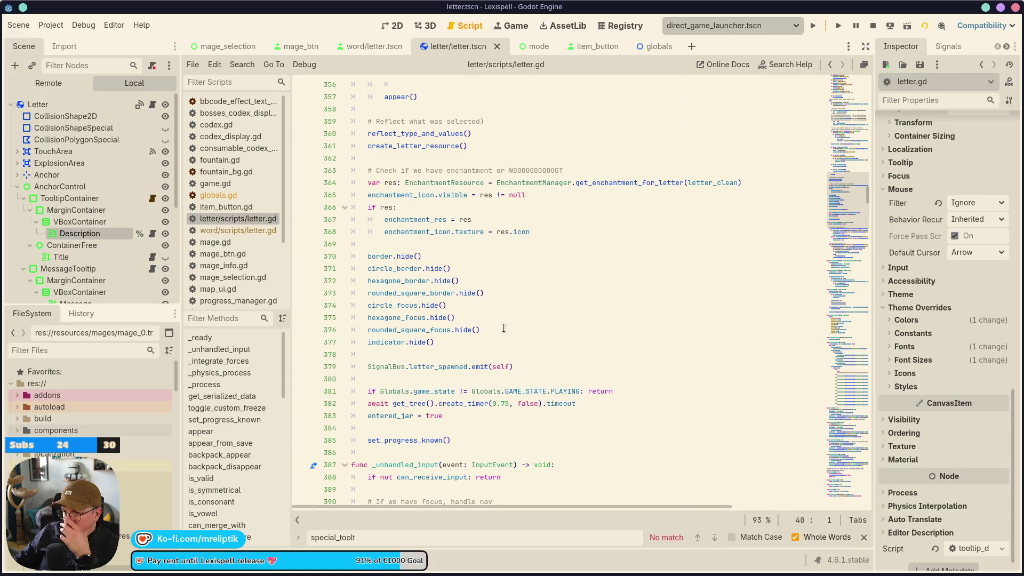
# Step: Add a build_tooltip_description() call after create_letter_resource() in letter.gd, save, and rerun the game with F5
pyautogui.scroll(4, 463, 308)
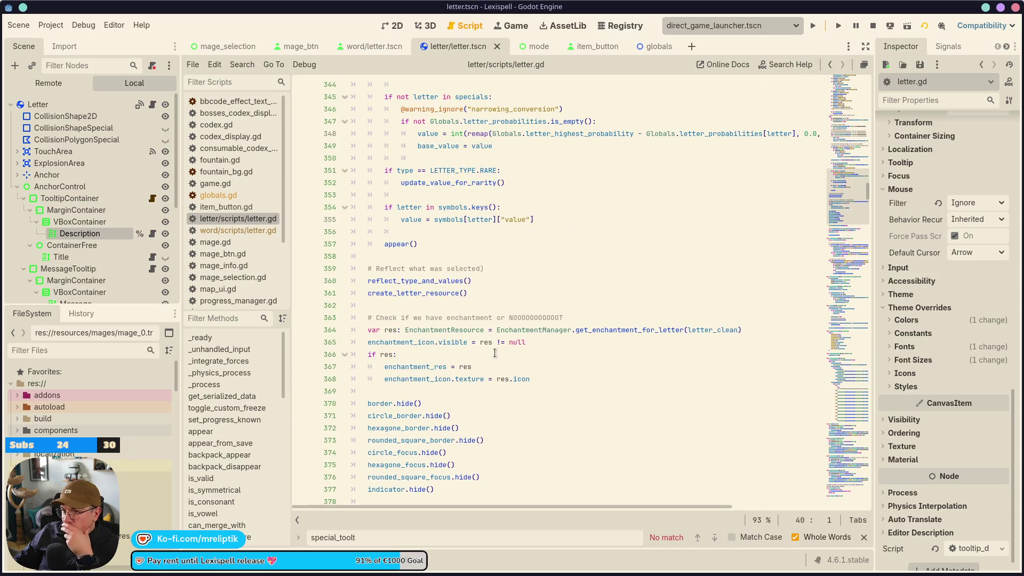
pyautogui.click(512, 292)
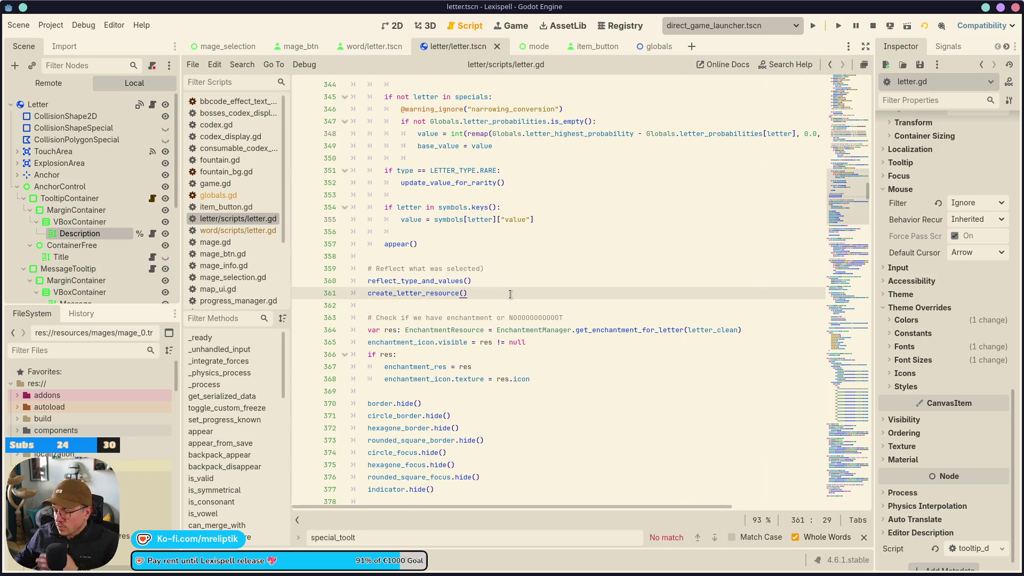
pyautogui.press('Return')
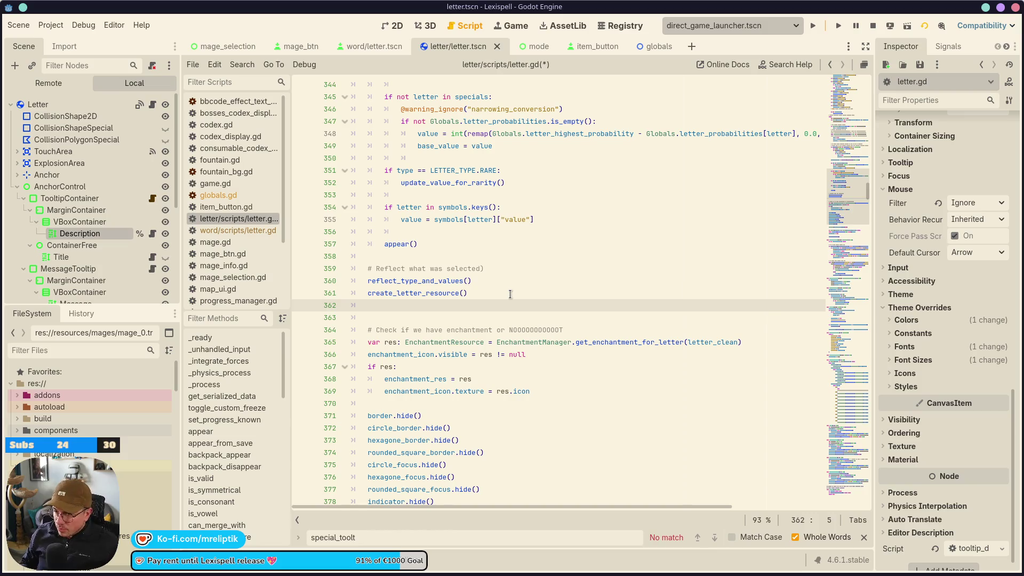
pyautogui.write('build')
pyautogui.press('Return')
pyautogui.click(521, 272)
pyautogui.hotkey('ctrl', 's')
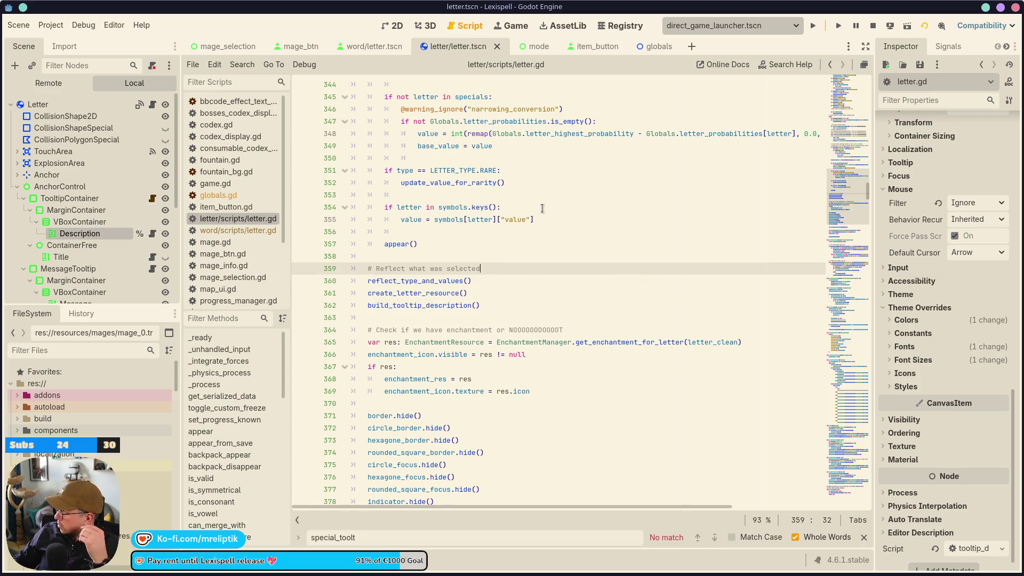
pyautogui.press('F5')
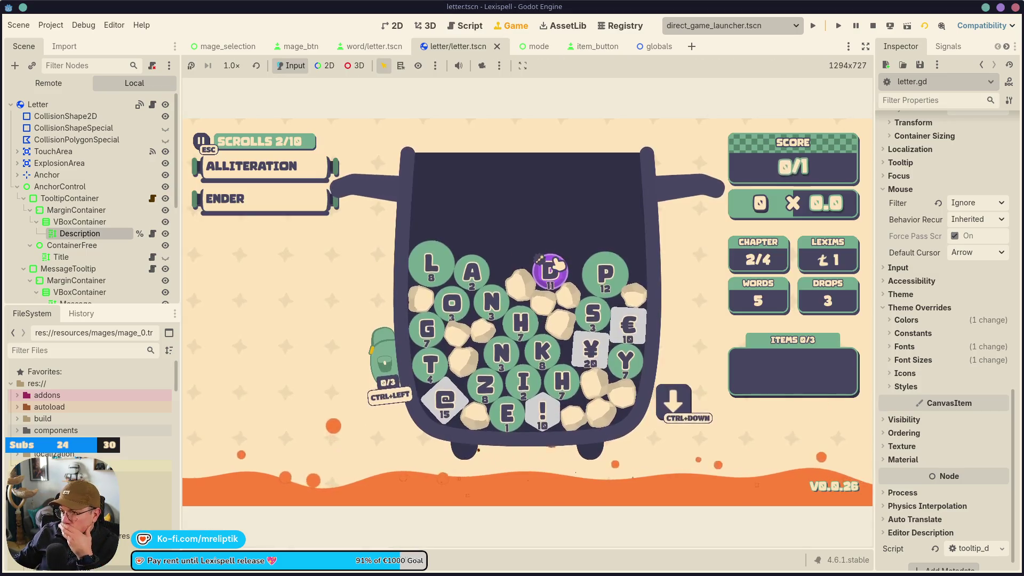
# Step: Check the D gem tooltip's ENCHANTEMENT.DESC line and the ¥ and bottom tiles' tooltips
pyautogui.moveTo(557, 263)
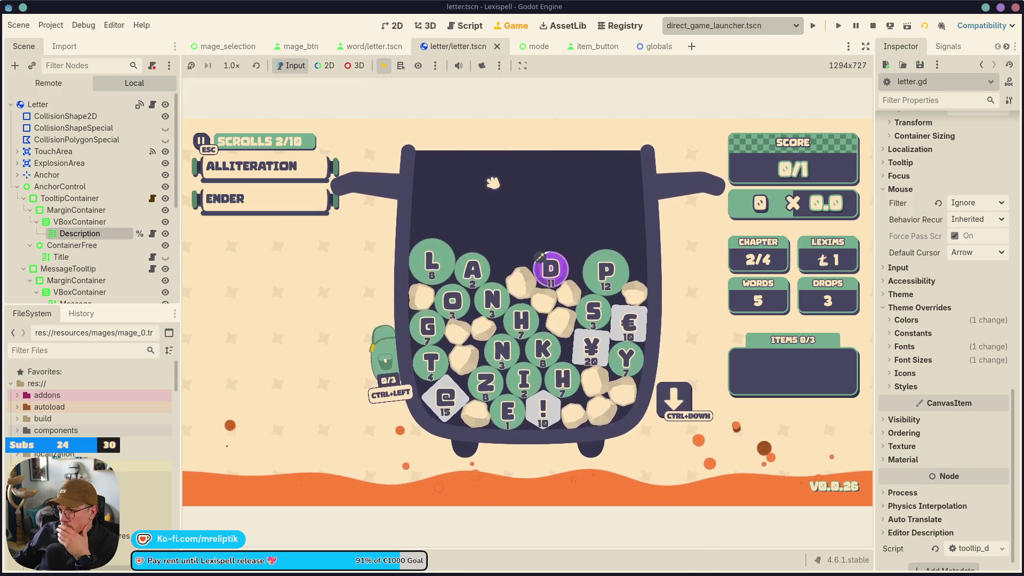
pyautogui.press('`')
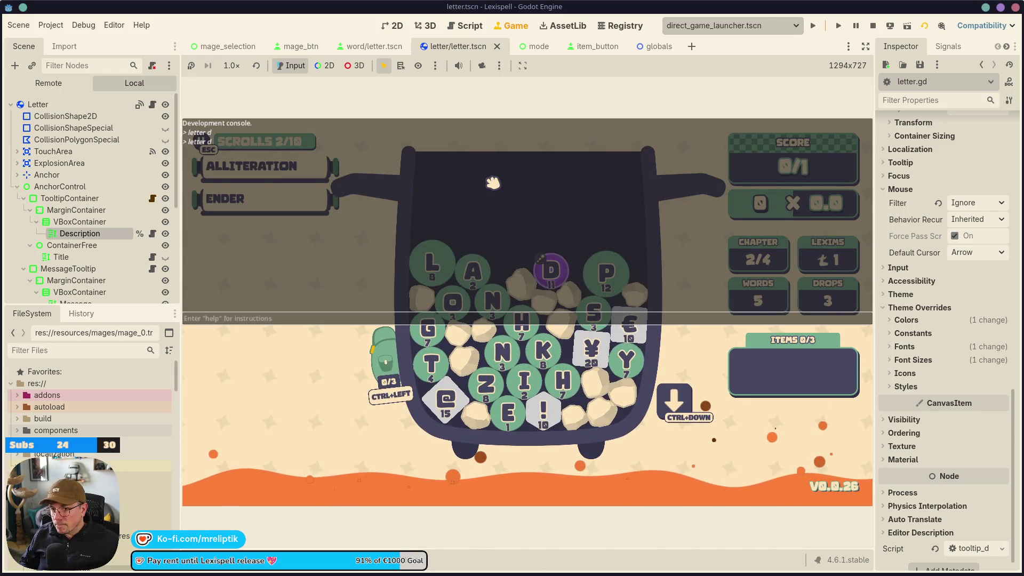
pyautogui.press('`')
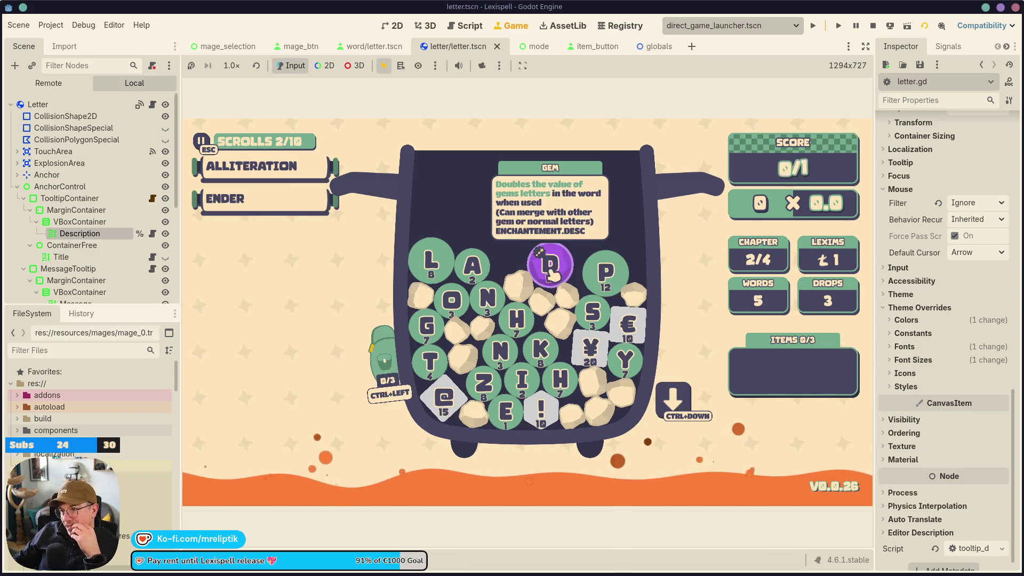
pyautogui.moveTo(609, 354)
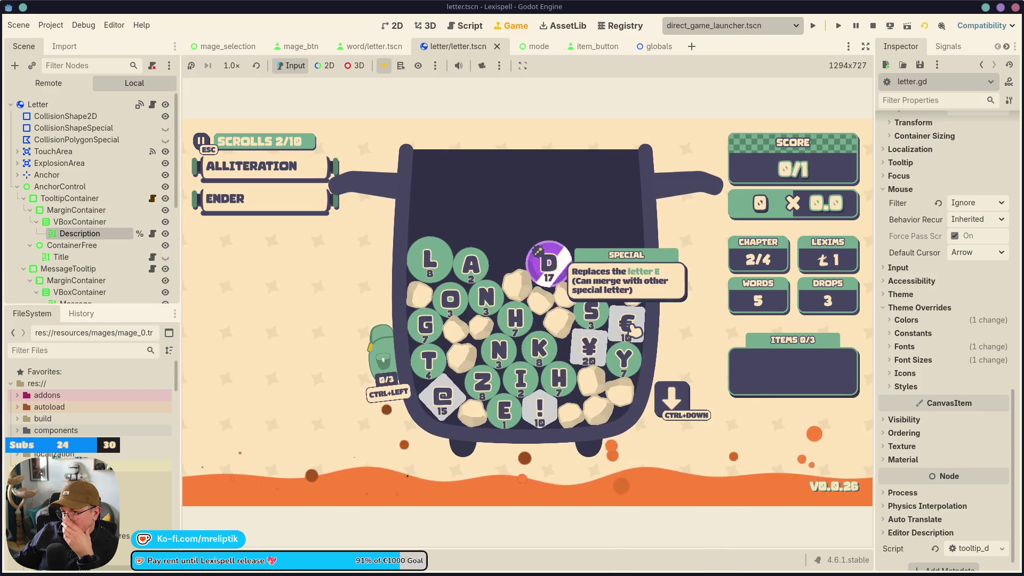
pyautogui.moveTo(503, 408)
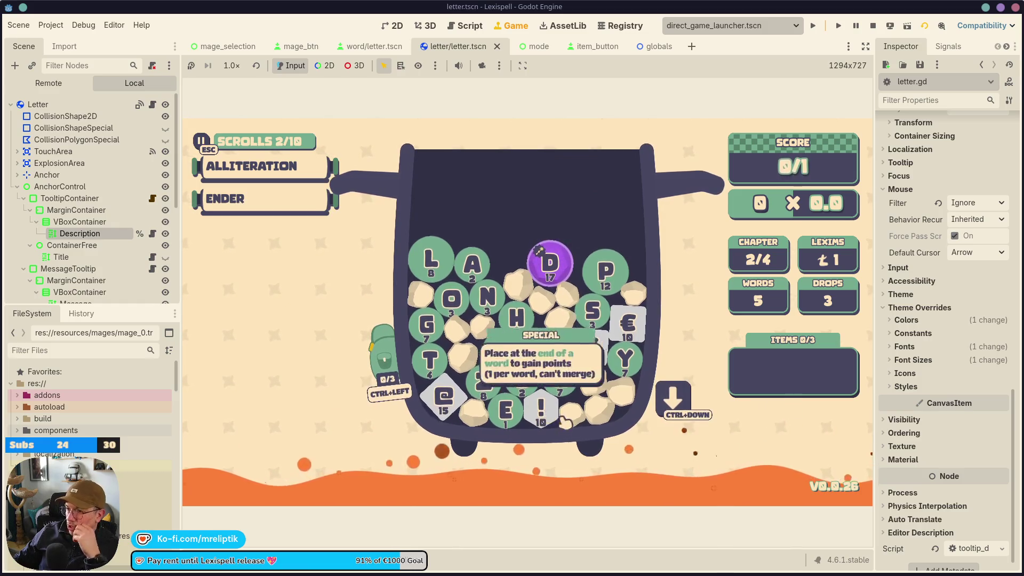
# Step: Drop a new batch of letters, select and deselect the D gem, then stop the game
pyautogui.click(673, 411)
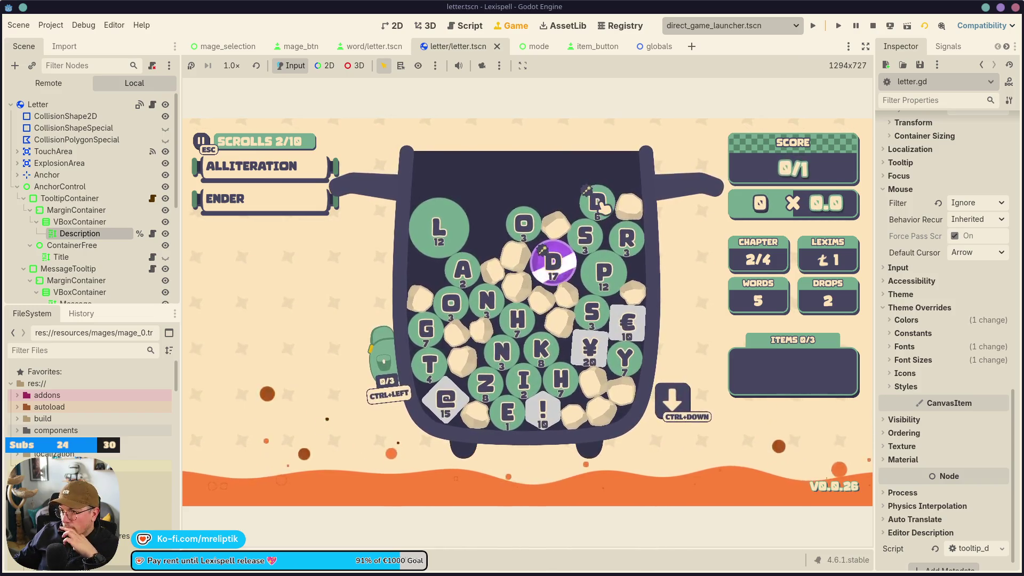
pyautogui.click(592, 208)
pyautogui.click(593, 210)
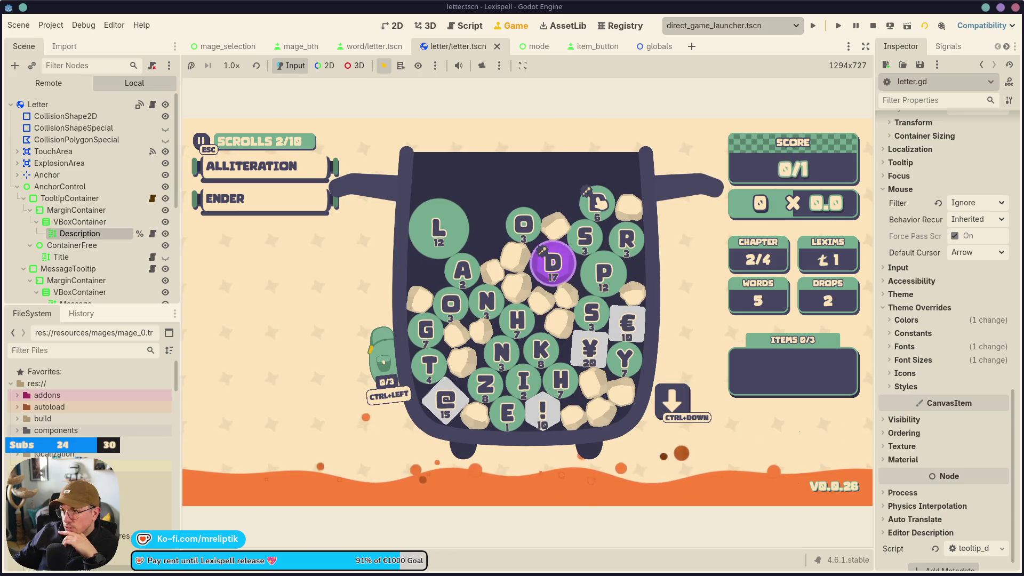
pyautogui.press('F8')
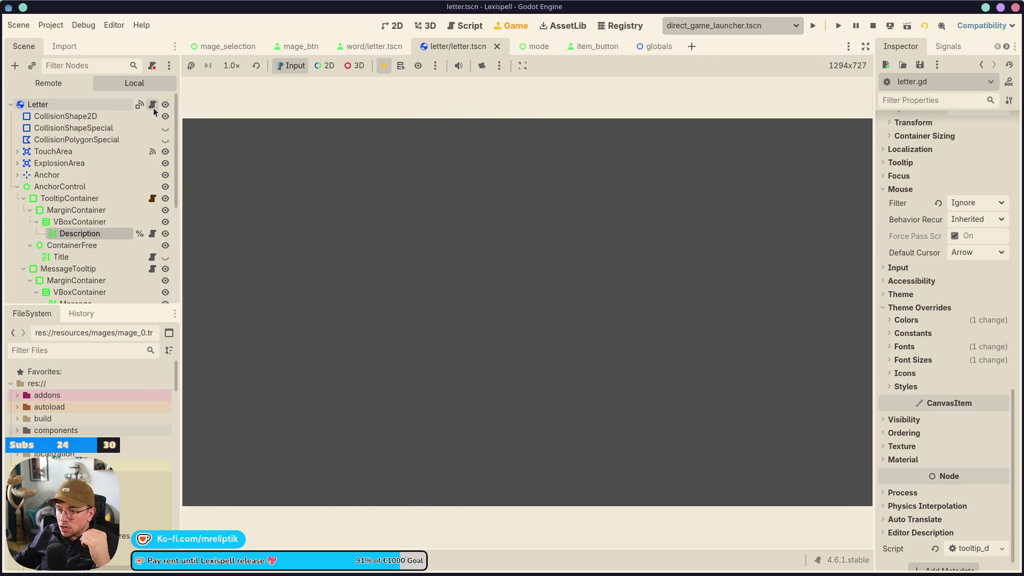
# Step: Open the Letter node's letter.gd, then view letter.tscn in 2D with its LETTER.TOO_BIG_LATER tooltip
pyautogui.click(153, 108)
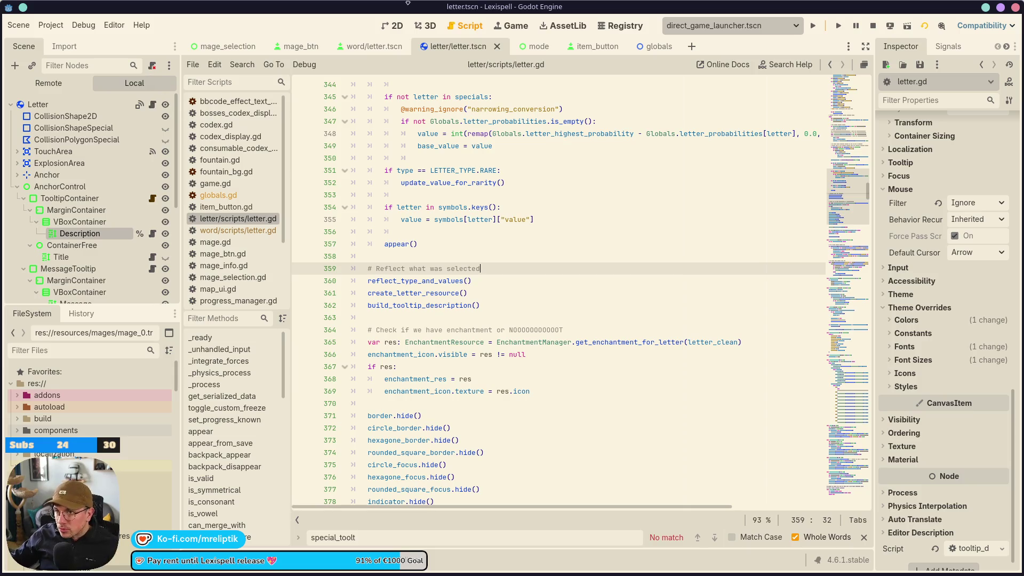
pyautogui.click(394, 22)
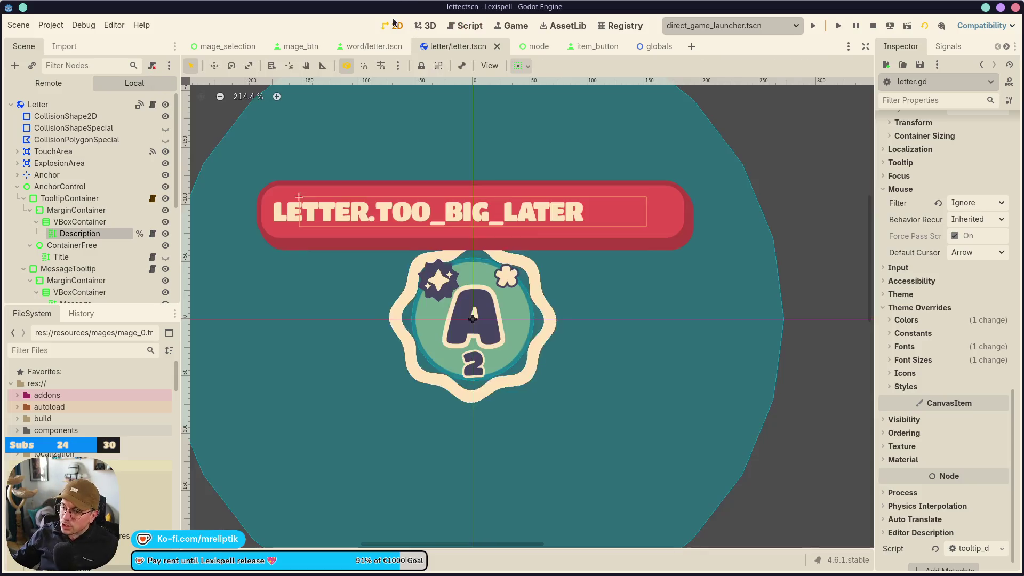
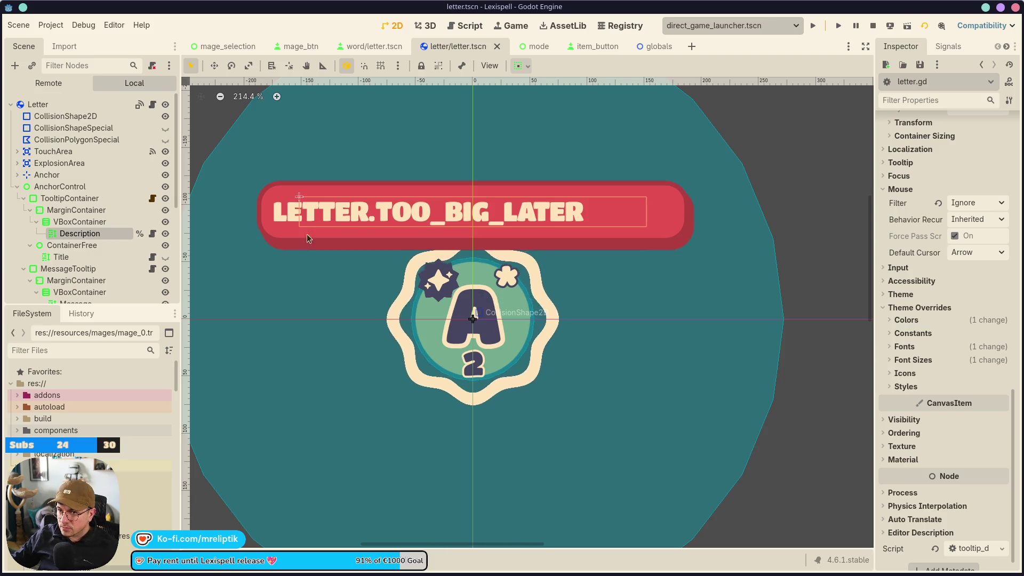
# Step: Cycle through the overlapping letter-scene nodes to select MessageTooltip, then run the Lexispell project
pyautogui.scroll(-2, 629, 244)
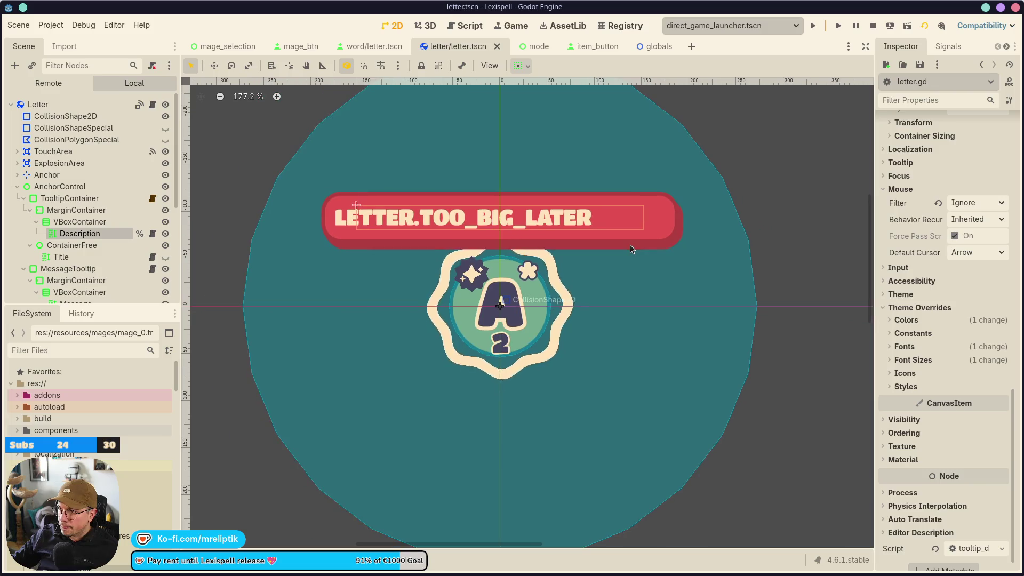
pyautogui.click(504, 227)
pyautogui.scroll(5, 496, 244)
pyautogui.click(444, 245)
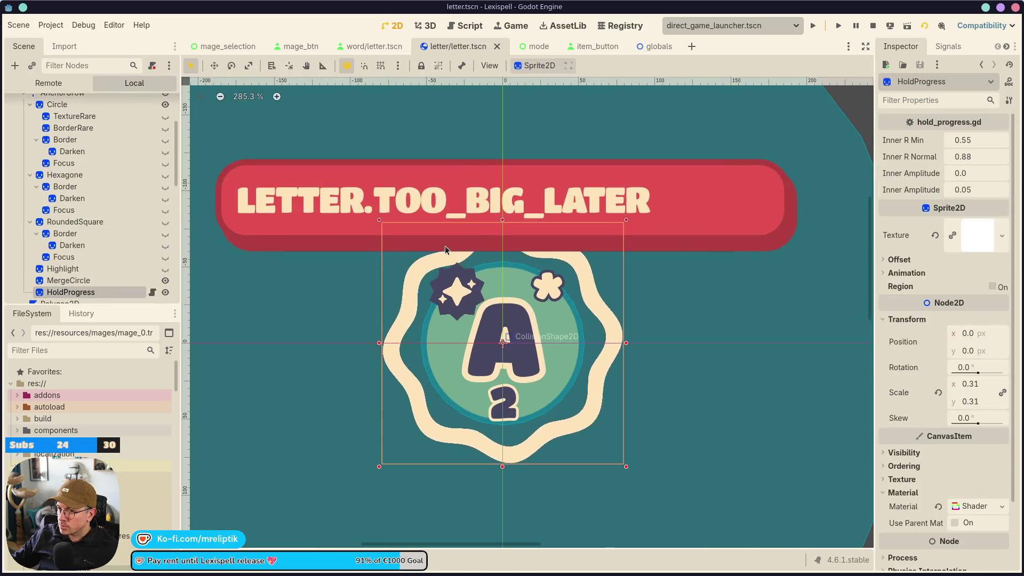
pyautogui.click(280, 240)
pyautogui.click(281, 227)
pyautogui.click(297, 156)
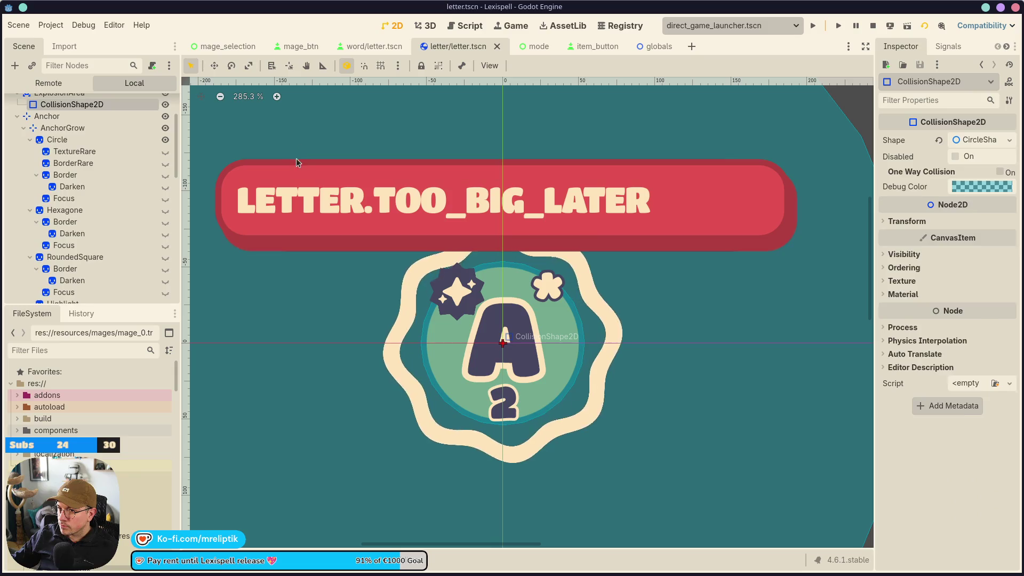
pyautogui.click(295, 160)
pyautogui.scroll(-5, 946, 454)
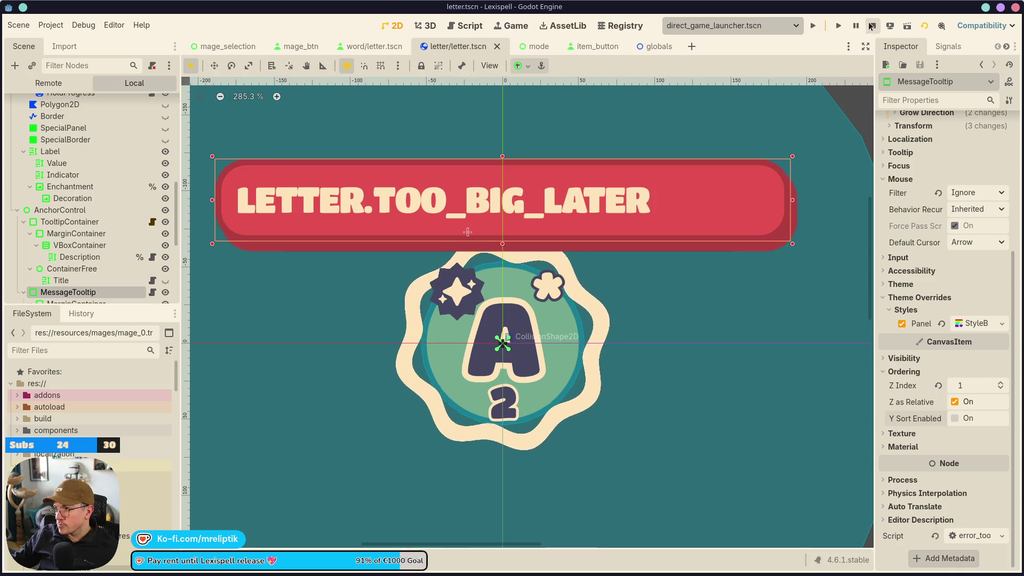
pyautogui.click(812, 25)
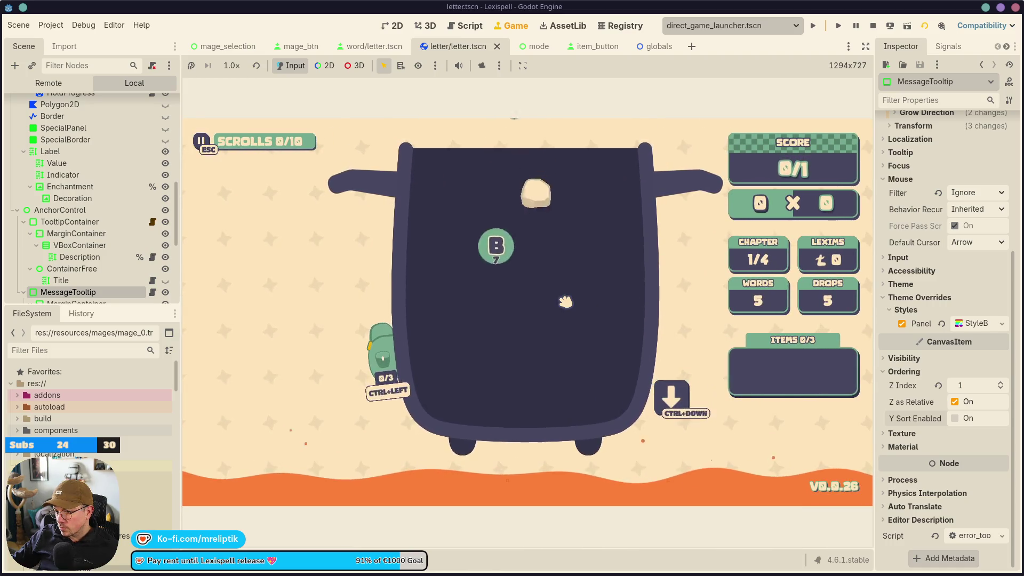
# Step: Add the ADDITIVE, ALLITERATION and ANADROME scrolls from the in-game F1 debug menu
pyautogui.press('F1')
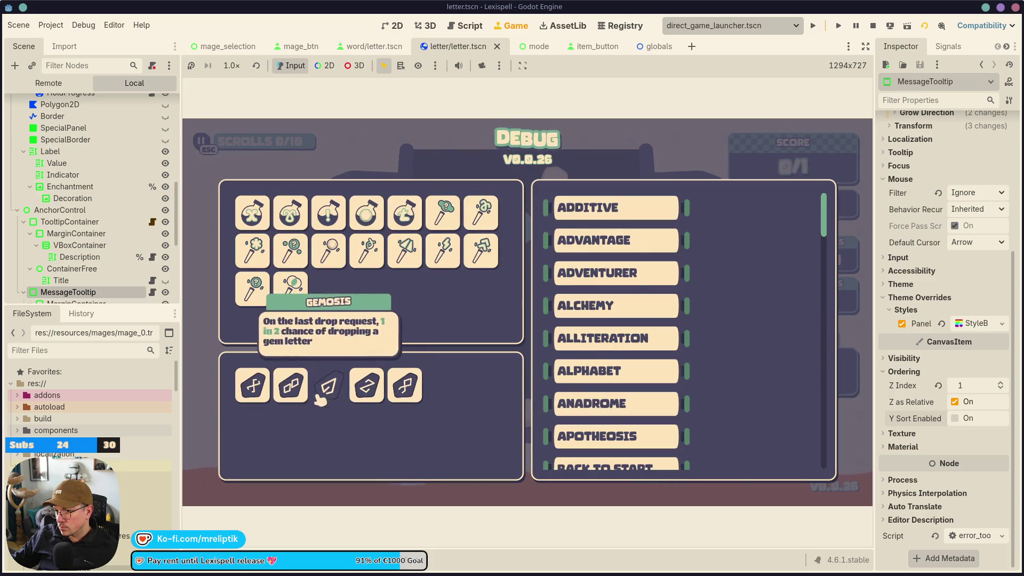
pyautogui.click(613, 208)
pyautogui.click(618, 338)
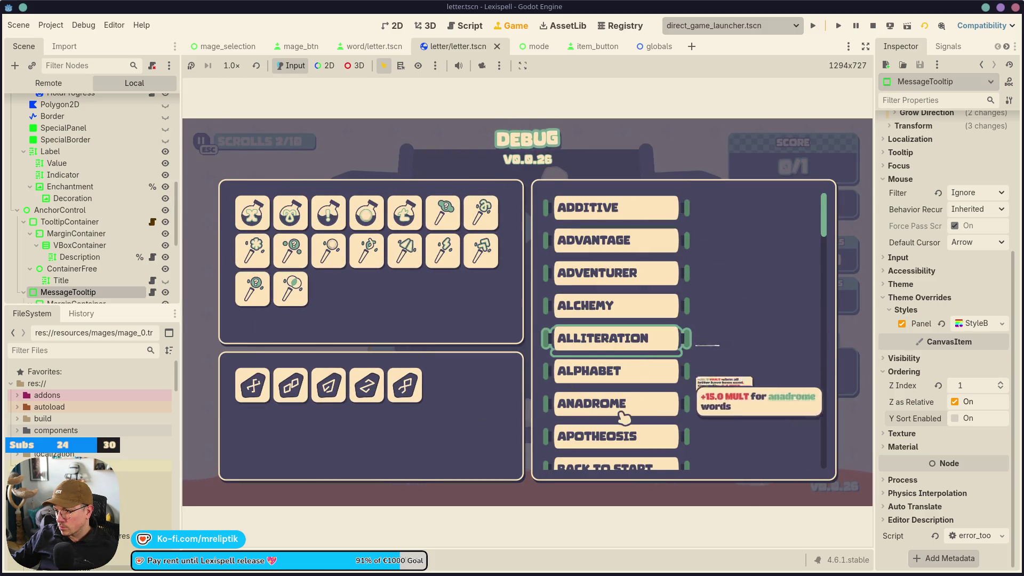
pyautogui.click(656, 408)
pyautogui.press('F1')
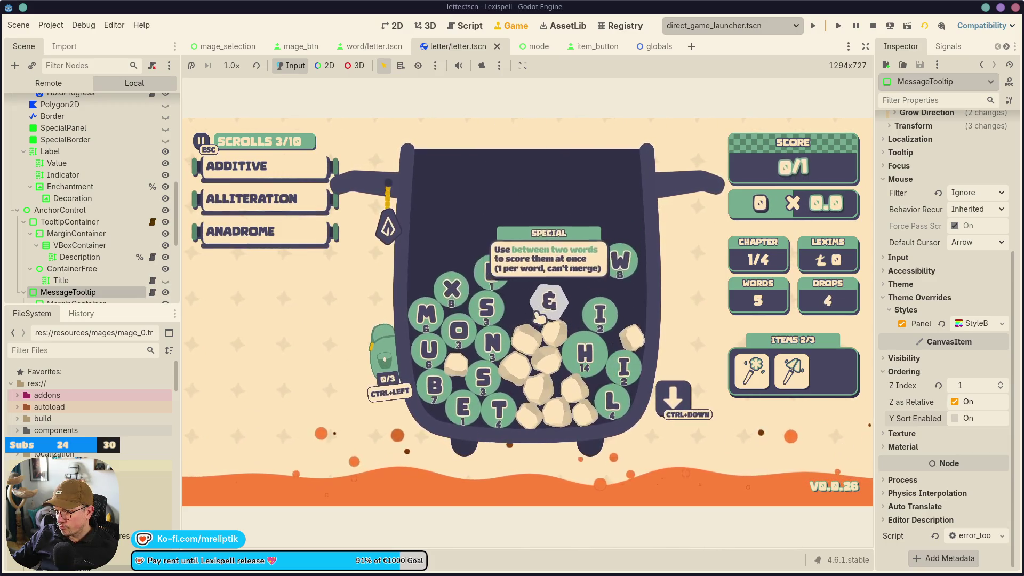
# Step: Stash the I tile, build and submit a word with E to clear chapter 1, then continue
pyautogui.hotkey('ctrl', 'Left')
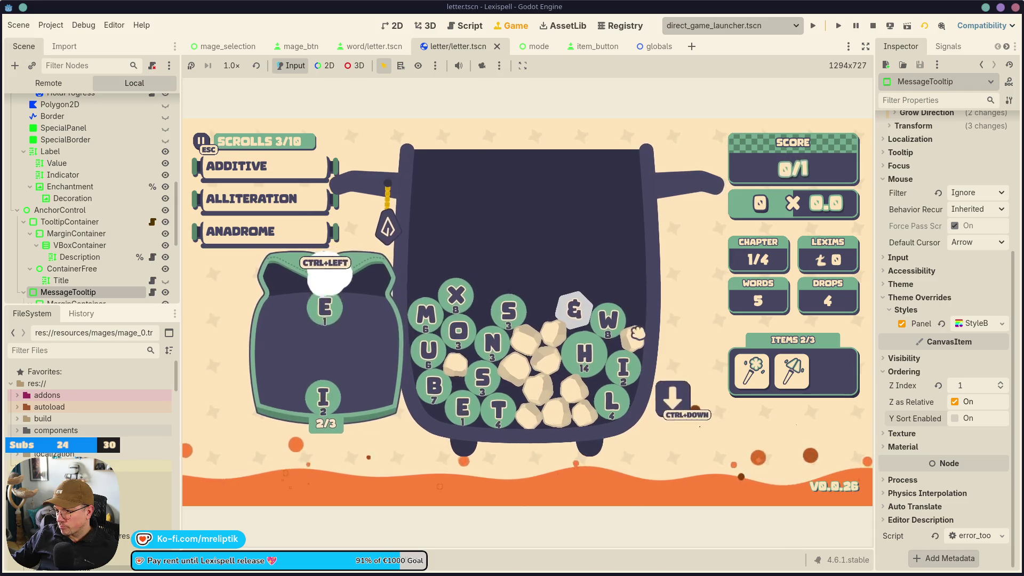
pyautogui.click(574, 314)
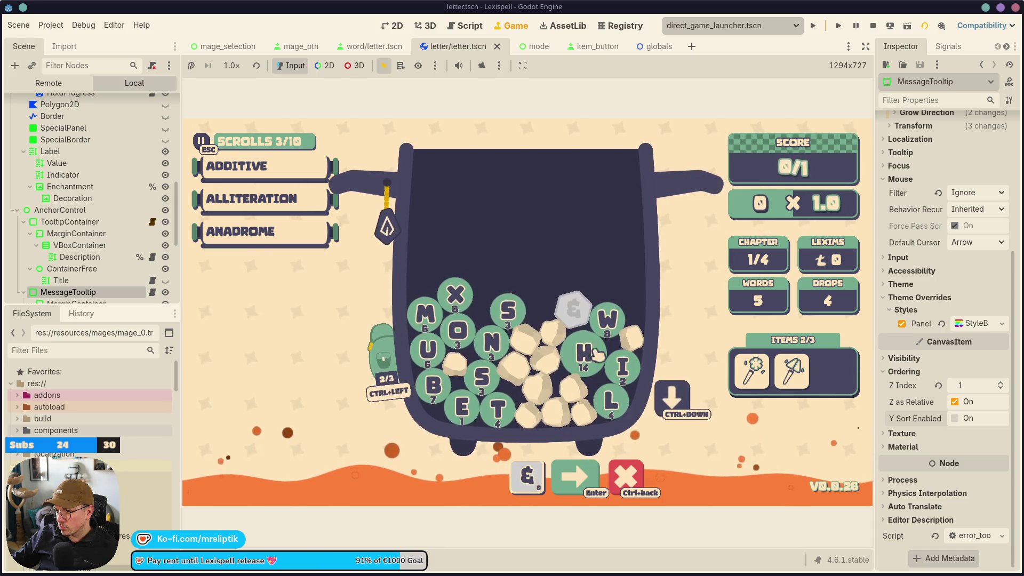
pyautogui.click(607, 320)
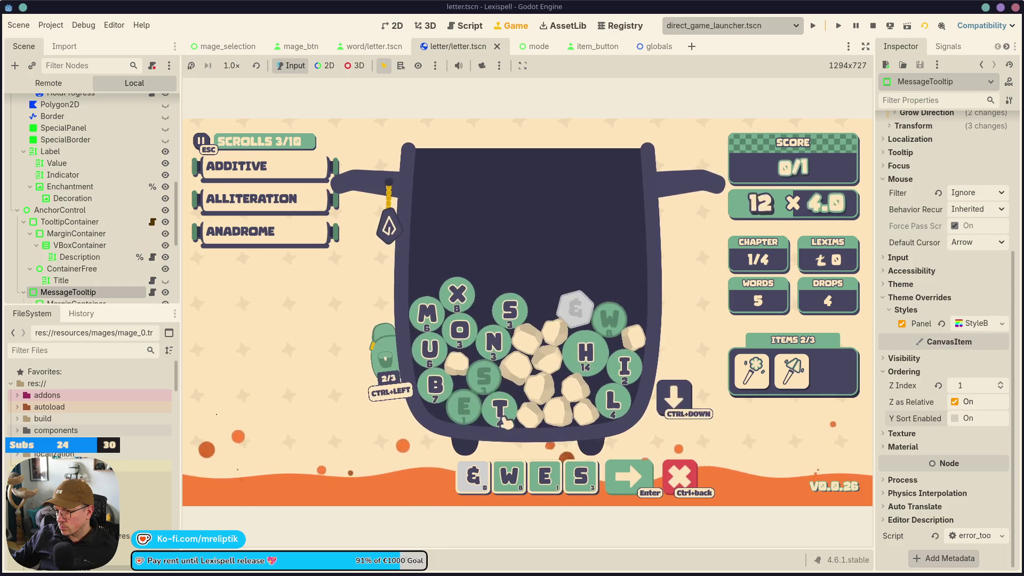
pyautogui.click(501, 419)
pyautogui.hotkey('ctrl', 'BackSpace')
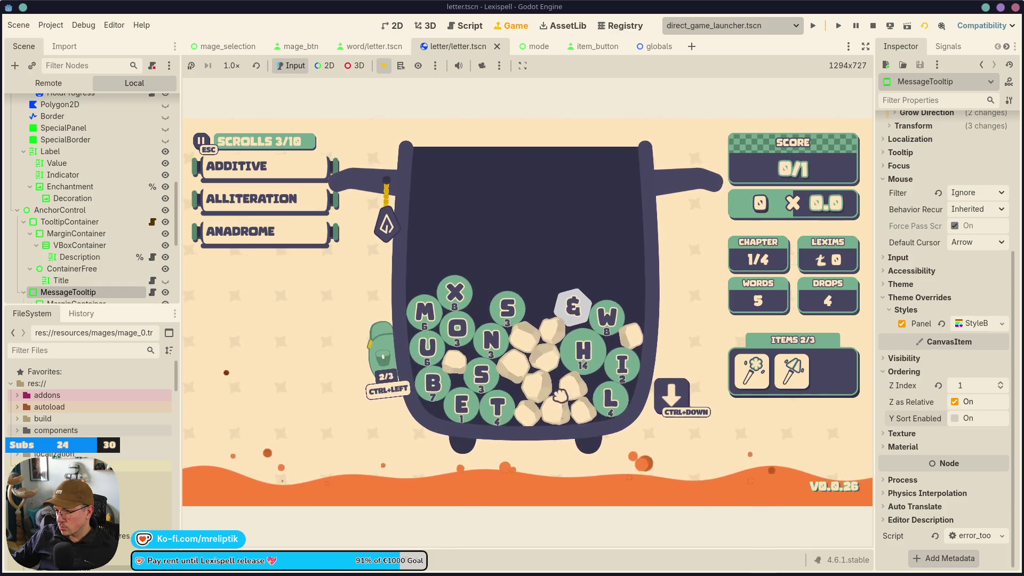
pyautogui.write('W')
pyautogui.click(462, 406)
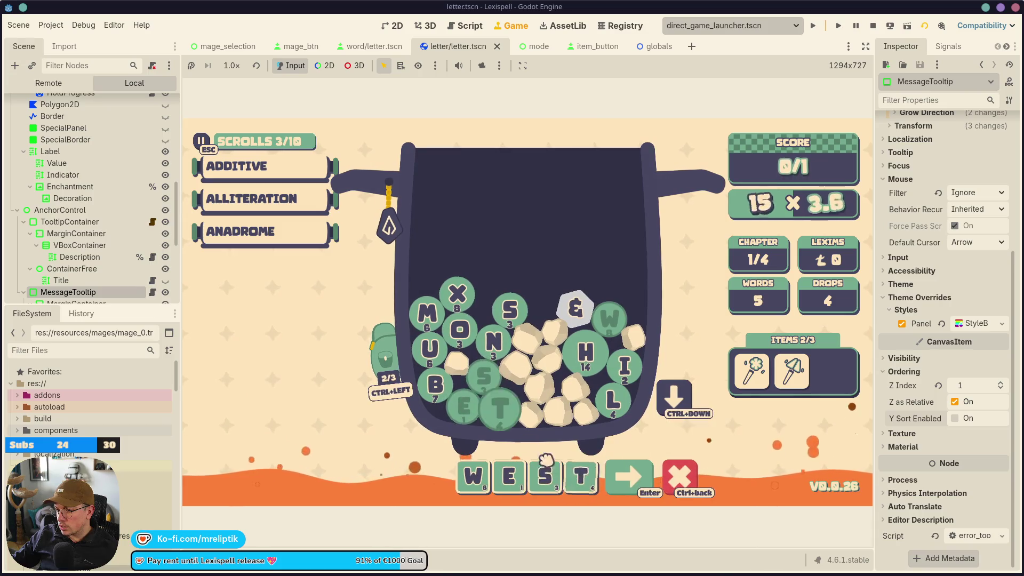
pyautogui.press('Return')
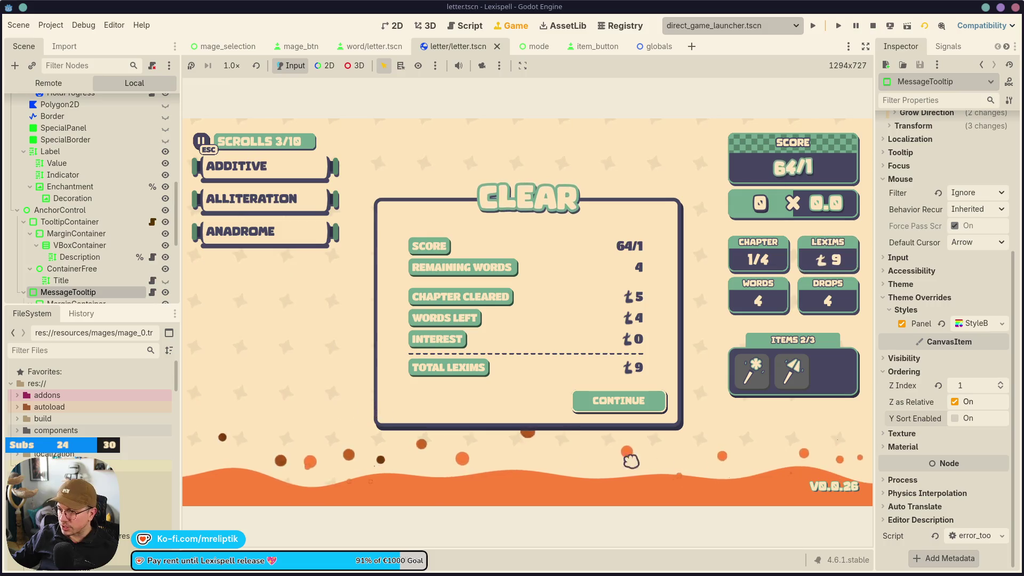
pyautogui.click(643, 410)
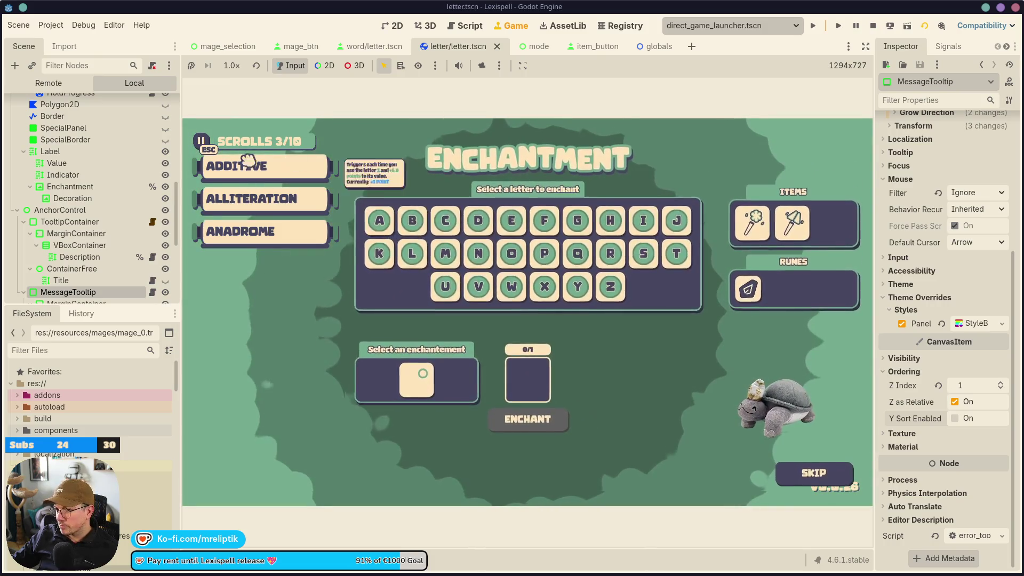
# Step: Enchant the letter E with the rune, buy the REPEAT scroll, and continue to chapter 2
pyautogui.moveTo(427, 395)
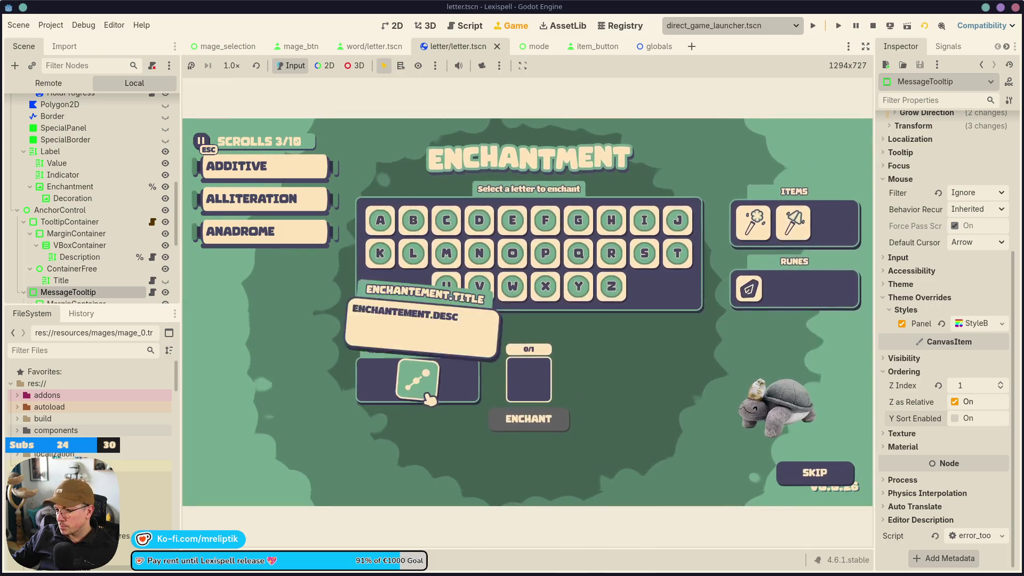
pyautogui.click(512, 220)
pyautogui.click(417, 378)
pyautogui.click(551, 425)
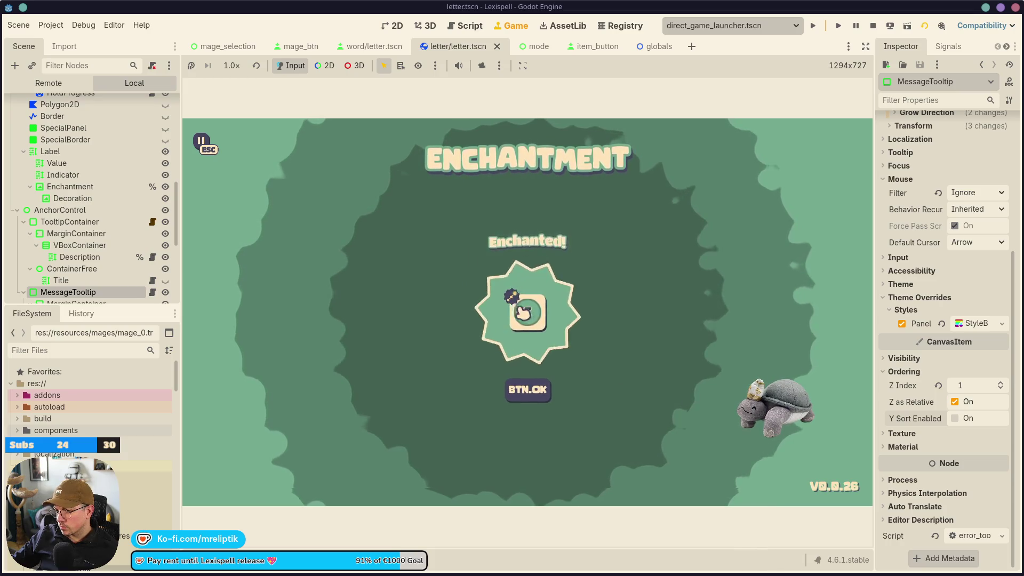
pyautogui.moveTo(533, 325)
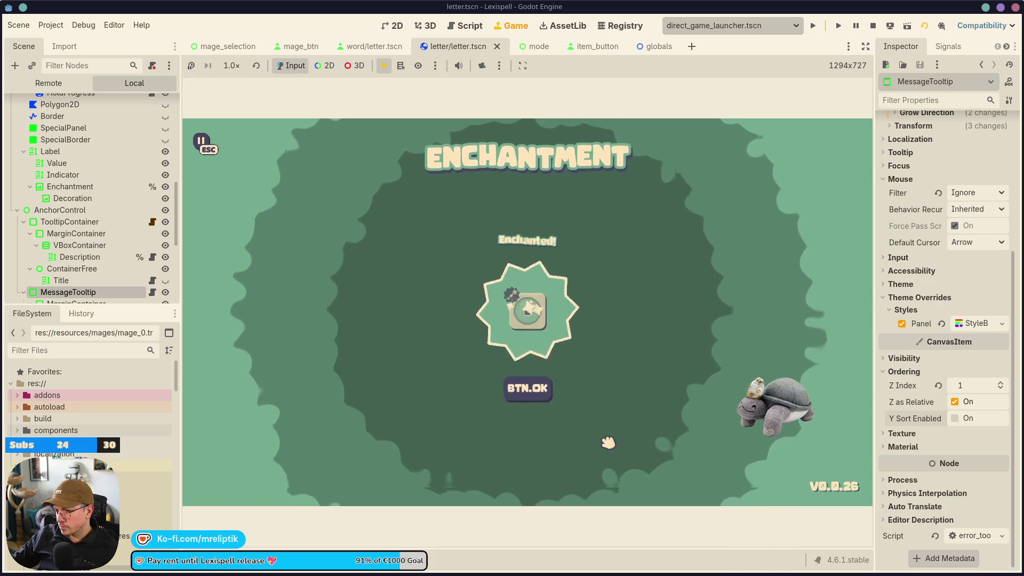
pyautogui.click(526, 406)
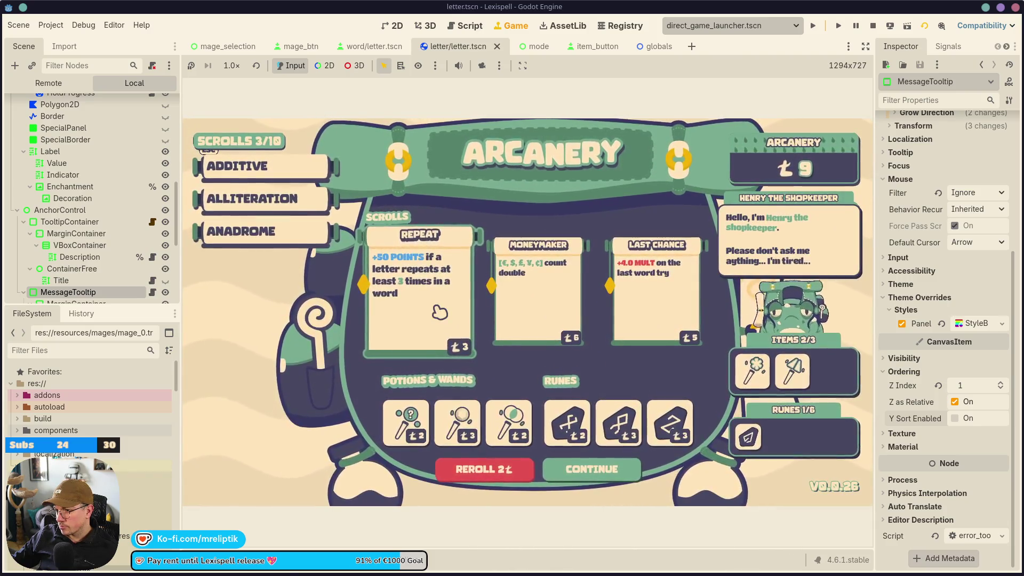
pyautogui.click(440, 312)
pyautogui.click(622, 474)
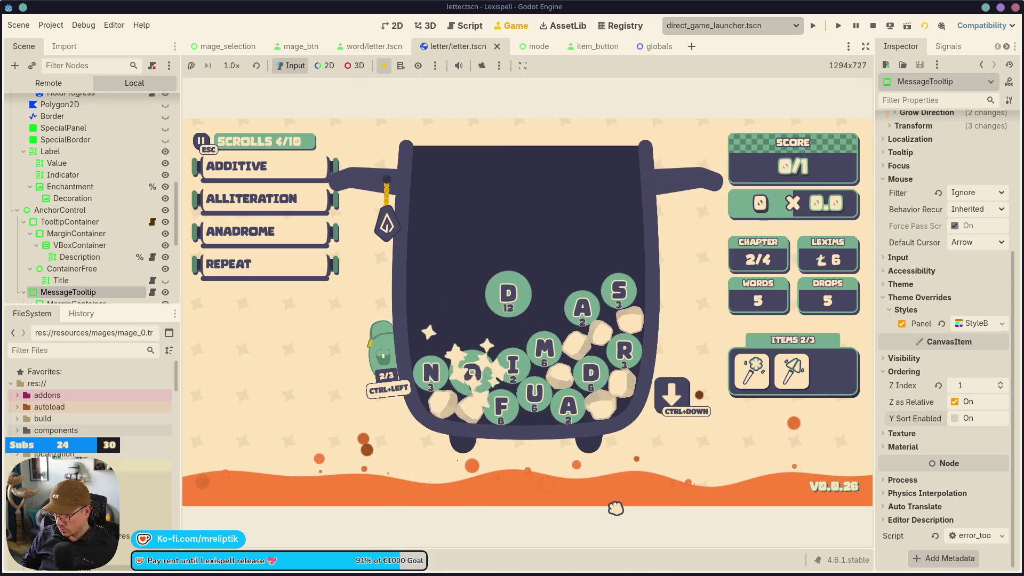
# Step: Spawn an extra E tile with the console command 'letter e', toggle-select it, then stop the game
pyautogui.press('`')
pyautogui.write('letter e')
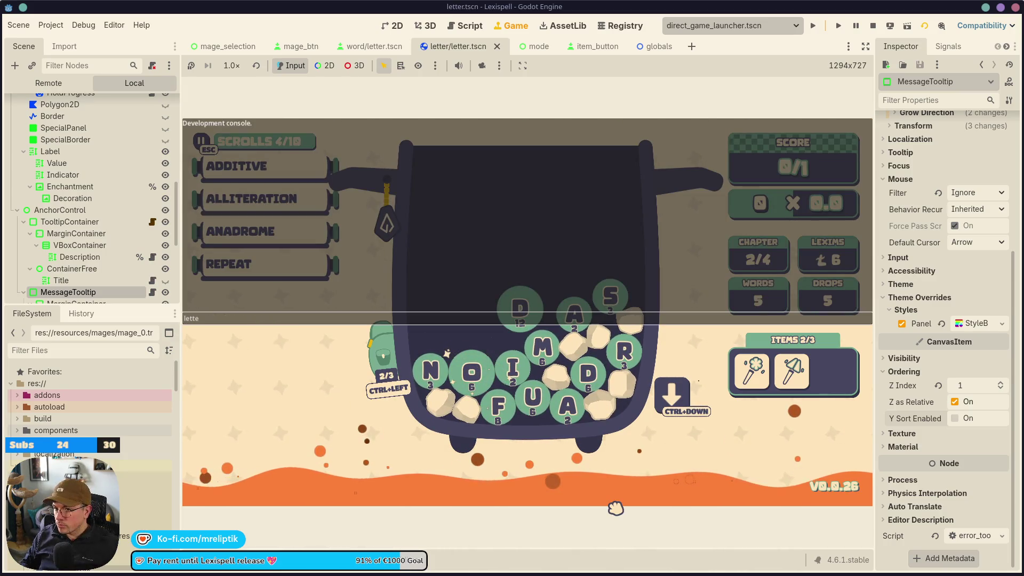
pyautogui.press('Return')
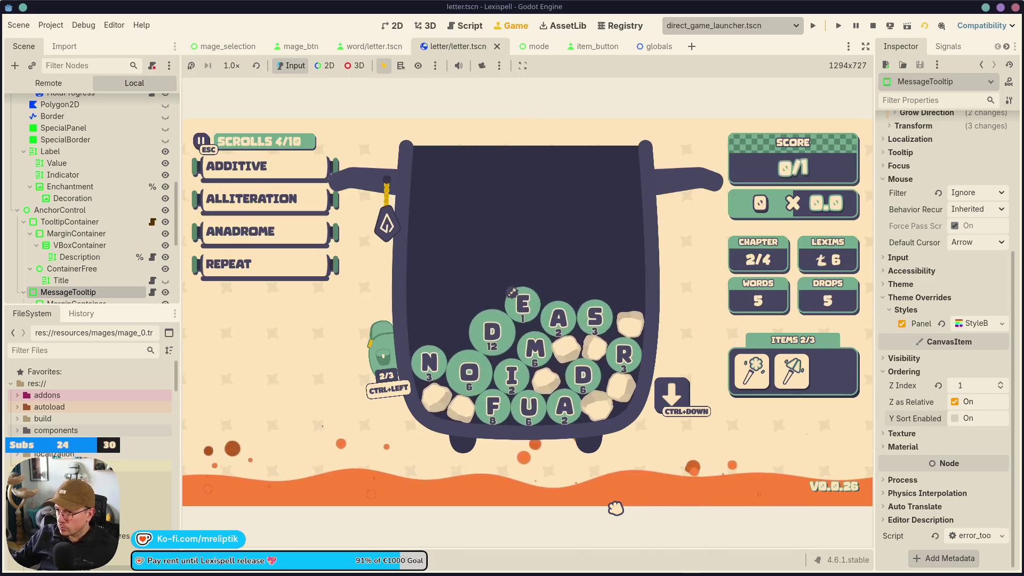
pyautogui.click(531, 321)
pyautogui.click(530, 321)
pyautogui.click(529, 320)
pyautogui.click(530, 320)
pyautogui.scroll(4, 100, 173)
pyautogui.press('F8')
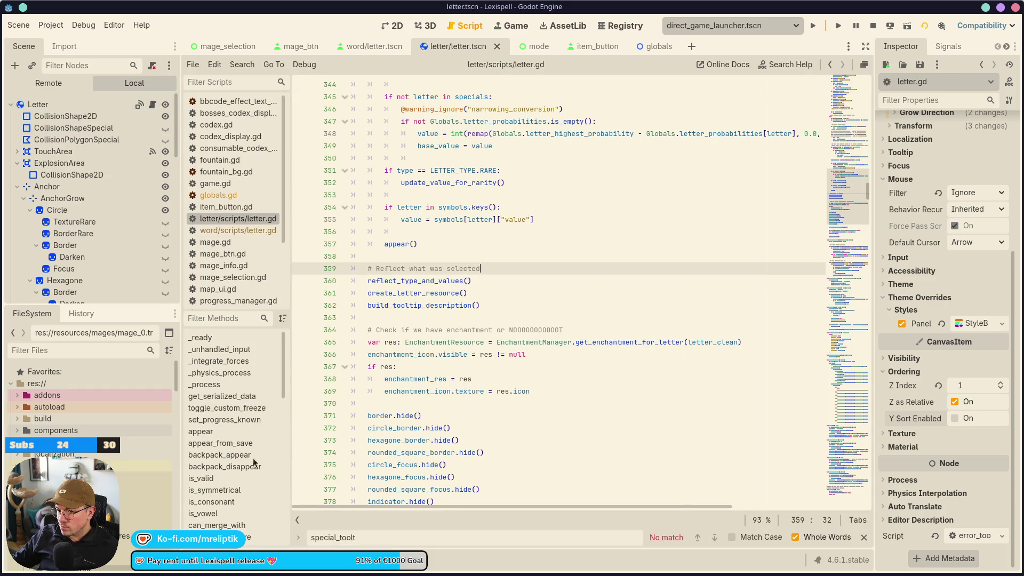
# Step: Search letter.gd for 'tooltip.appear' with partial matches allowed
pyautogui.click(600, 403)
pyautogui.hotkey('ctrl', 'f')
pyautogui.write('tooltip.appear')
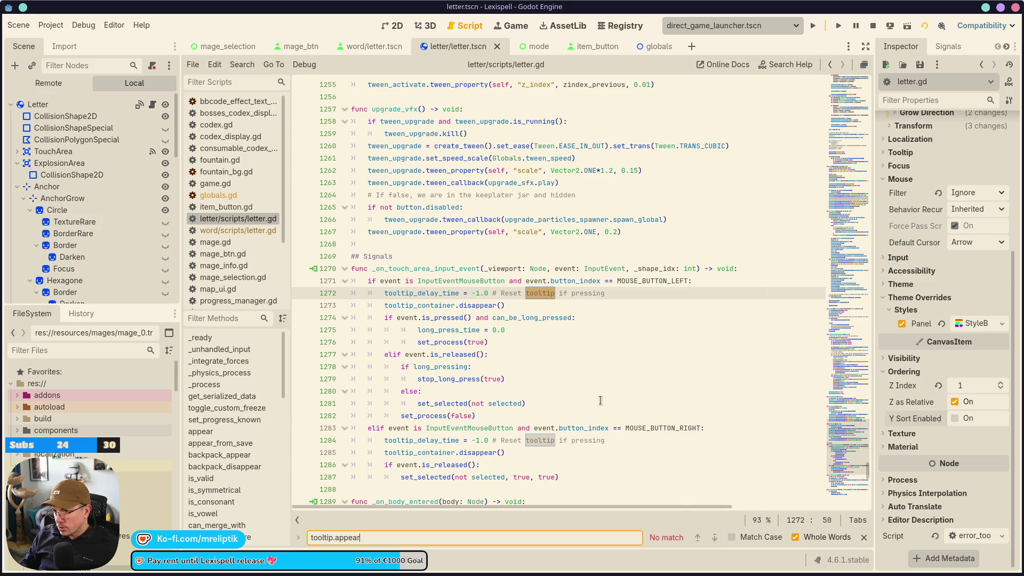
pyautogui.click(813, 538)
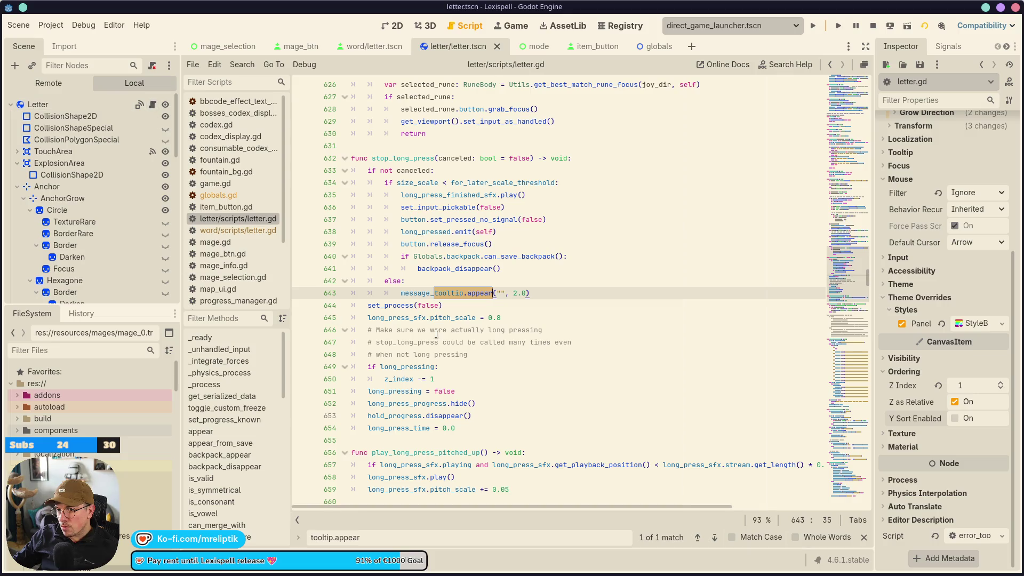
# Step: Inspect the TooltipContainer node's script, then return to letter.gd
pyautogui.scroll(-5, 76, 269)
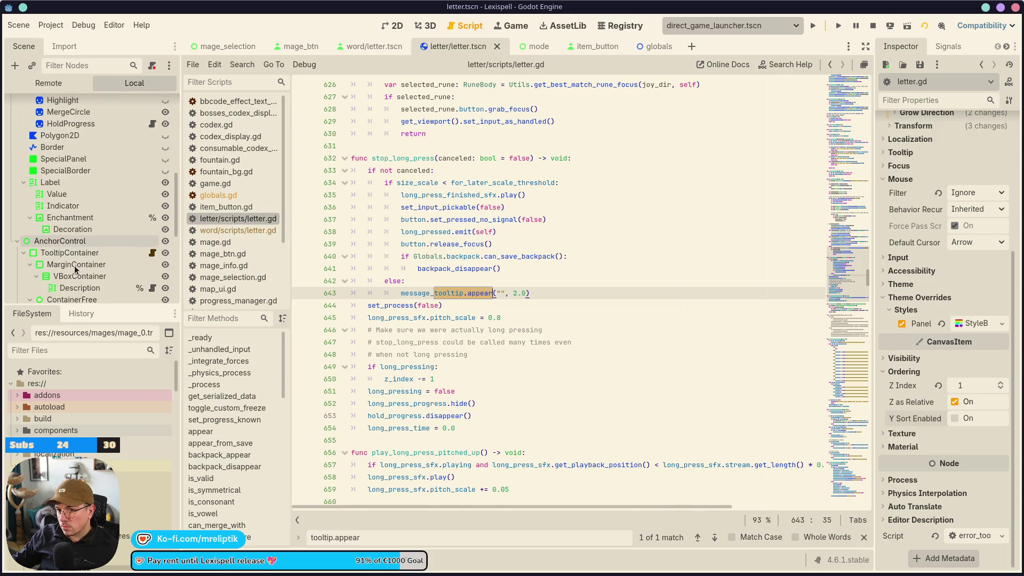
pyautogui.scroll(-3, 76, 269)
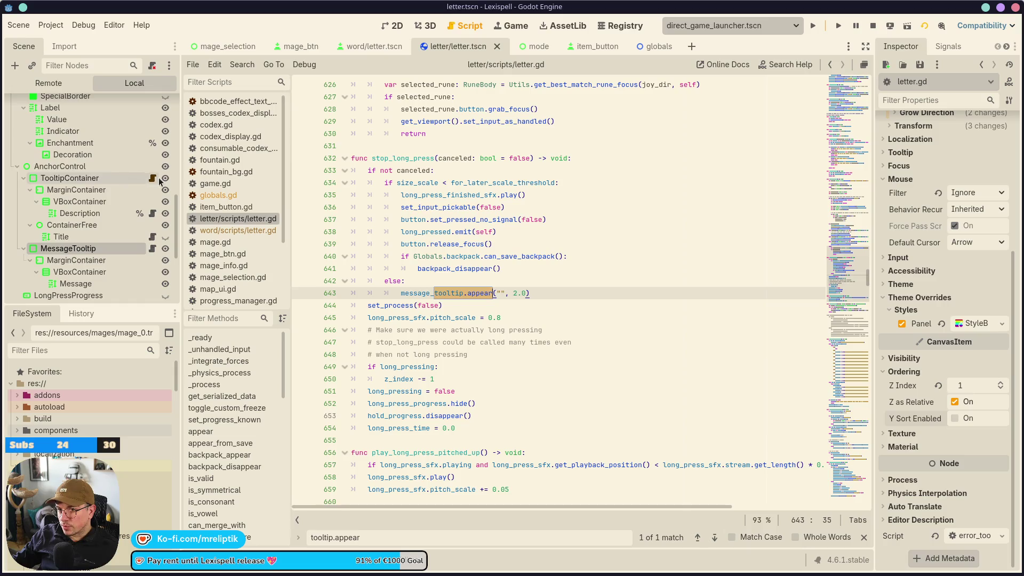
pyautogui.click(153, 179)
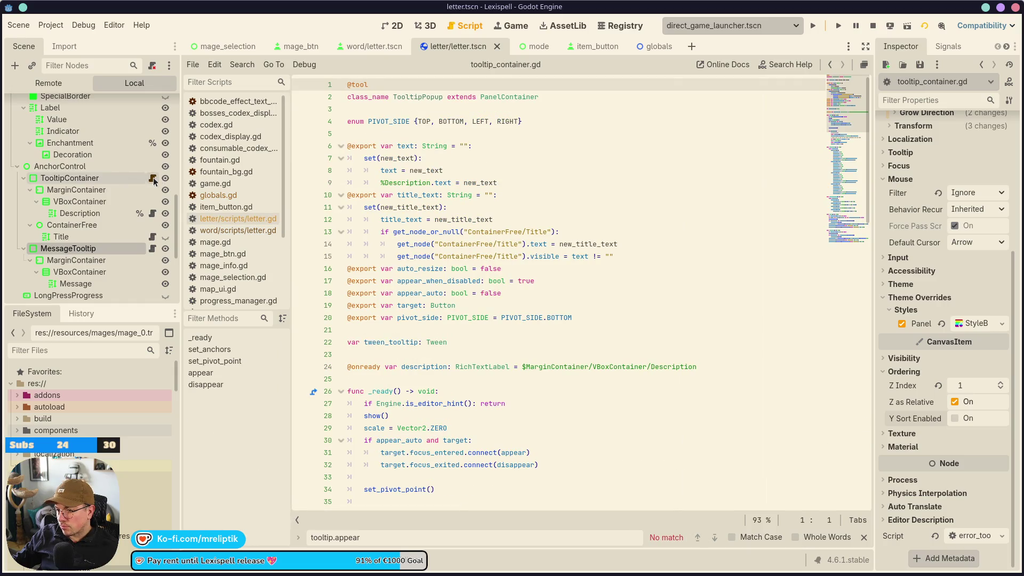
pyautogui.click(141, 178)
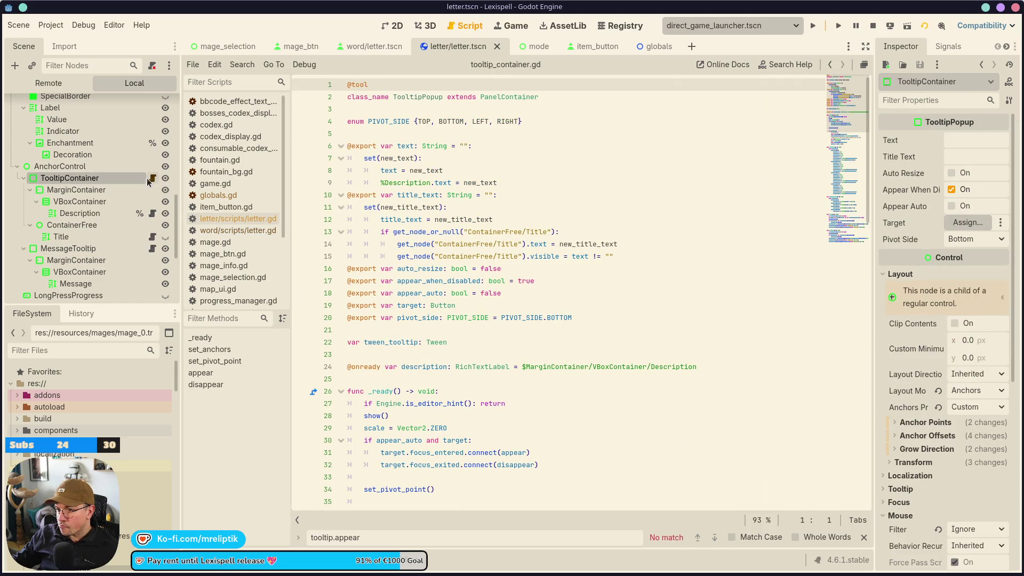
pyautogui.click(153, 180)
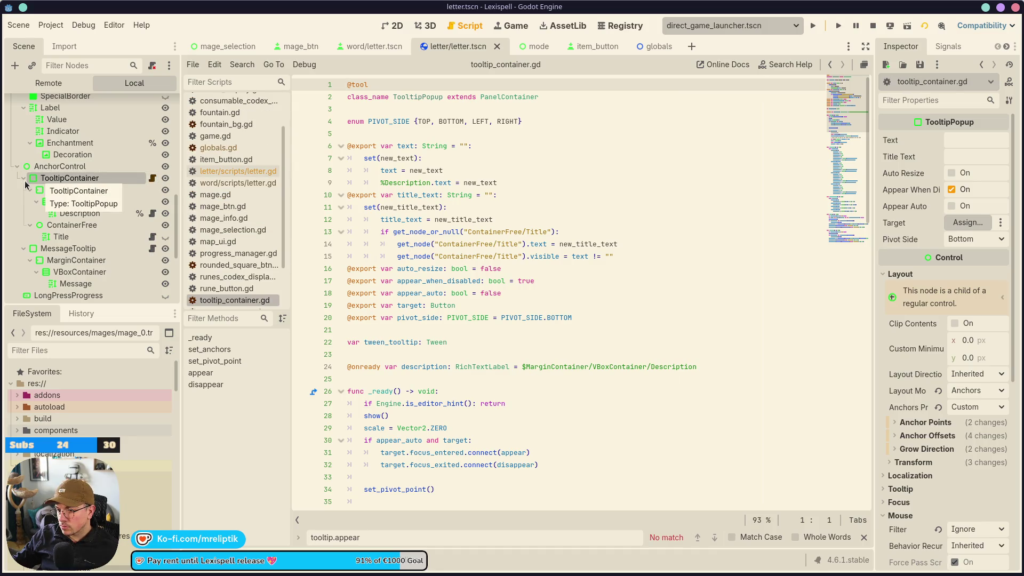
pyautogui.scroll(10, 99, 177)
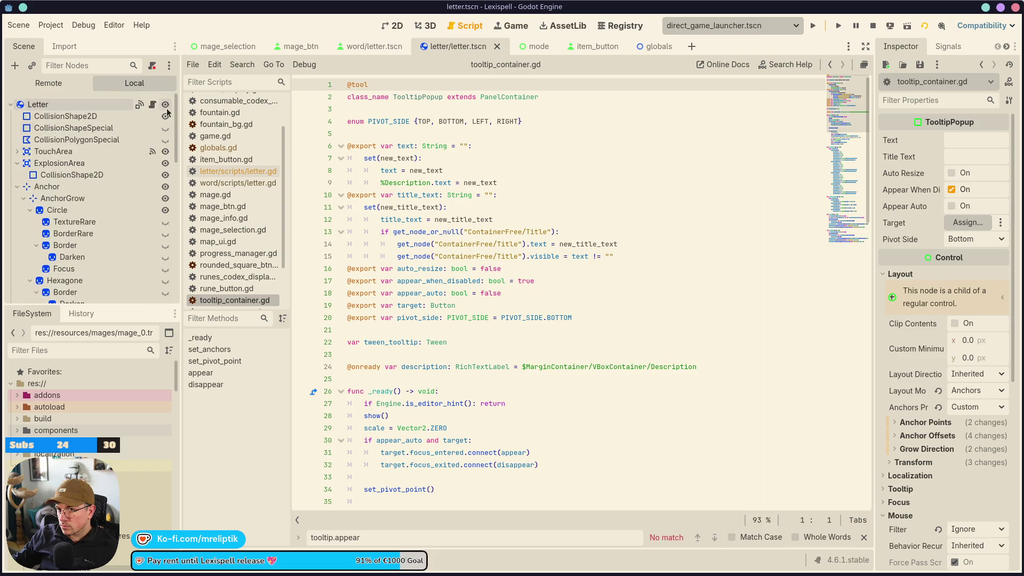
pyautogui.click(153, 105)
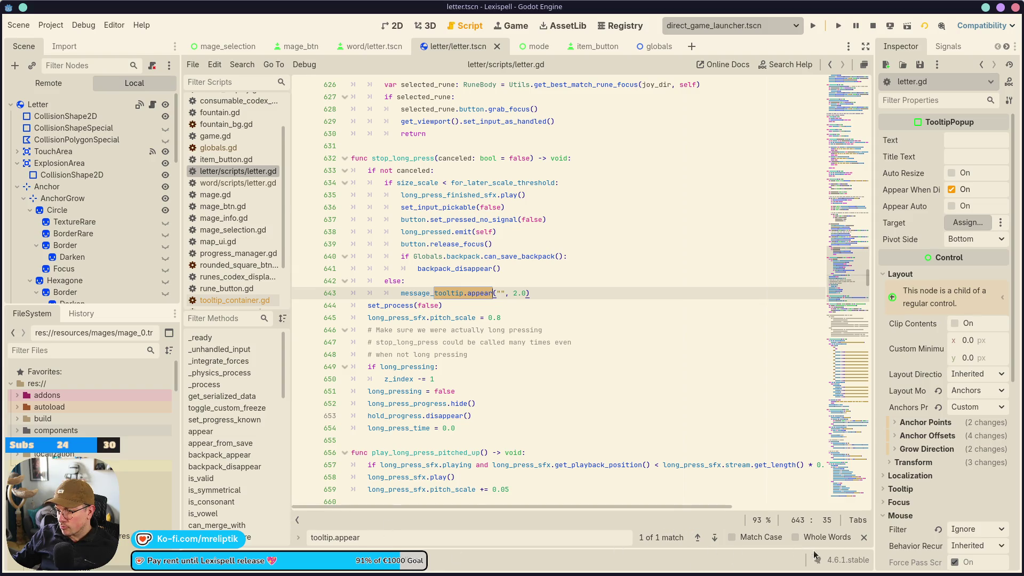
pyautogui.click(864, 537)
pyautogui.scroll(-8, 536, 397)
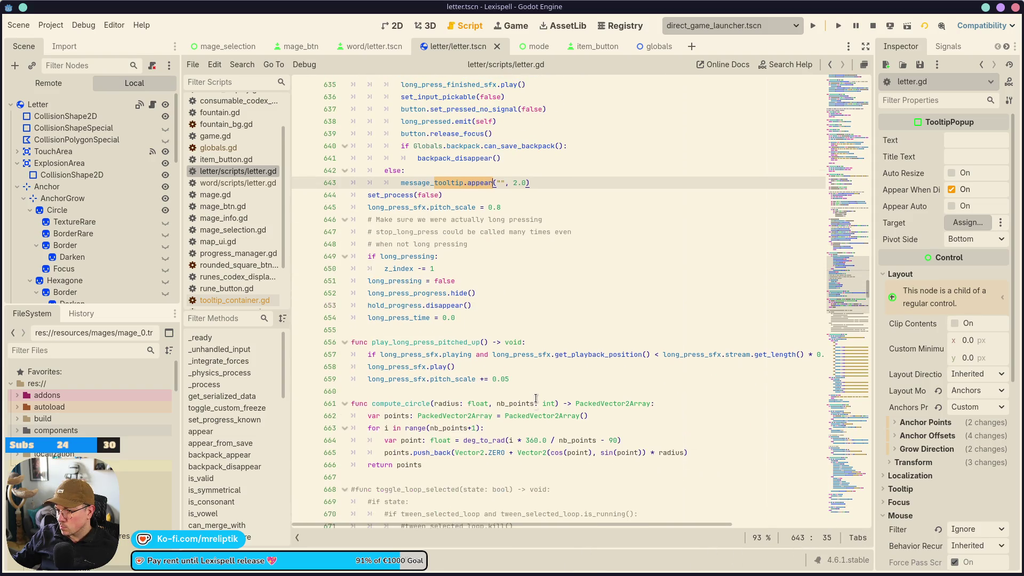
# Step: Find 'appear', then step through tooltip_container matches to its use on line 427
pyautogui.hotkey('ctrl', 'f')
pyautogui.write('appear')
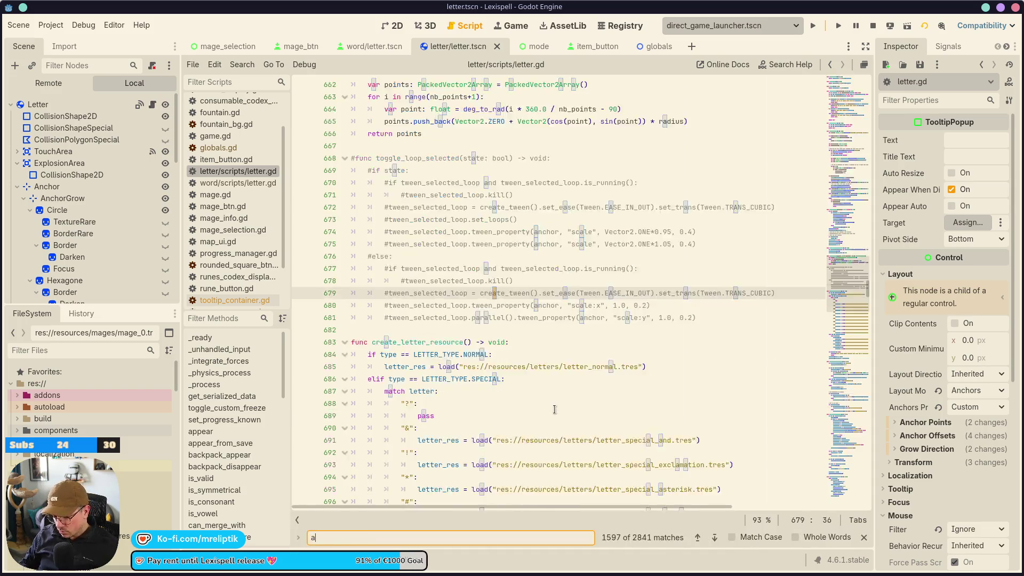
pyautogui.press('Return')
pyautogui.doubleClick(436, 293)
pyautogui.hotkey('ctrl', 'f')
pyautogui.click(715, 538)
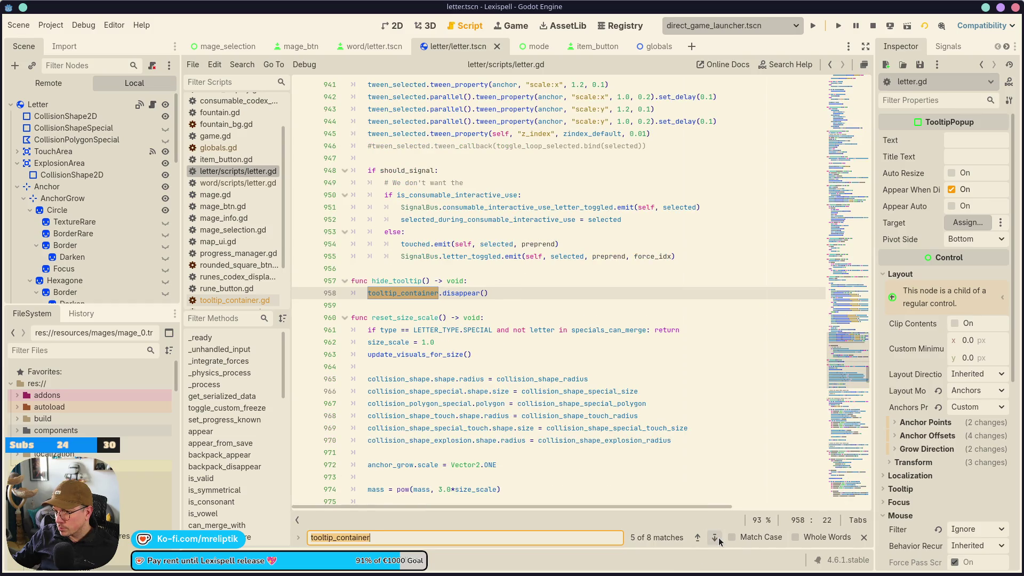
pyautogui.click(719, 540)
pyautogui.click(718, 540)
pyautogui.click(718, 541)
pyautogui.click(718, 540)
pyautogui.click(718, 540)
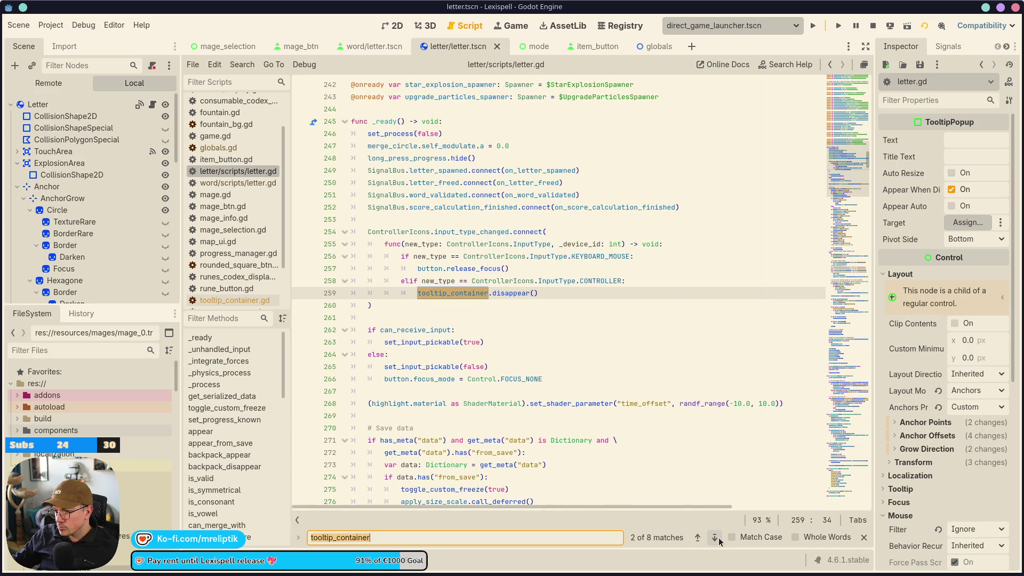
pyautogui.click(715, 538)
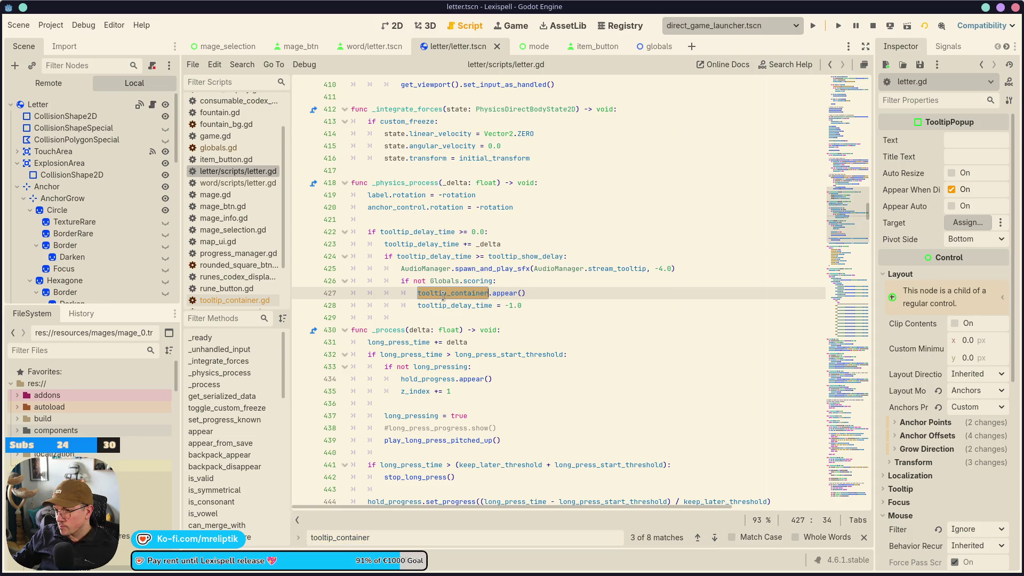
# Step: Step through tooltip_delay_time matches to set_focused and select the letter-type condition on line 898
pyautogui.moveTo(446, 294)
pyautogui.moveTo(400, 231); pyautogui.dragTo(454, 232)
pyautogui.hotkey('ctrl', 'f')
pyautogui.click(714, 538)
pyautogui.click(714, 538)
pyautogui.click(715, 538)
pyautogui.click(715, 538)
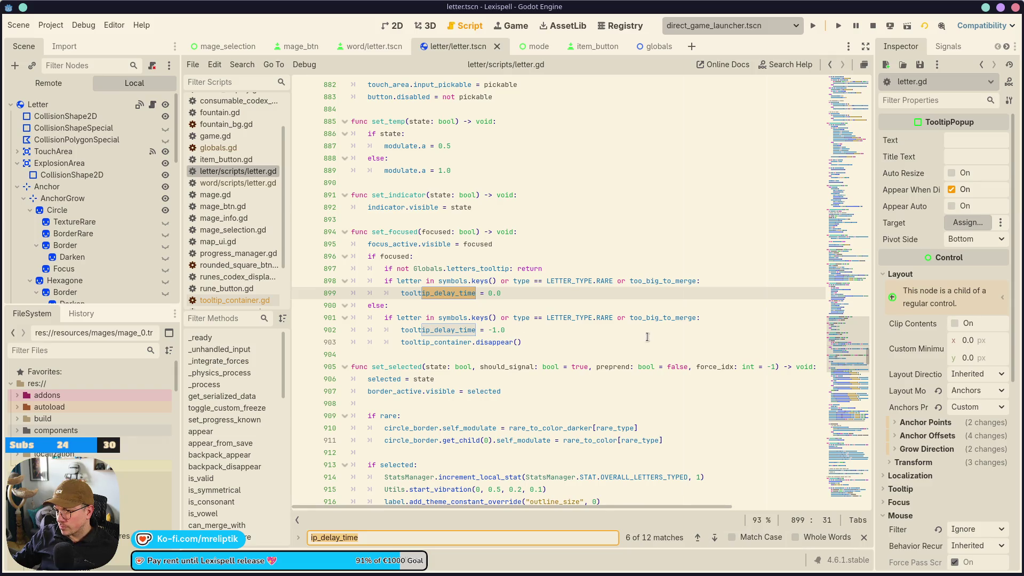
pyautogui.moveTo(697, 278); pyautogui.dragTo(396, 280)
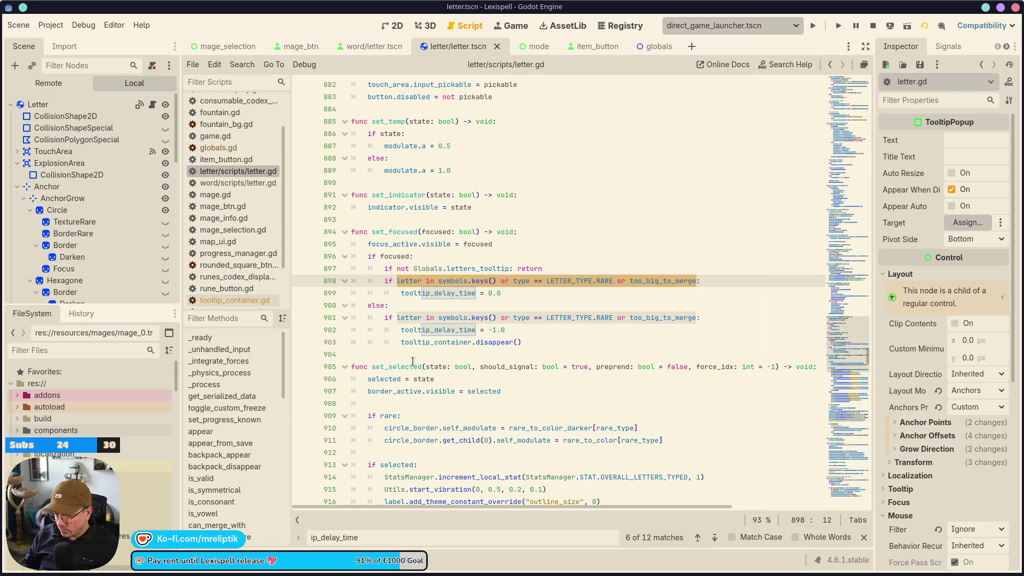
# Step: In set_focused, write the tooltip_description.text != "" condition, copy it into the else branch, and save
pyautogui.write('toolt:')
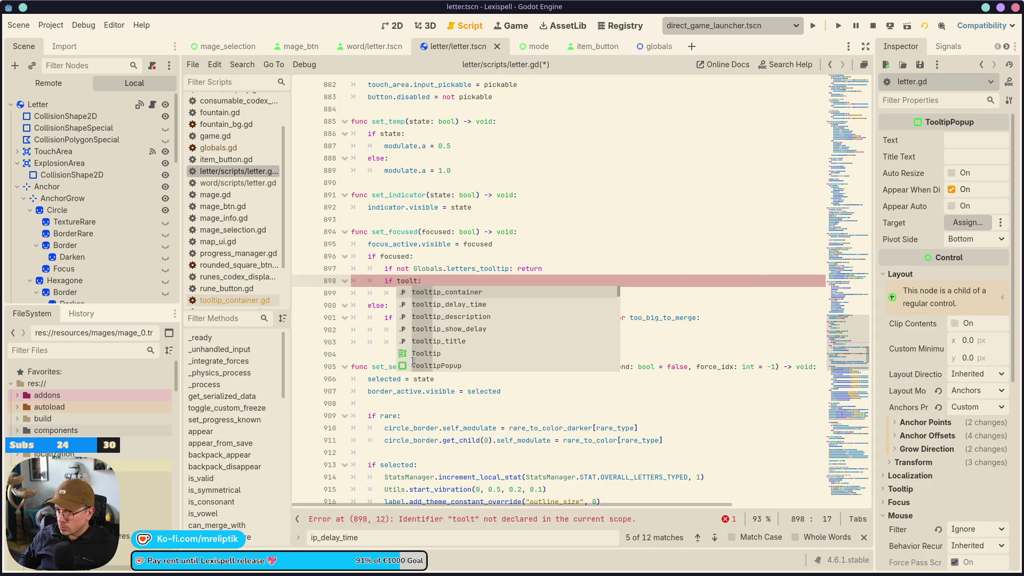
pyautogui.press('Down')
pyautogui.press('Down')
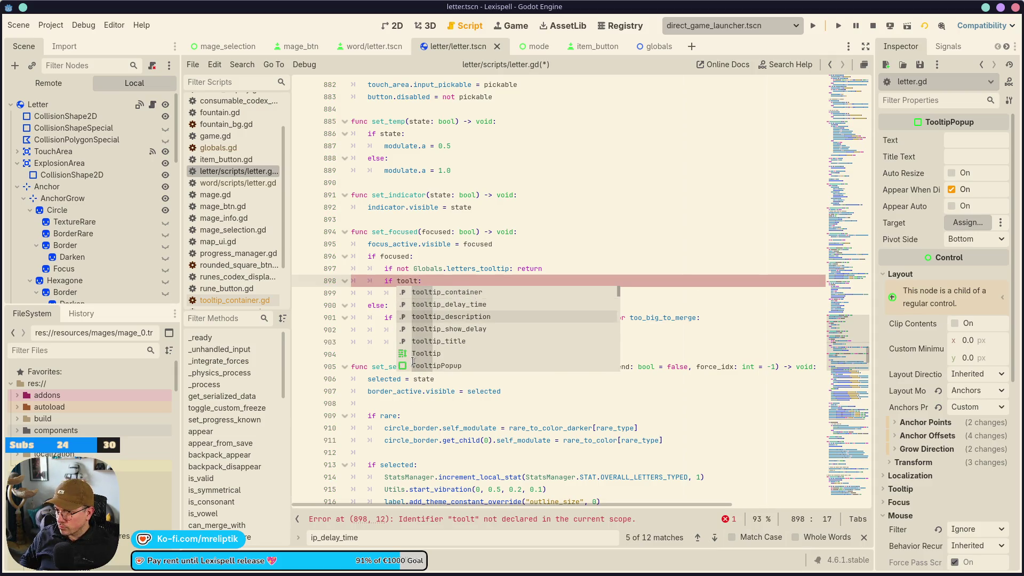
pyautogui.press('Return')
pyautogui.write('.text != "')
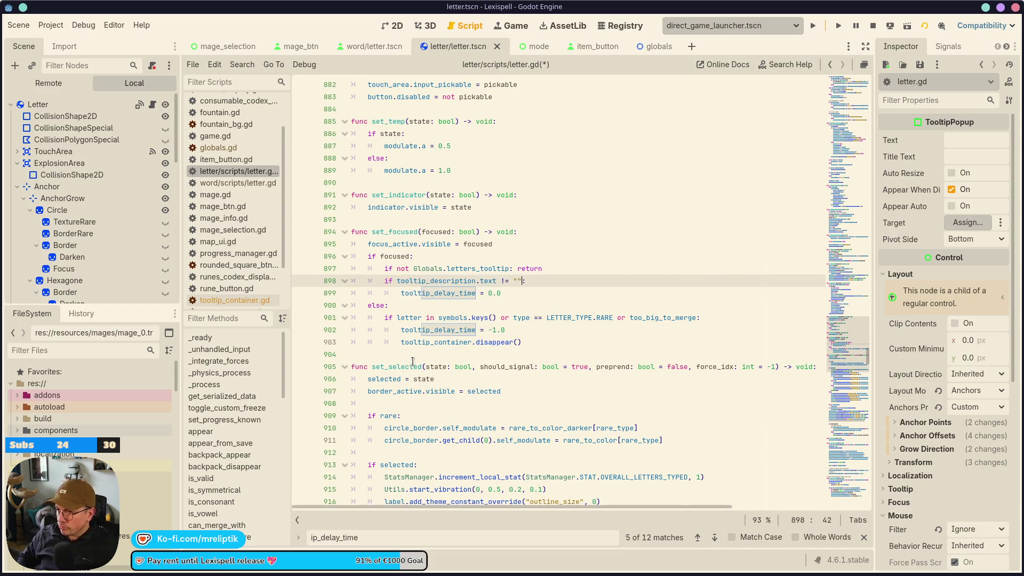
pyautogui.hotkey('ctrl', 'shift', 'Left')
pyautogui.hotkey('ctrl', 'shift', 'Left')
pyautogui.hotkey('ctrl', 'shift', 'Left')
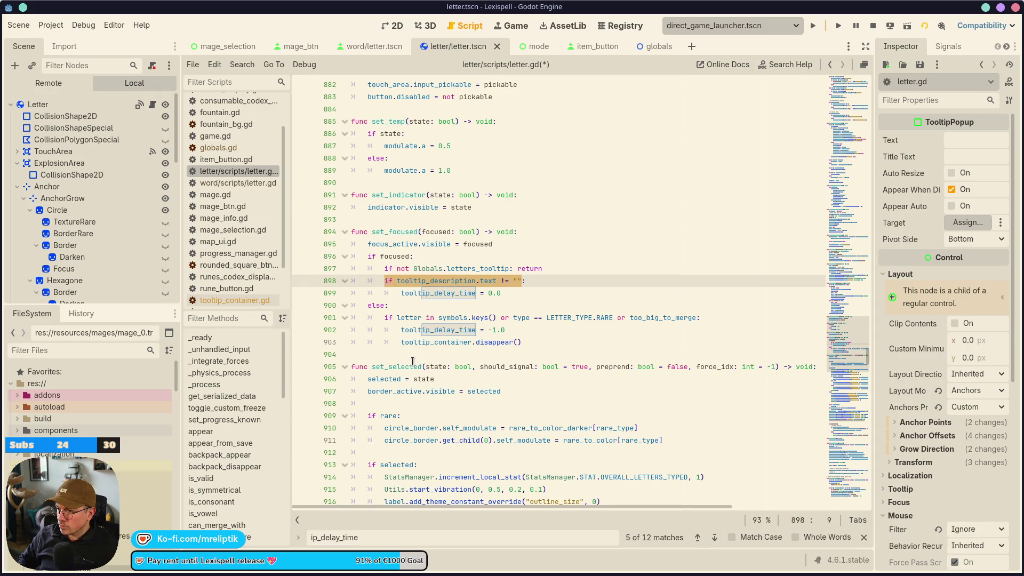
pyautogui.hotkey('ctrl', 'alt', 'Down')
pyautogui.hotkey('alt', 'Down')
pyautogui.hotkey('alt', 'Down')
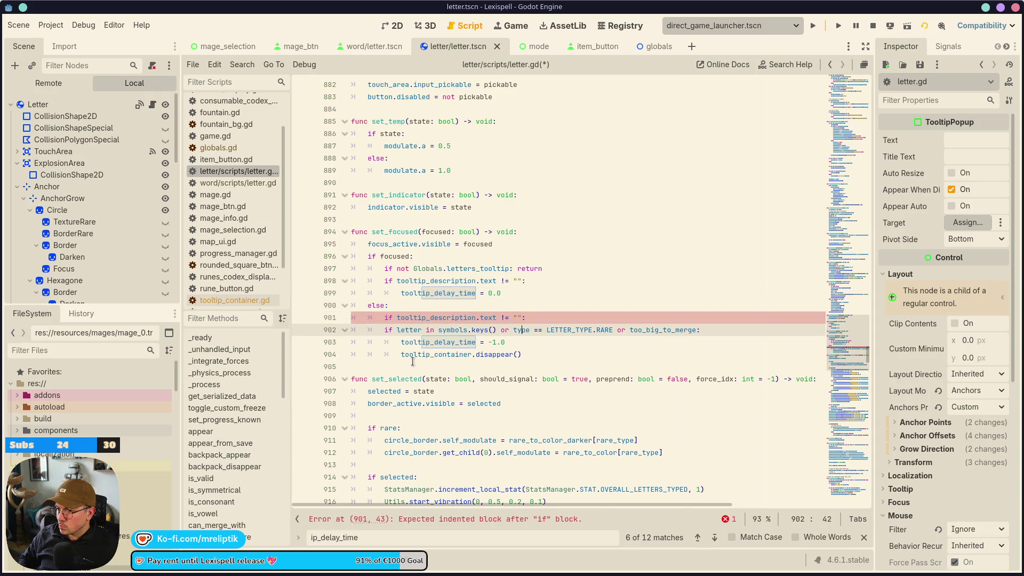
pyautogui.hotkey('ctrl', 'shift', 'k')
pyautogui.hotkey('ctrl', 's')
# Step: Undo the wrong deletion, remove the old else-branch letter-type condition instead, and save
pyautogui.hotkey('ctrl', 'z')
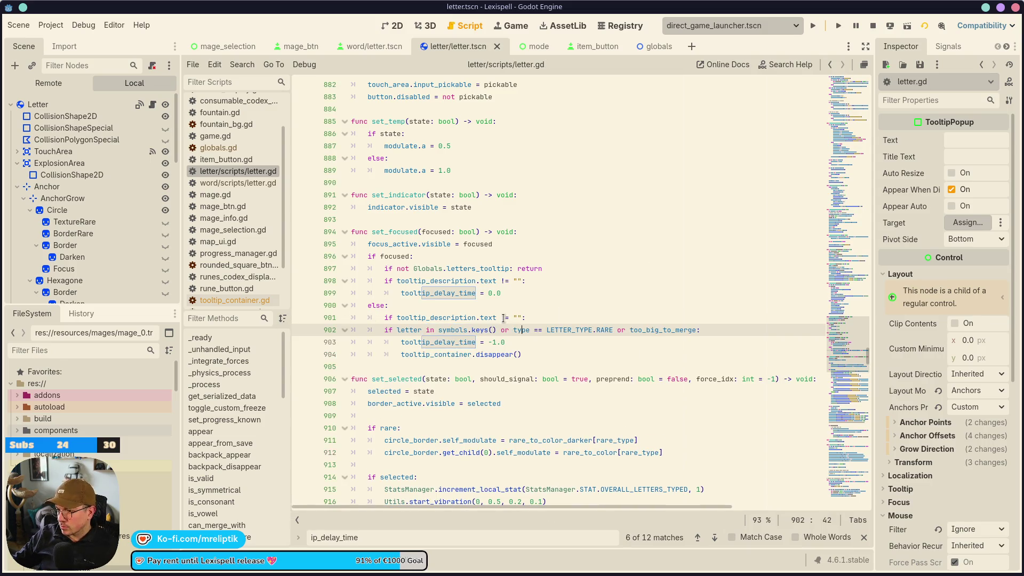
pyautogui.press('Up')
pyautogui.press('Up')
pyautogui.press('Down')
pyautogui.press('Up')
pyautogui.press('Down')
pyautogui.hotkey('ctrl', 'shift', 'k')
pyautogui.hotkey('ctrl', 's')
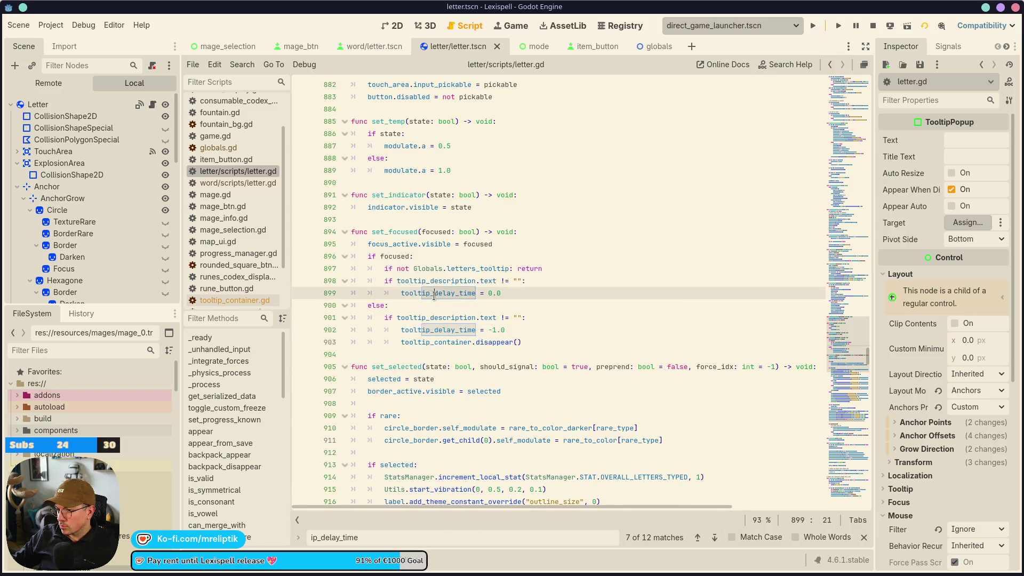
# Step: In the mouse-entered handler, add 'if tooltip_description.text != "":' under the hover condition
pyautogui.hotkey('ctrl', 'f')
pyautogui.click(717, 537)
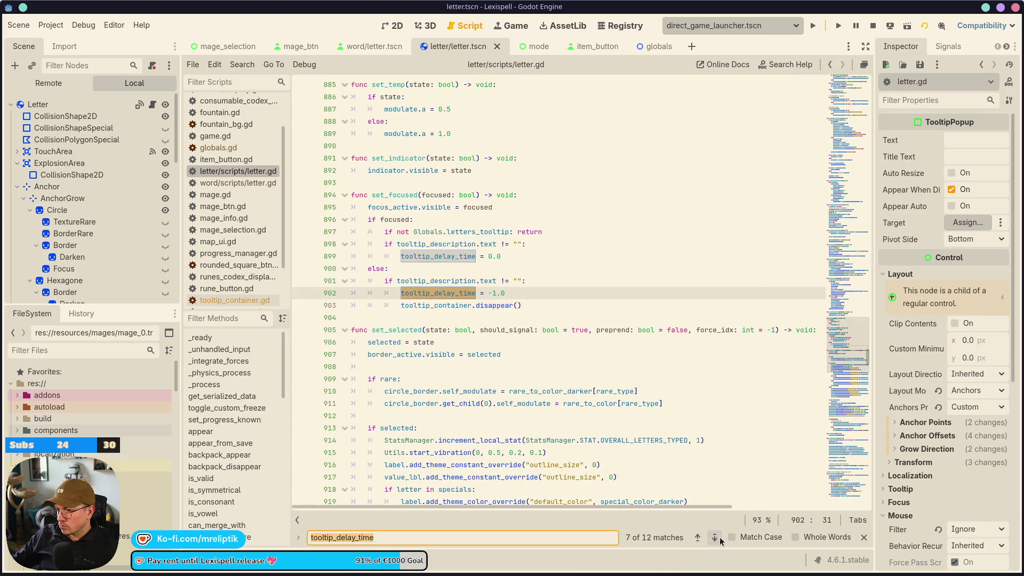
pyautogui.click(717, 537)
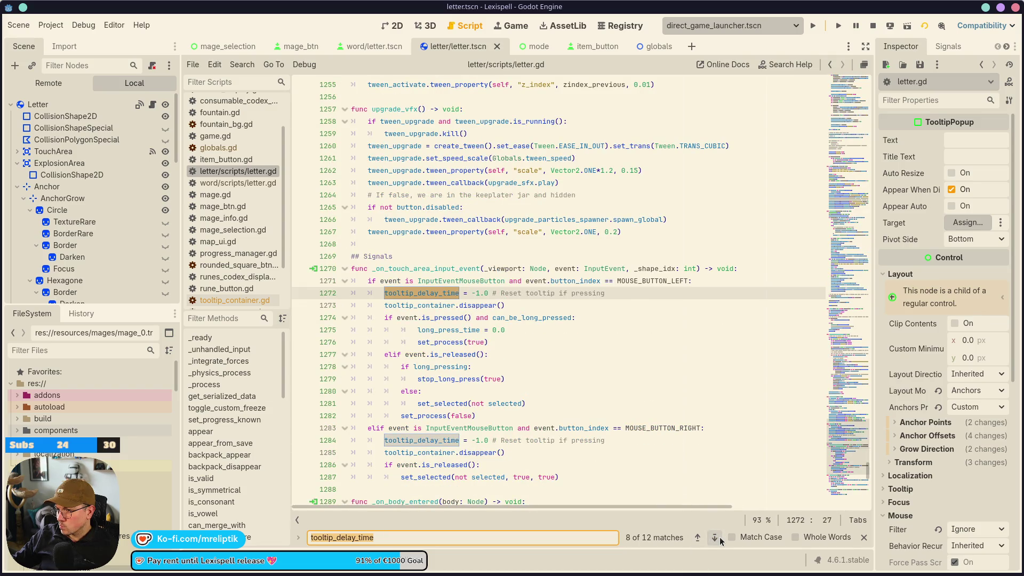
pyautogui.click(717, 537)
pyautogui.click(715, 537)
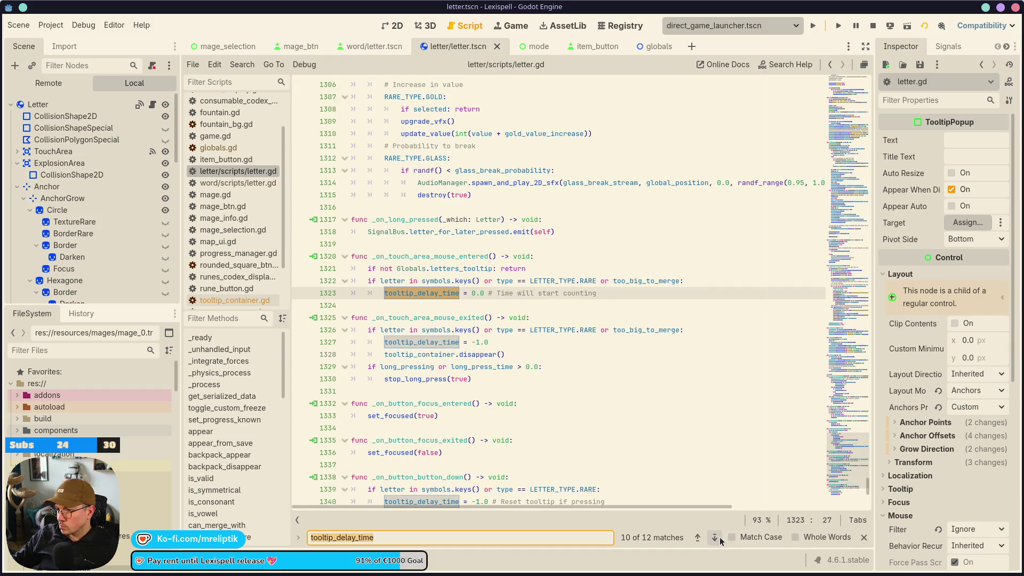
pyautogui.click(713, 281)
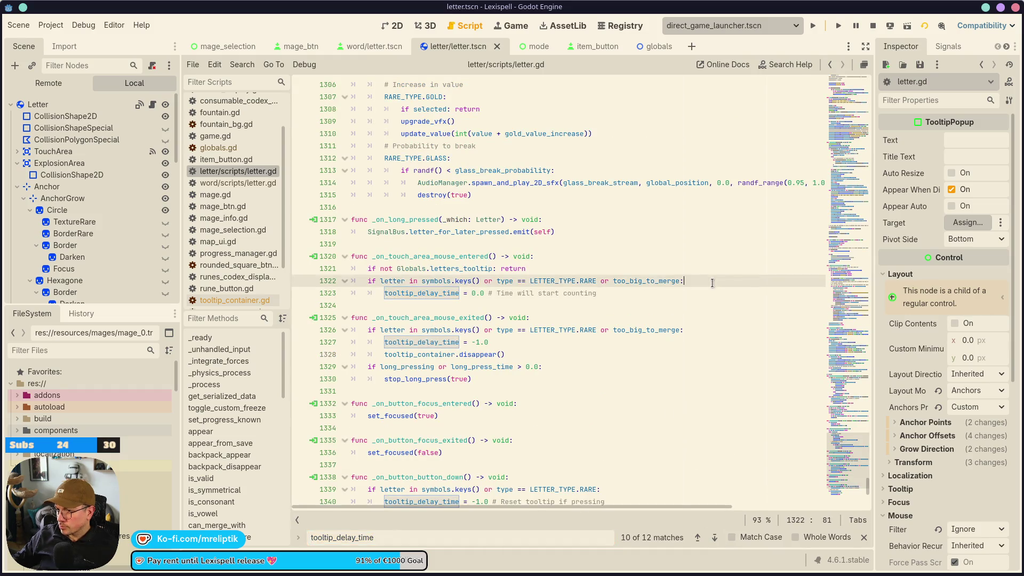
pyautogui.press('Return')
pyautogui.write('if tool')
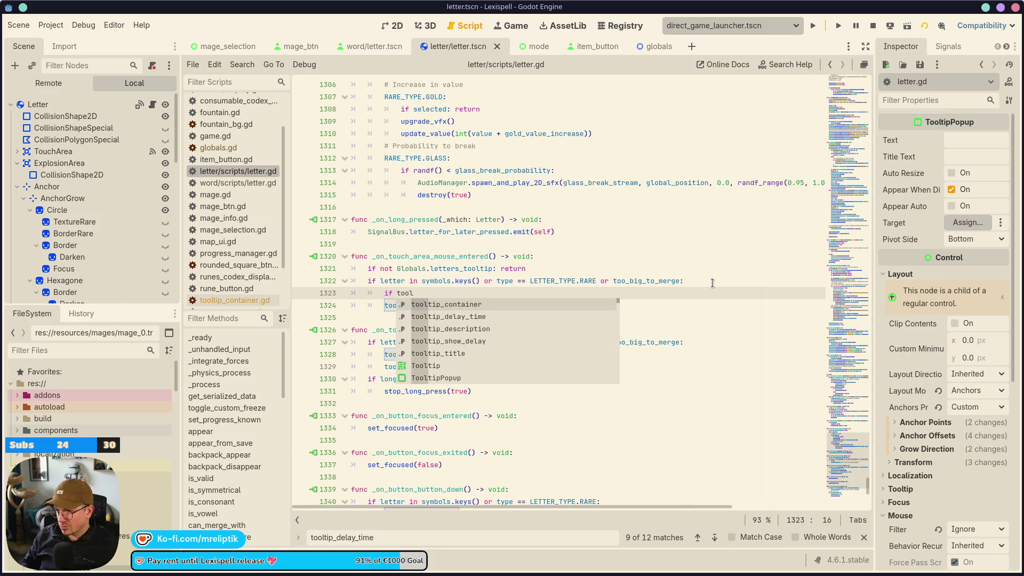
pyautogui.write('tip_d')
pyautogui.press('Return')
pyautogui.write('.text != "":')
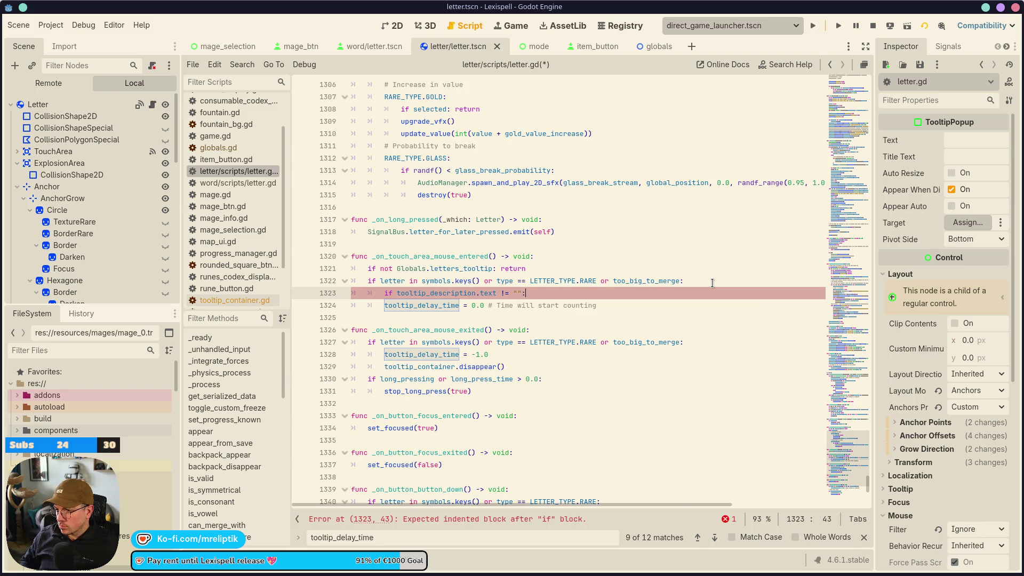
# Step: Duplicate the condition into the mouse-exited handler, comment out both old letter-type checks, and save
pyautogui.hotkey('ctrl', 'shift', 'd')
pyautogui.hotkey('alt', 'Down')
pyautogui.hotkey('alt', 'Down')
pyautogui.hotkey('alt', 'Down')
pyautogui.hotkey('alt', 'Down')
pyautogui.press('Up')
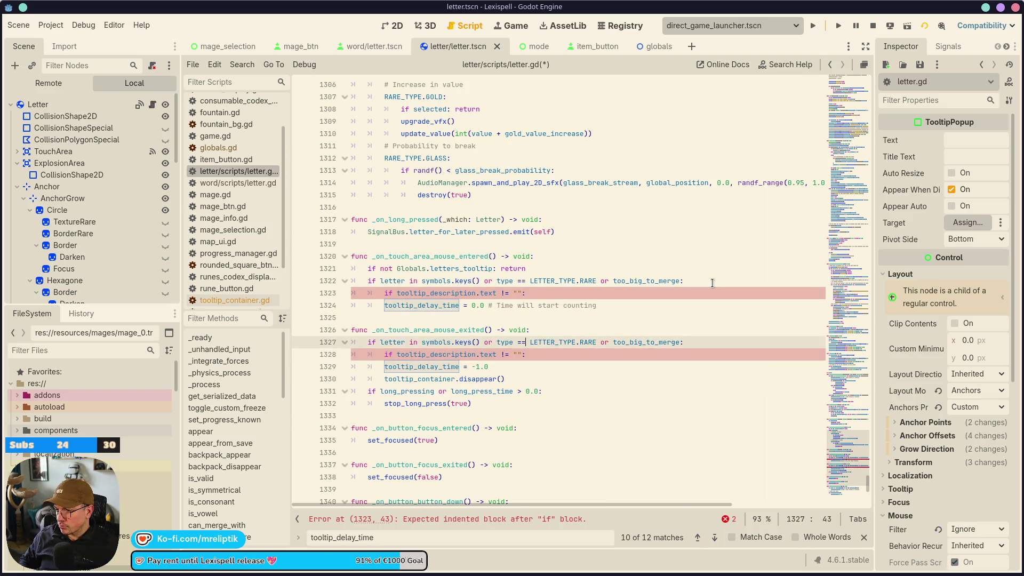
pyautogui.hotkey('ctrl', 'k')
pyautogui.press('Up')
pyautogui.press('Up')
pyautogui.press('Up')
pyautogui.press('Up')
pyautogui.press('Up')
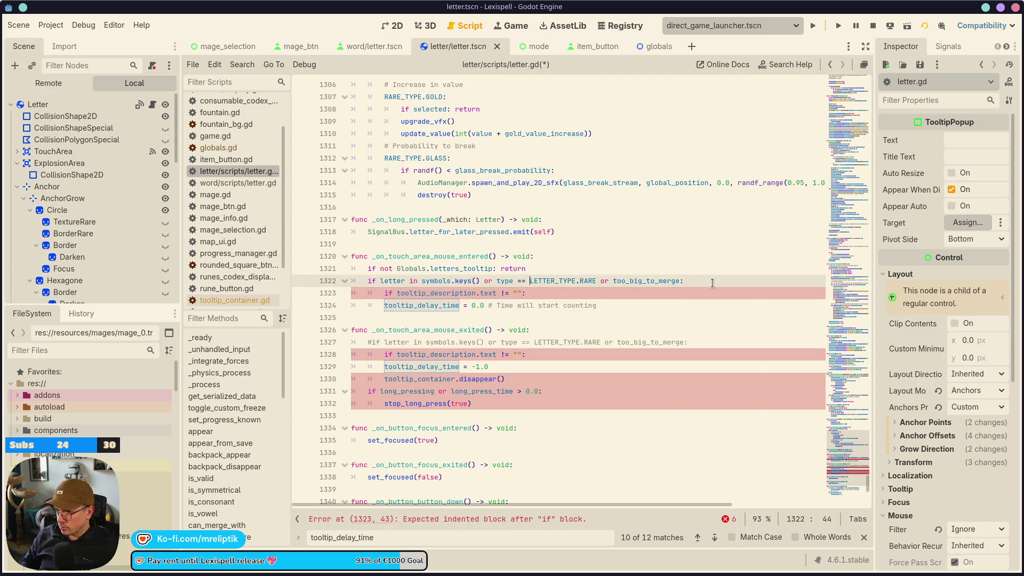
pyautogui.hotkey('ctrl', 'k')
pyautogui.press('BackSpace')
pyautogui.hotkey('ctrl', 's')
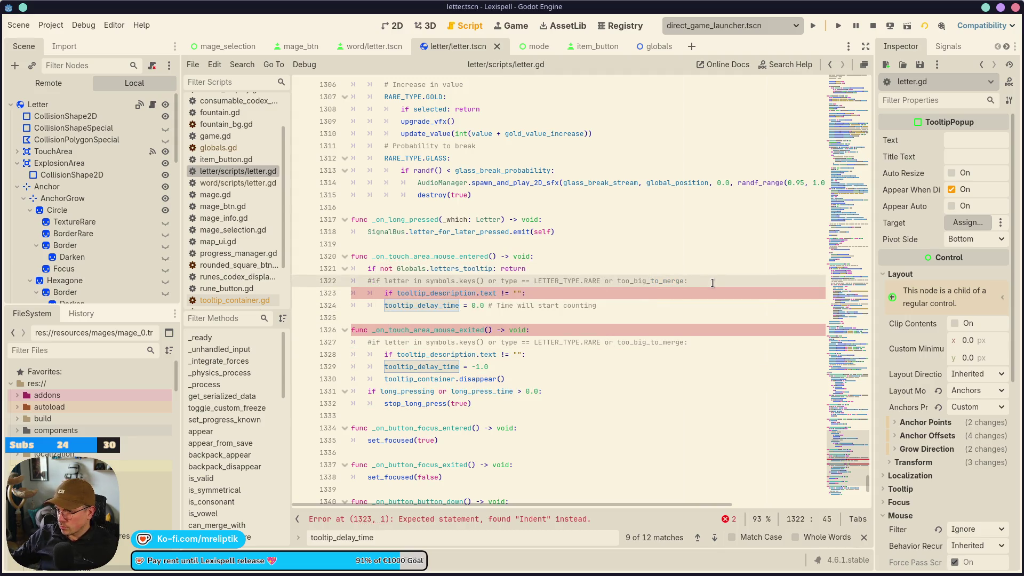
# Step: Unindent both new tooltip_description condition lines, save, and move on through the tooltip_delay_time matches
pyautogui.click(543, 353)
pyautogui.hotkey('shift', 'Tab')
pyautogui.click(432, 293)
pyautogui.hotkey('shift', 'Tab')
pyautogui.hotkey('ctrl', 's')
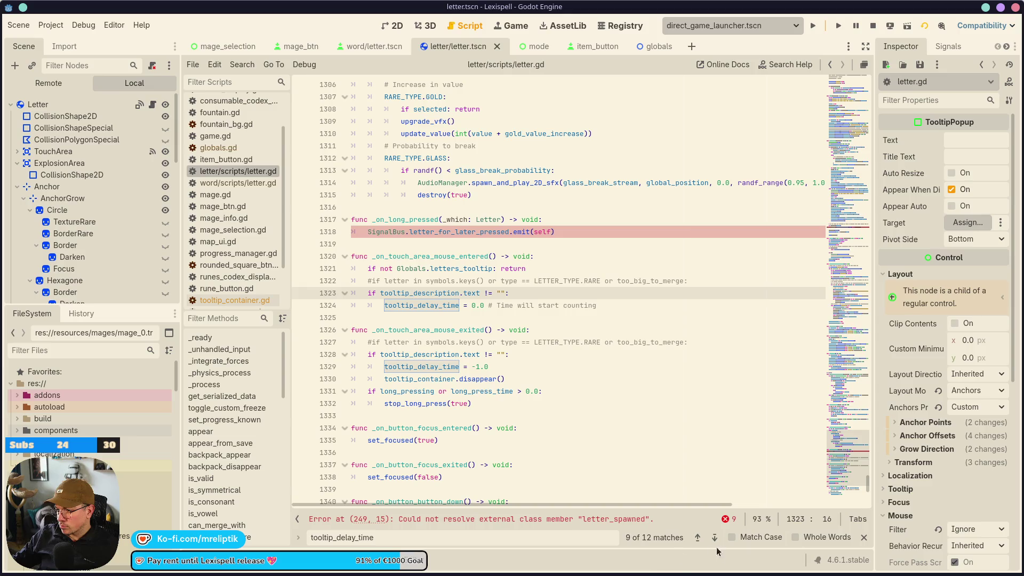
pyautogui.click(714, 537)
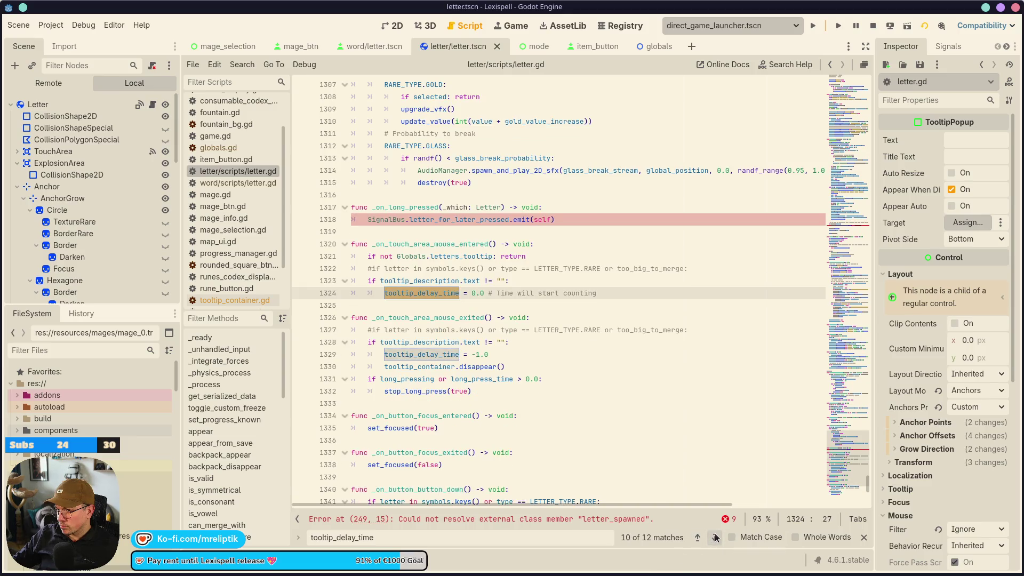
pyautogui.click(715, 537)
# Step: Open a new line under the rare-letter check in the button-down handler
pyautogui.click(715, 537)
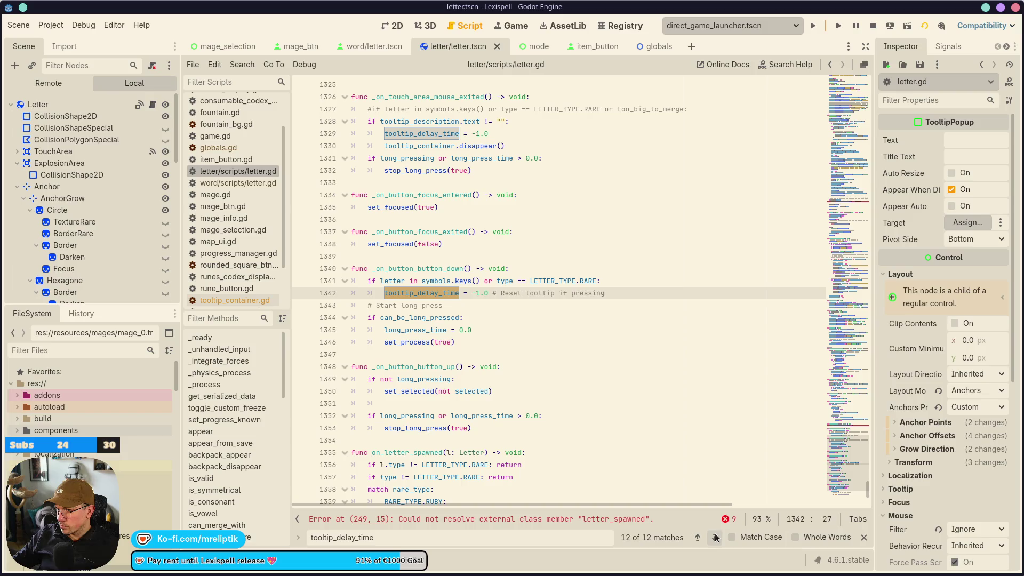
pyautogui.click(635, 282)
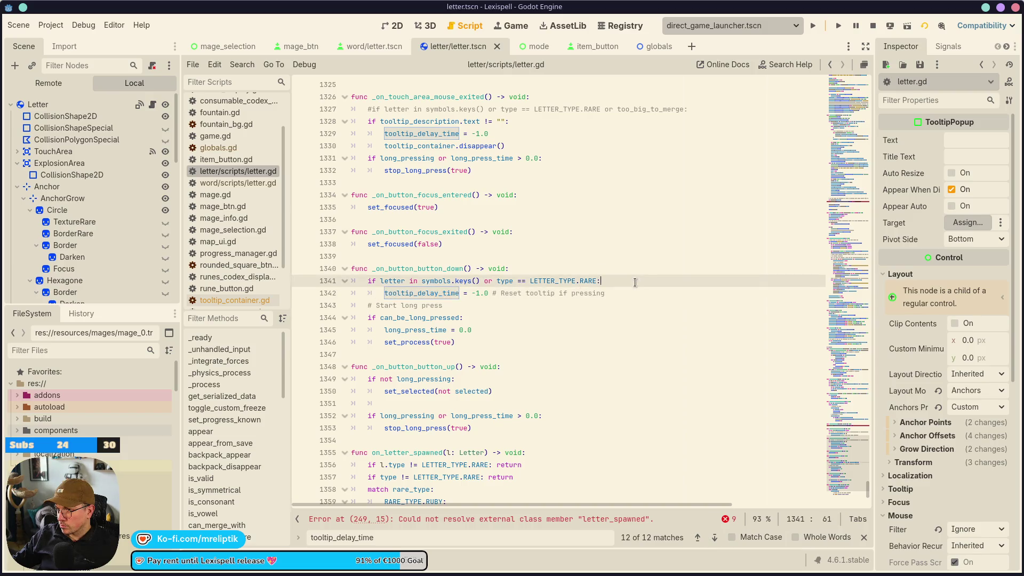
pyautogui.press('Return')
pyautogui.write('if letter in symbols.keys() or type == LETTER_TYPE.RARE or too_big_to_merge:')
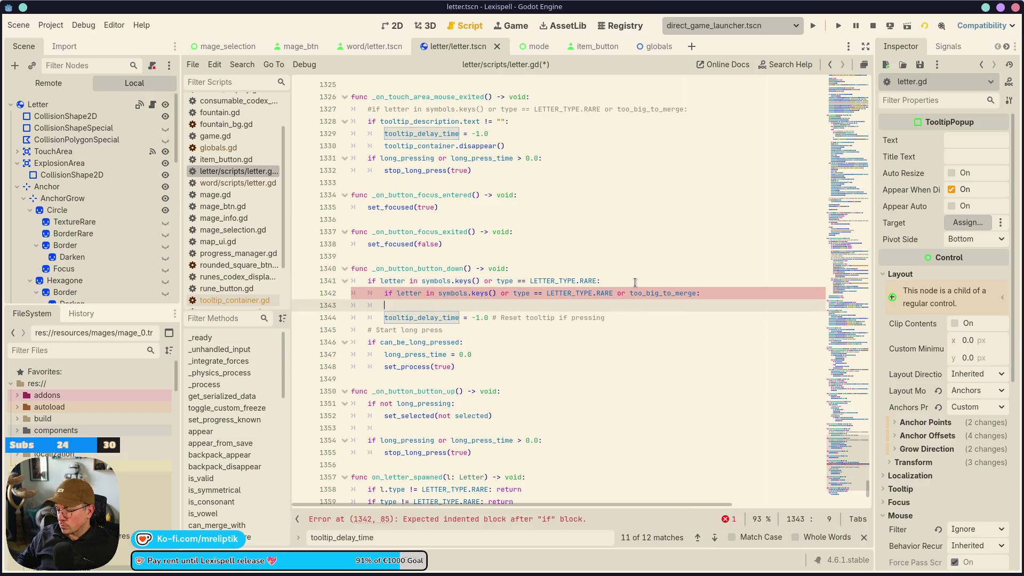
pyautogui.hotkey('ctrl', 'z')
# Step: Enter 'if tooltip_description.text != "":' using autocomplete and save letter.gd
pyautogui.write('if too')
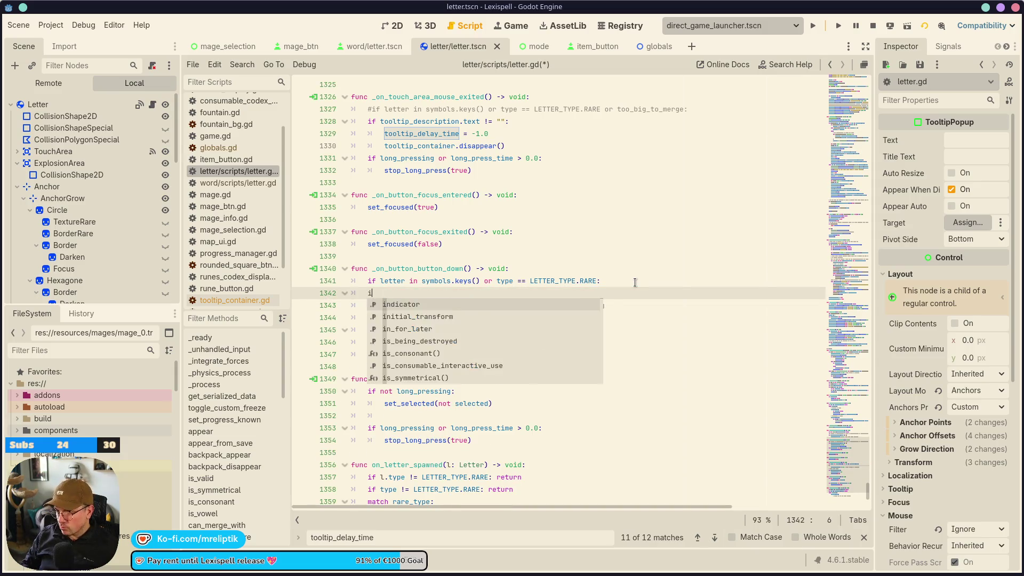
pyautogui.press('Return')
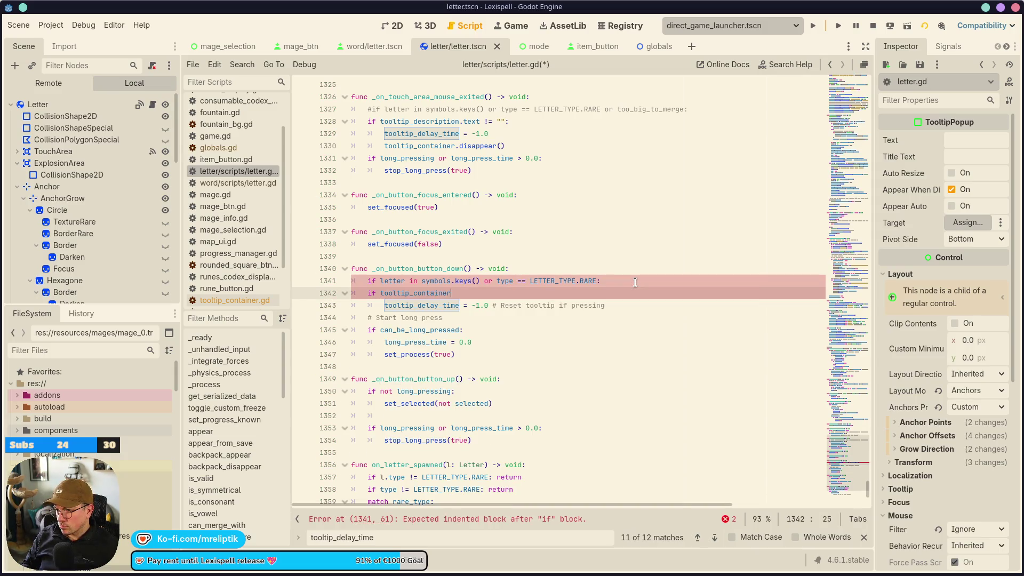
pyautogui.press('BackSpace')
pyautogui.press('BackSpace')
pyautogui.press('BackSpace')
pyautogui.press('Down')
pyautogui.press('Down')
pyautogui.press('Down')
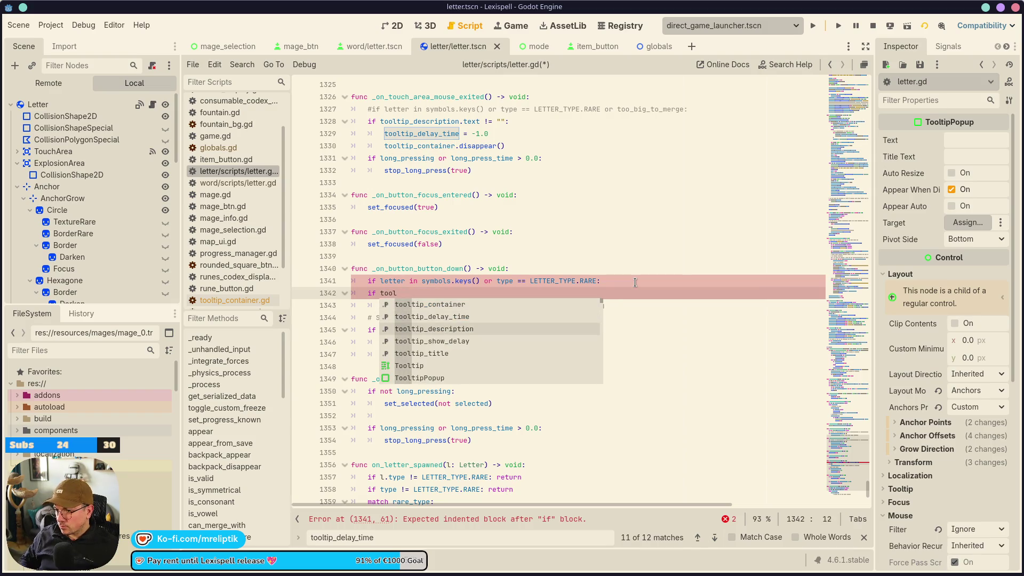
pyautogui.press('Up')
pyautogui.press('Up')
pyautogui.press('Up')
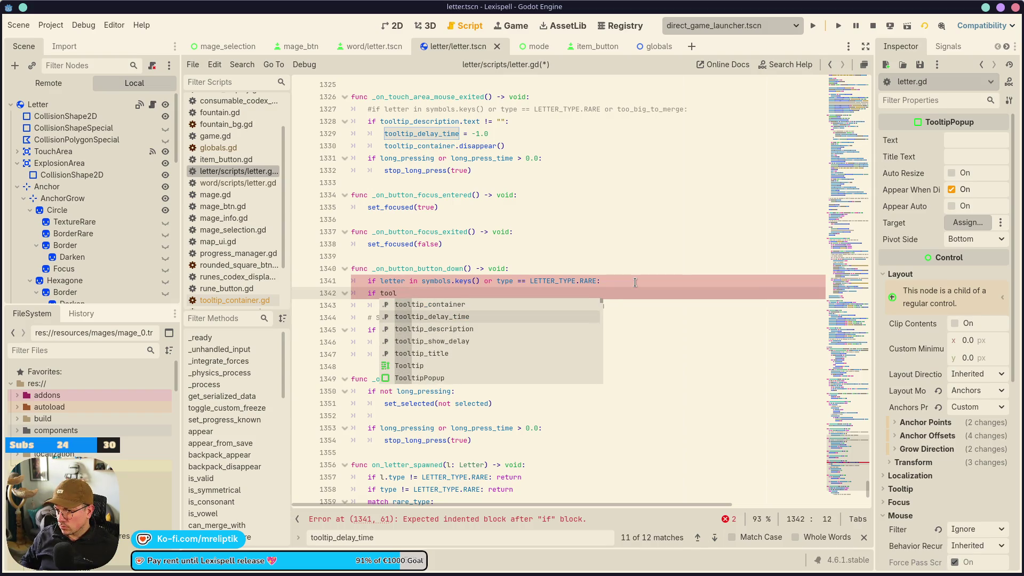
pyautogui.write('tip_de')
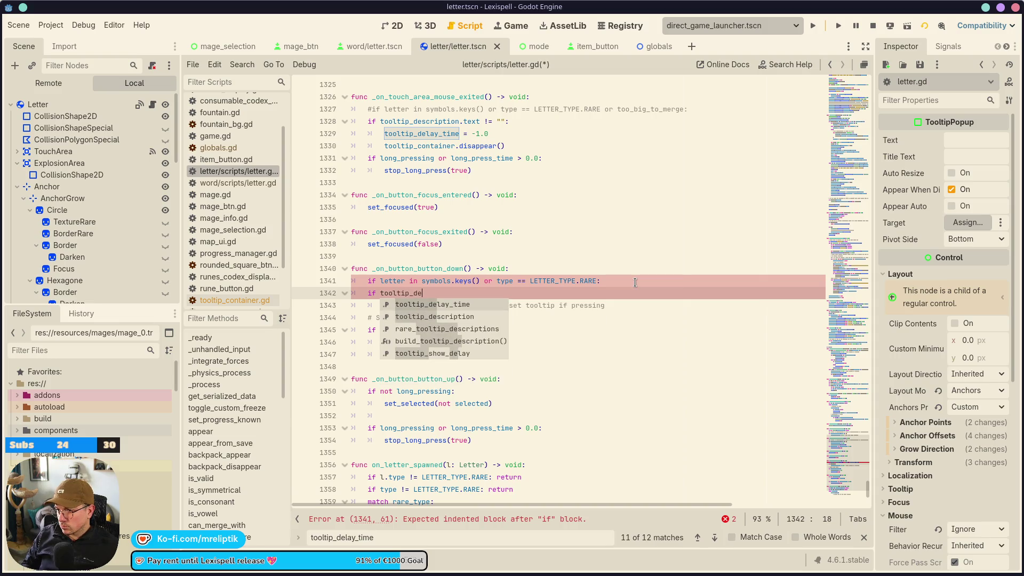
pyautogui.press('Down')
pyautogui.press('Return')
pyautogui.write('.text ')
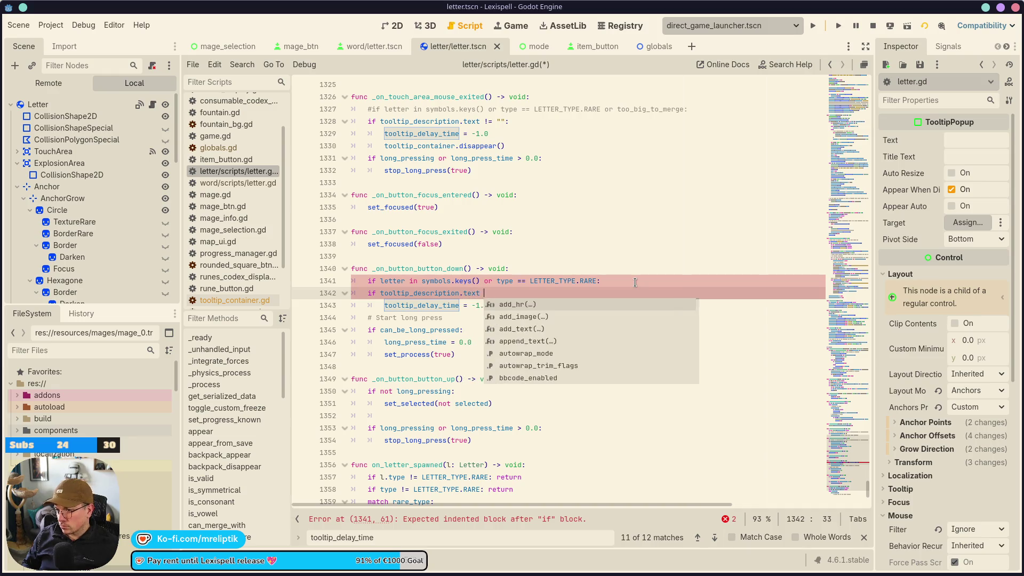
pyautogui.write('!= ""')
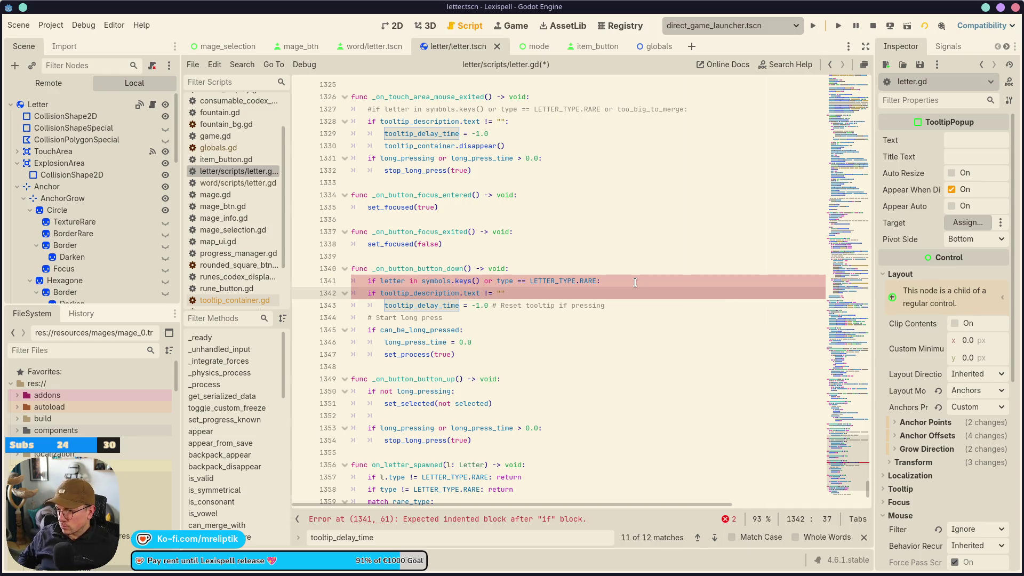
pyautogui.write(':')
pyautogui.hotkey('ctrl', 's')
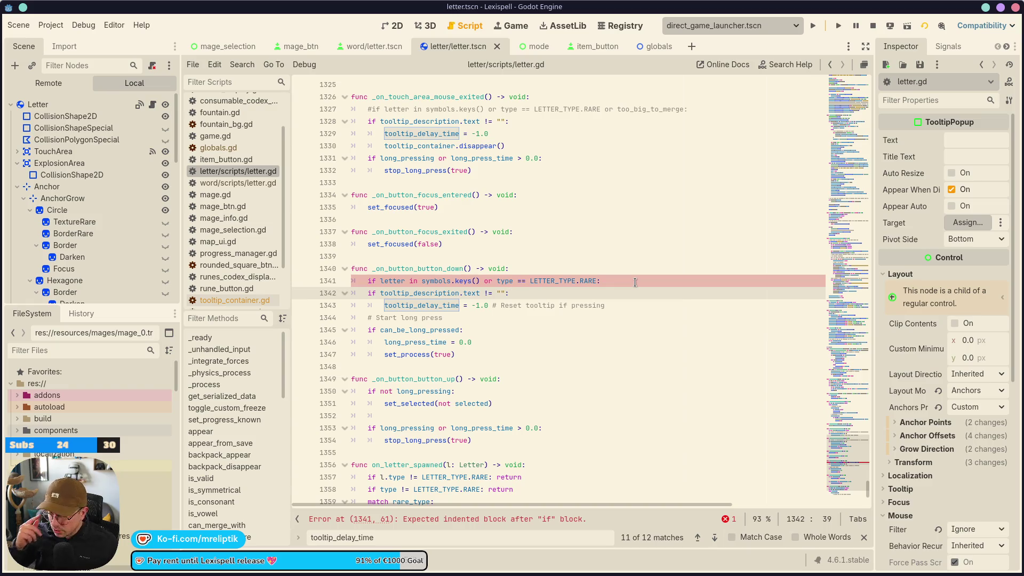
# Step: Create a new 2D scene with a Node2D root and add a ColorRect child to it
pyautogui.click(692, 47)
pyautogui.click(40, 119)
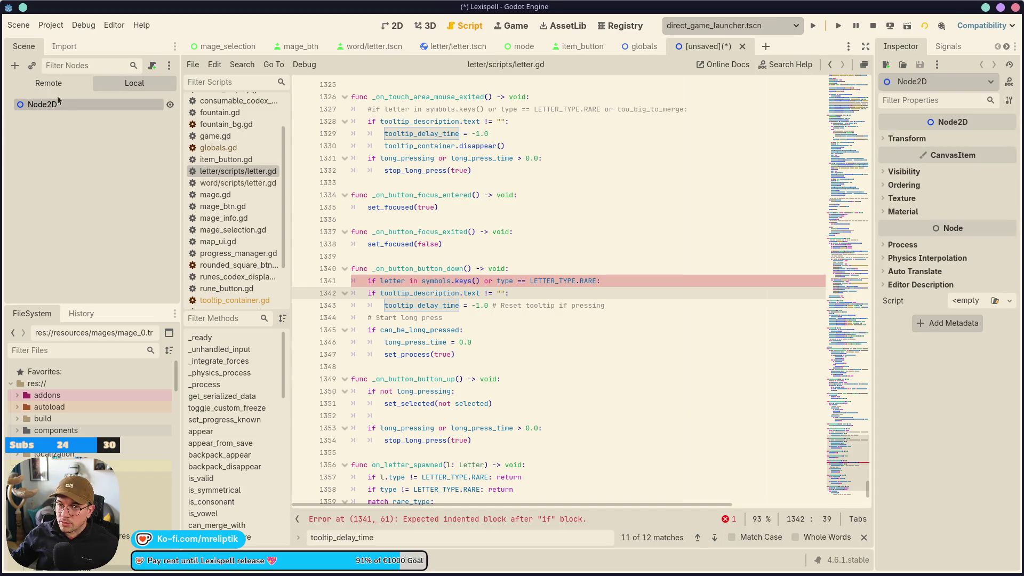
pyautogui.click(395, 26)
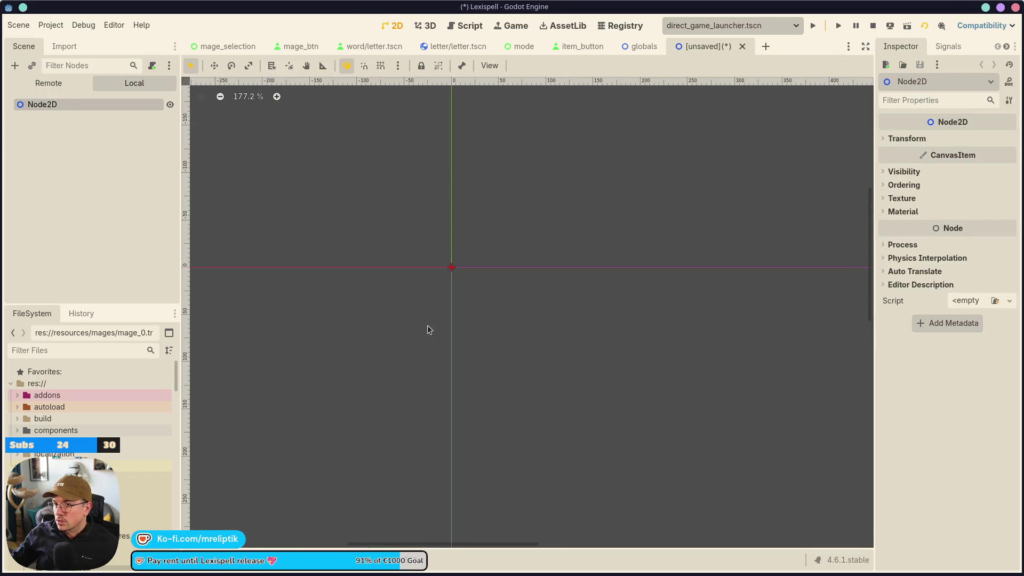
pyautogui.rightClick(58, 105)
pyautogui.click(112, 115)
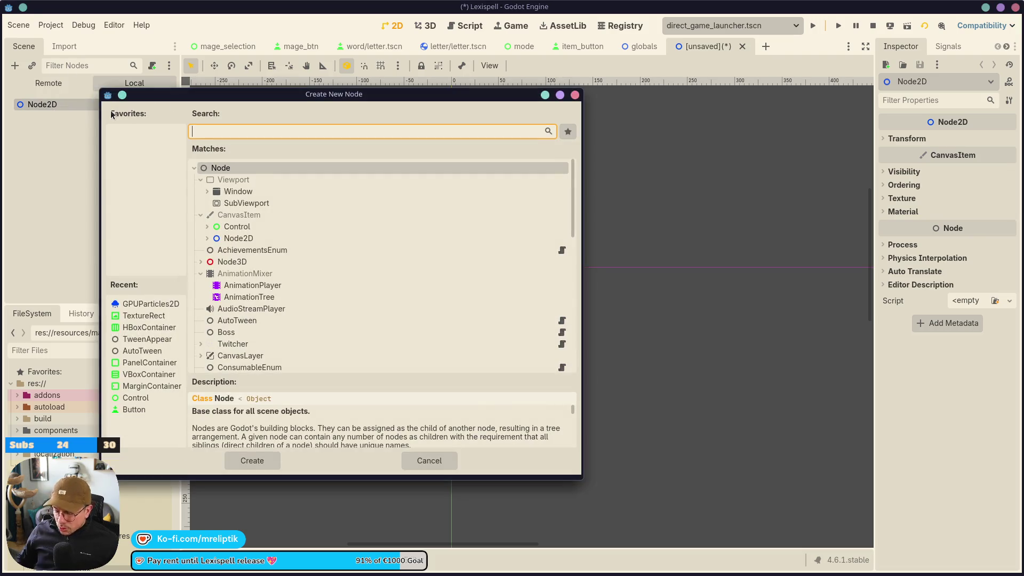
pyautogui.write('col')
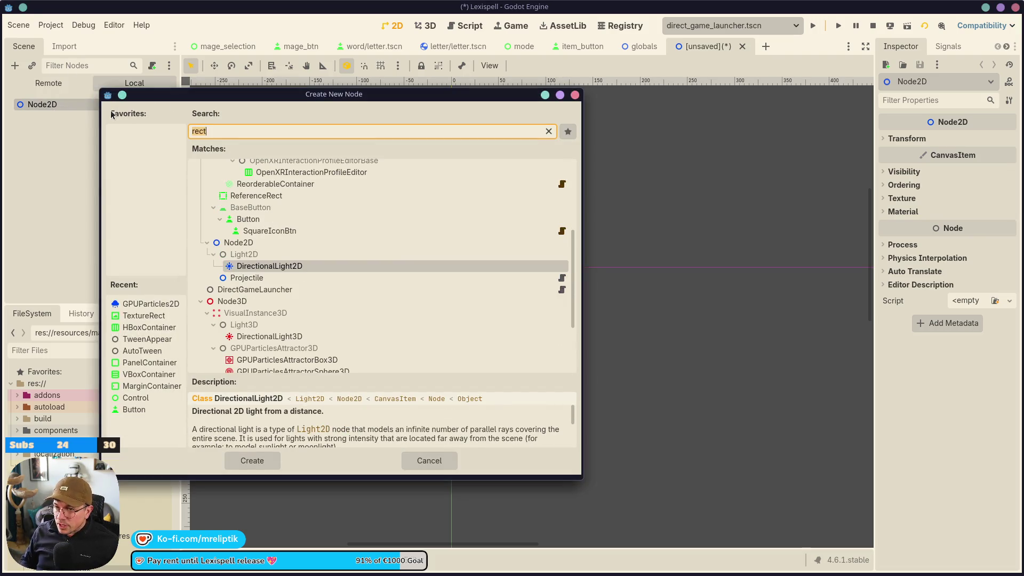
pyautogui.write('o')
pyautogui.press('Return')
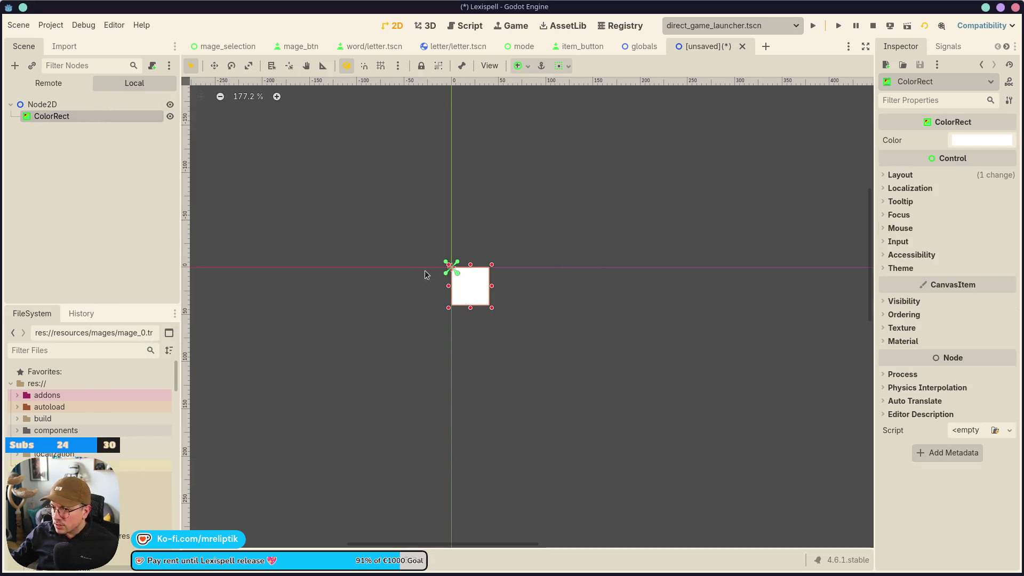
pyautogui.scroll(5, 475, 274)
pyautogui.click(528, 66)
pyautogui.click(414, 227)
# Step: Add a Sprite2D child under Node2D and quick-load the mage image as its texture
pyautogui.rightClick(43, 104)
pyautogui.click(92, 109)
pyautogui.press('BackSpace')
pyautogui.press('BackSpace')
pyautogui.press('BackSpace')
pyautogui.write('sprite')
pyautogui.press('Return')
pyautogui.click(965, 139)
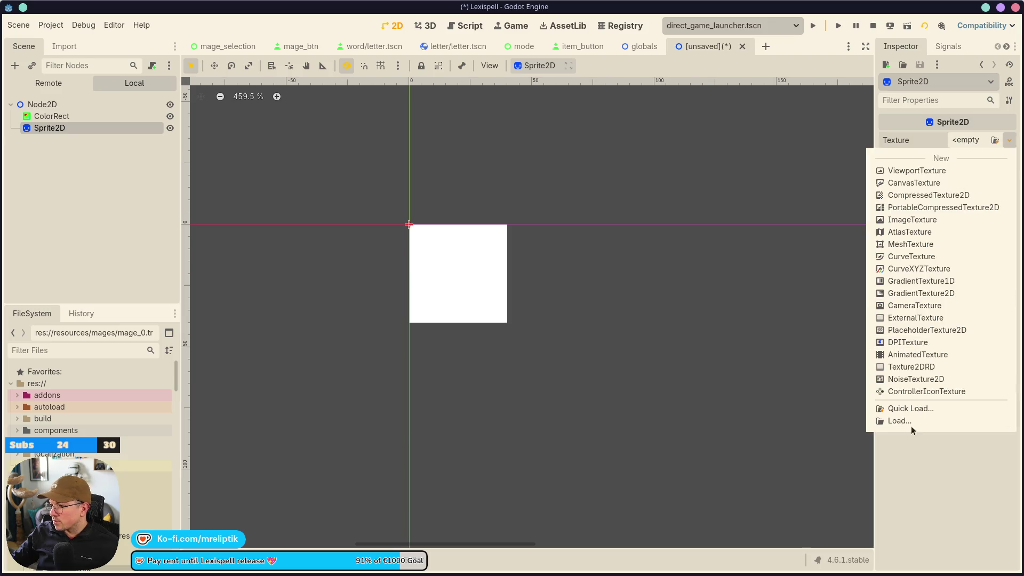
pyautogui.click(906, 409)
pyautogui.doubleClick(282, 175)
pyautogui.hotkey('ctrl', 's')
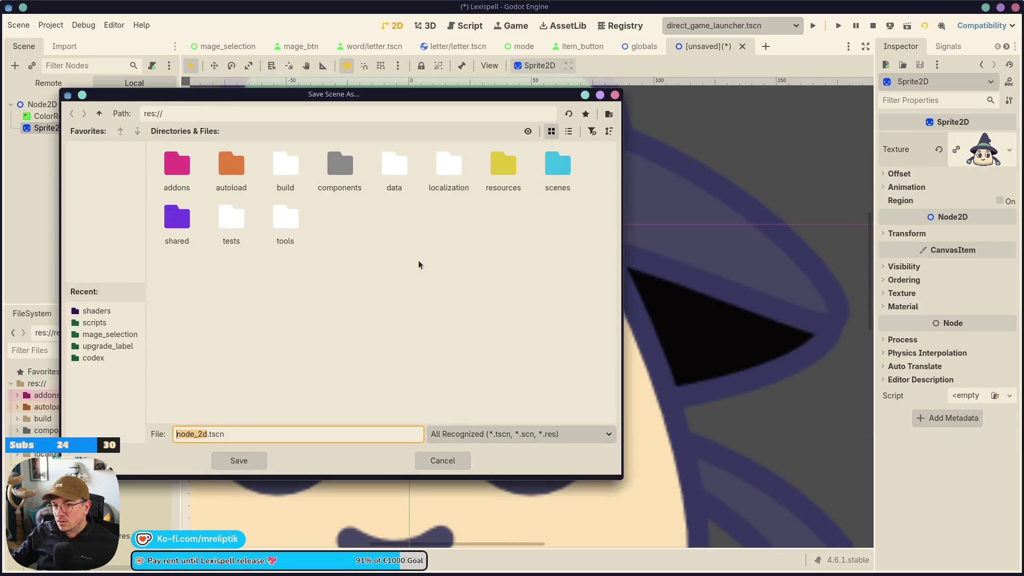
pyautogui.press('Escape')
# Step: Reparent the ColorRect under Sprite2D and set its anchor preset to Top Left
pyautogui.click(52, 116)
pyautogui.scroll(-3, 350, 240)
pyautogui.moveTo(69, 115)
pyautogui.mouseDown()
pyautogui.moveTo(99, 132)
pyautogui.moveTo(69, 123)
pyautogui.mouseUp()
pyautogui.scroll(-5, 506, 262)
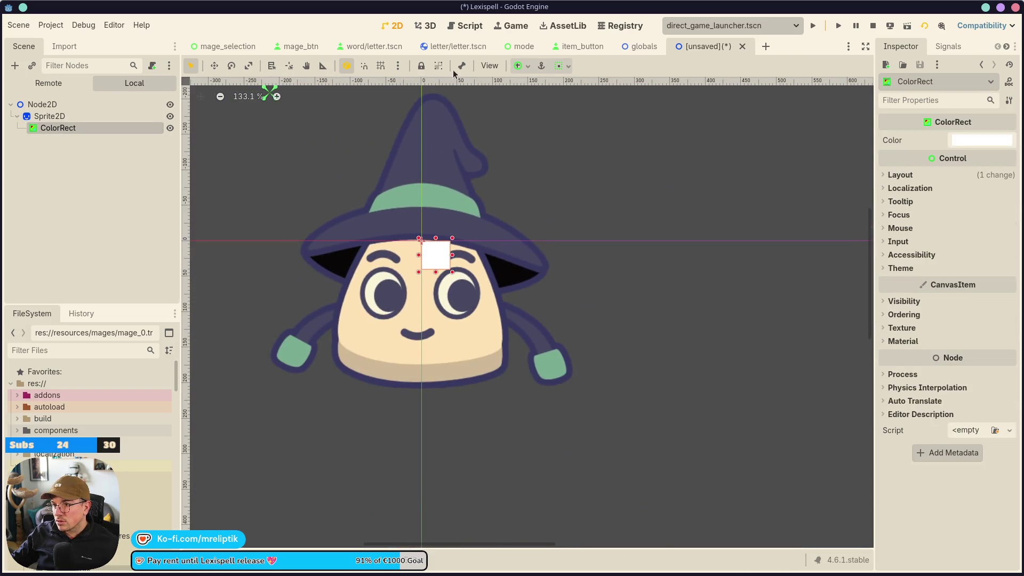
pyautogui.click(517, 65)
pyautogui.click(524, 125)
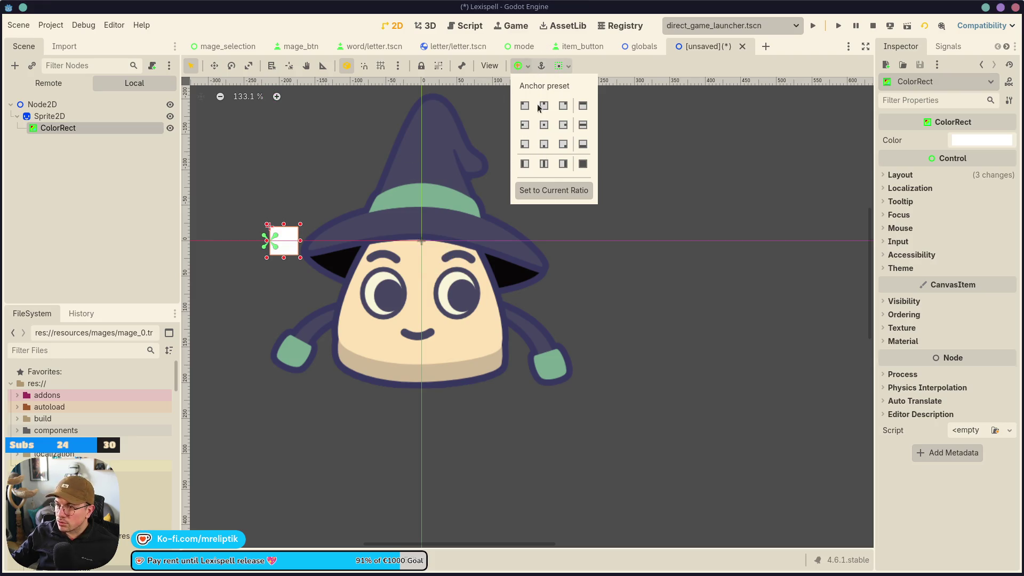
pyautogui.click(588, 64)
pyautogui.click(517, 66)
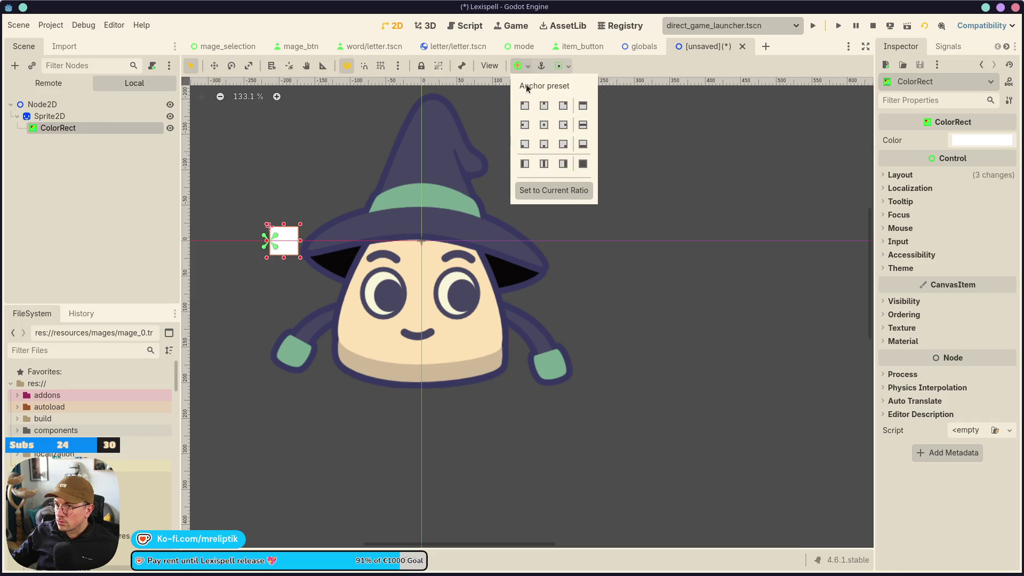
pyautogui.click(524, 107)
pyautogui.click(590, 73)
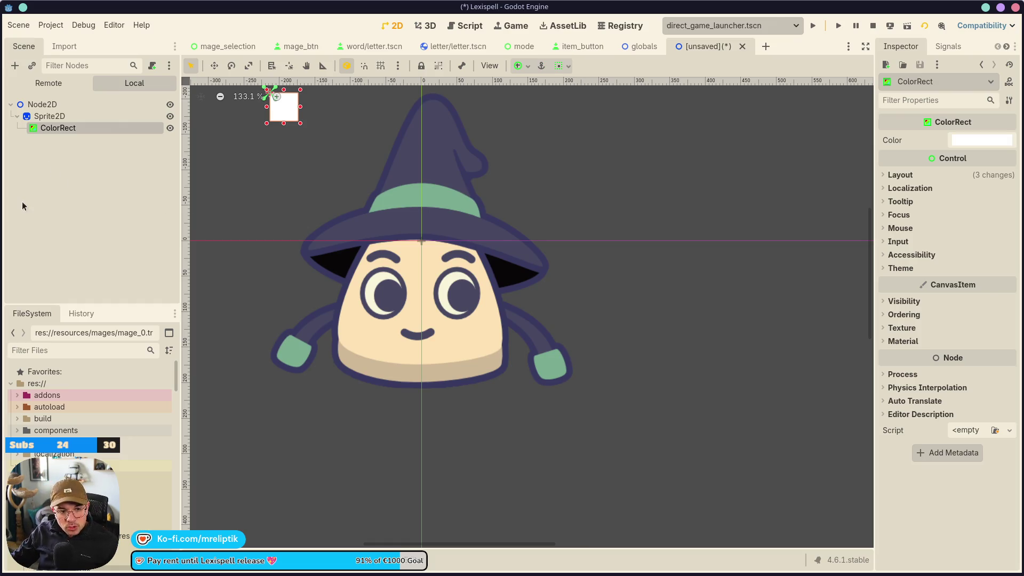
# Step: Drag the ColorRect's corner to enlarge it into a tall white panel beside the mage's hat
pyautogui.scroll(-3, 396, 244)
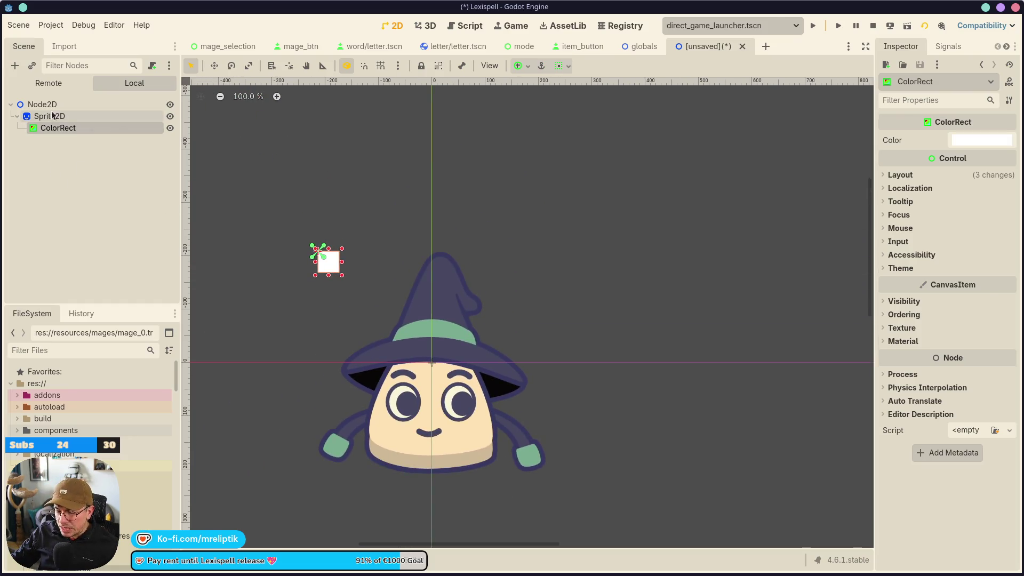
pyautogui.click(56, 150)
pyautogui.click(328, 264)
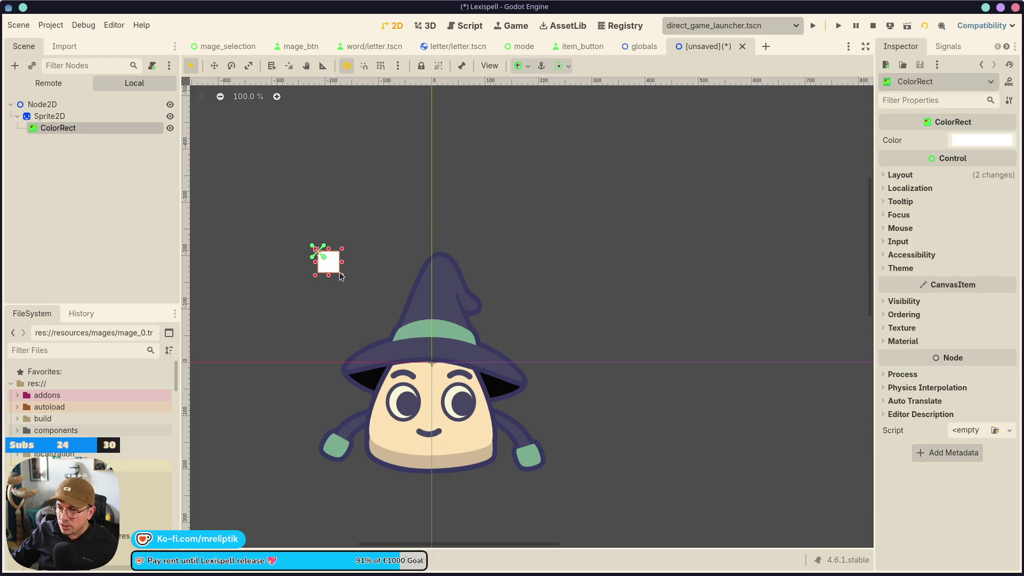
pyautogui.moveTo(341, 275)
pyautogui.mouseDown()
pyautogui.moveTo(431, 354)
pyautogui.moveTo(393, 373)
pyautogui.moveTo(404, 368)
pyautogui.mouseUp()
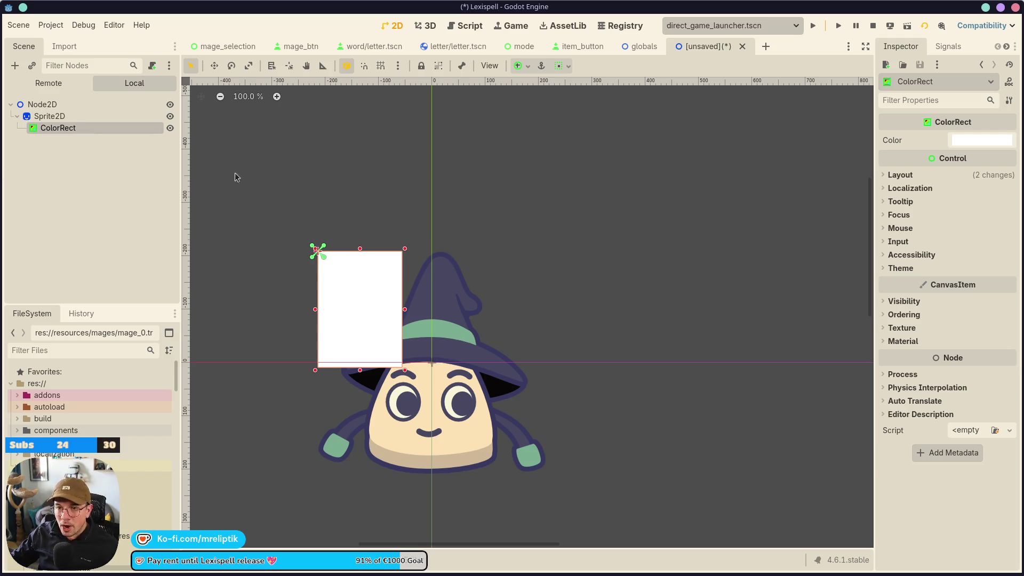
pyautogui.click(52, 116)
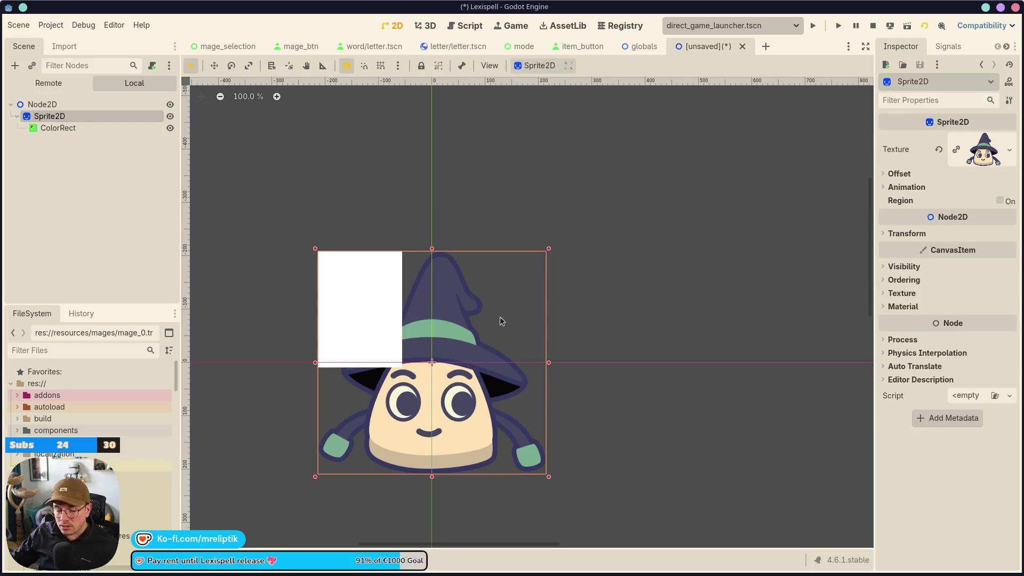
# Step: Move the ColorRect back directly under Node2D and widen the white rectangle slightly
pyautogui.click(35, 128)
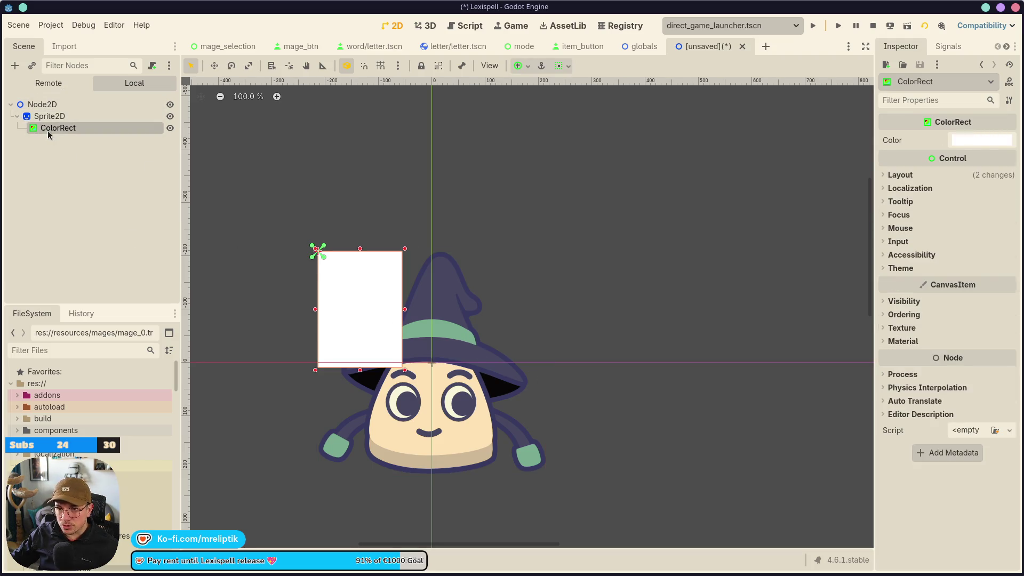
pyautogui.moveTo(54, 132); pyautogui.dragTo(46, 105)
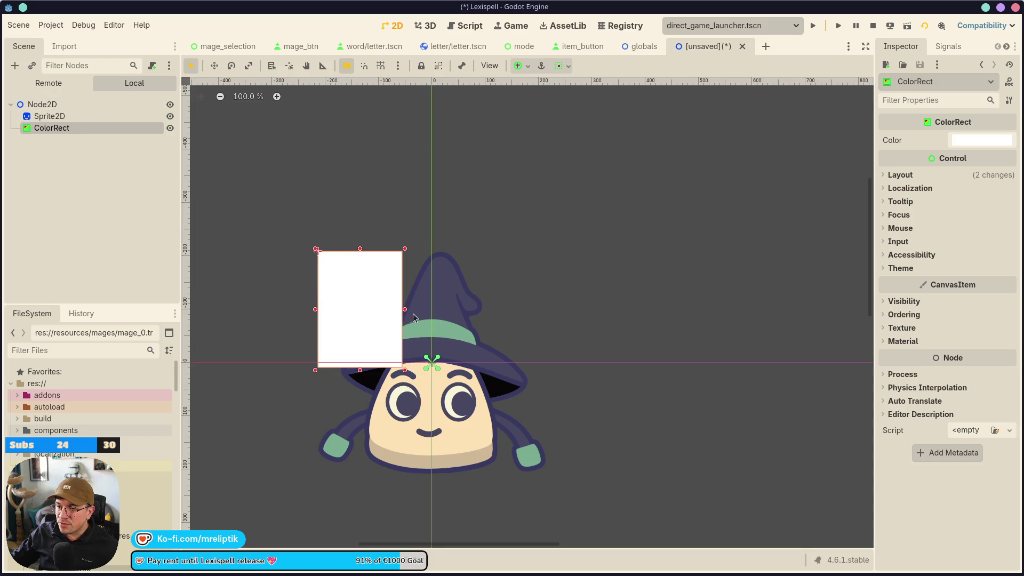
pyautogui.moveTo(406, 309)
pyautogui.mouseDown()
pyautogui.moveTo(425, 309)
pyautogui.moveTo(415, 309)
pyautogui.mouseUp()
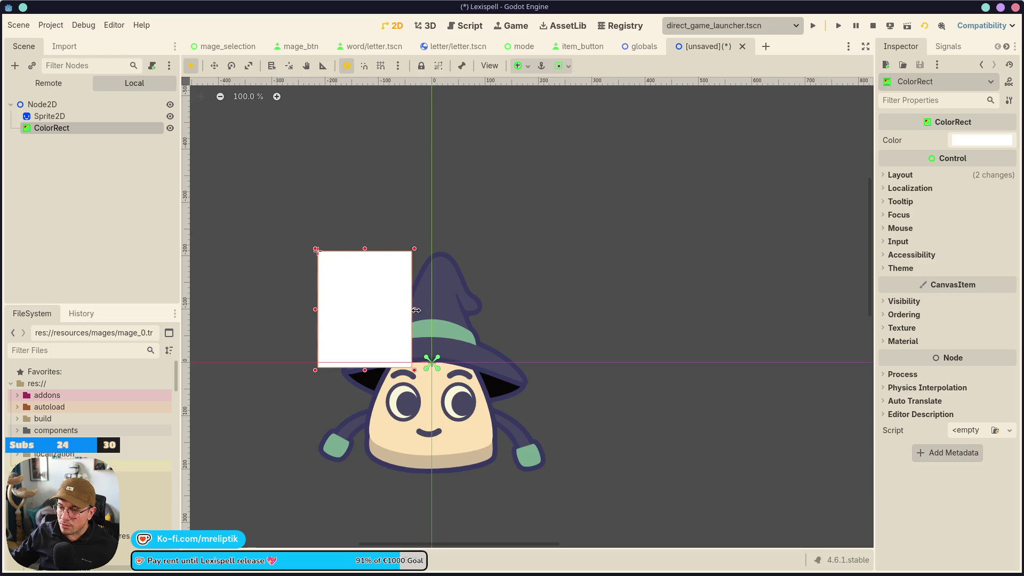
pyautogui.scroll(6, 320, 316)
pyautogui.scroll(-4, 616, 375)
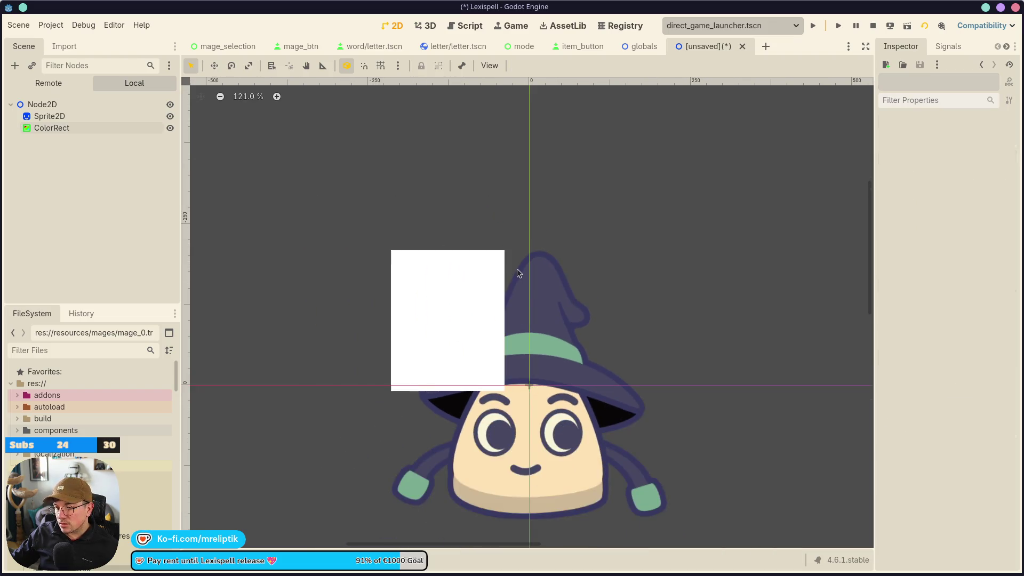
pyautogui.click(594, 379)
pyautogui.moveTo(614, 378)
pyautogui.mouseDown()
pyautogui.moveTo(576, 434)
pyautogui.moveTo(614, 378)
pyautogui.mouseUp()
pyautogui.click(409, 265)
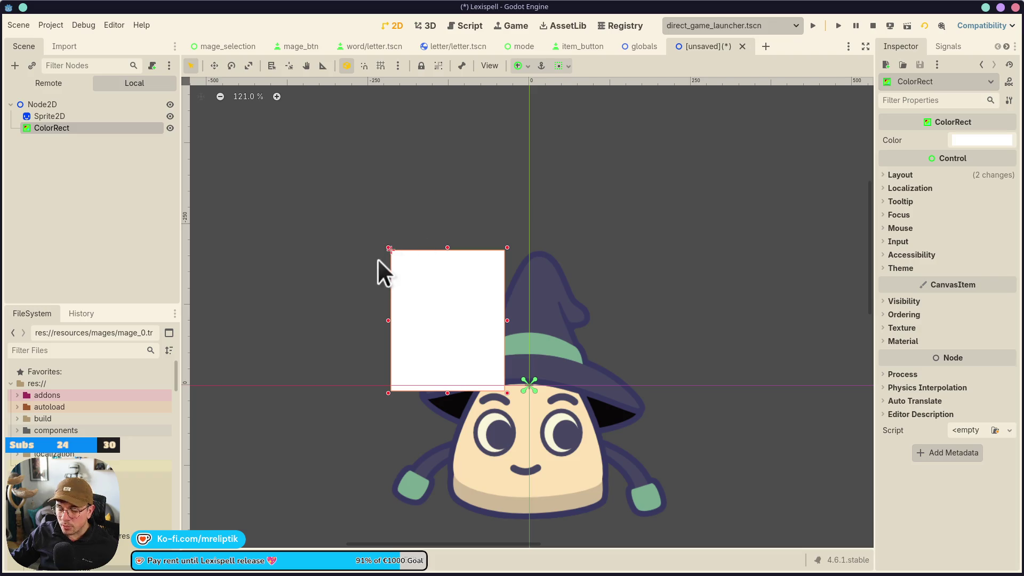
pyautogui.scroll(-2, 249, 270)
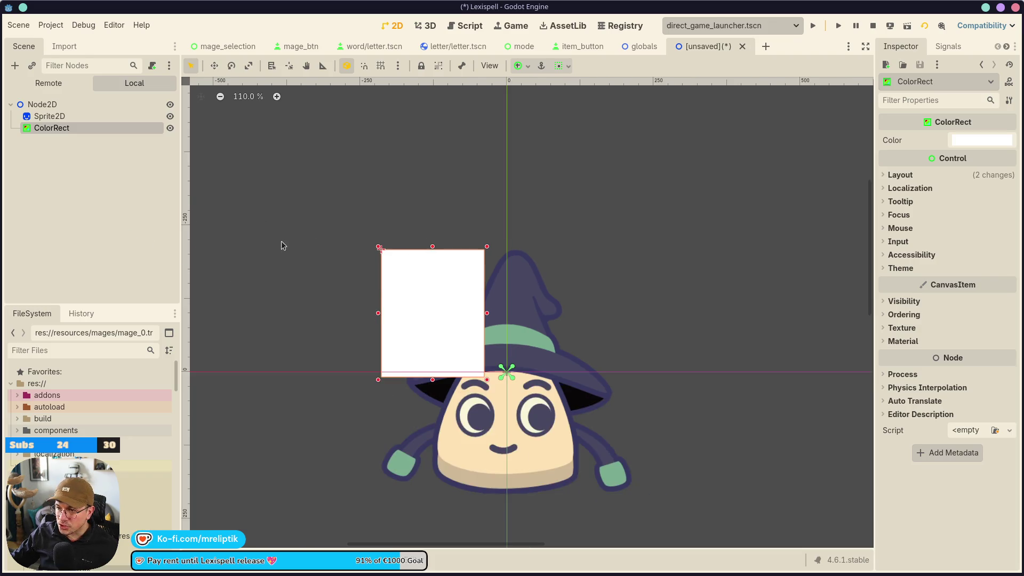
pyautogui.scroll(5, 400, 299)
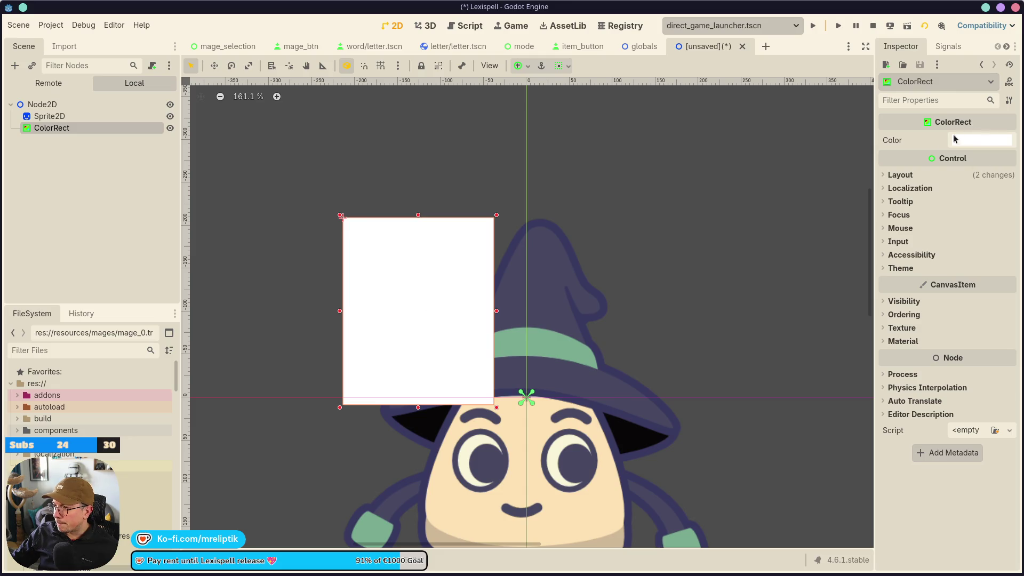
# Step: Set the ColorRect's Pivot Offset Ratio to 0.5 on both x and y
pyautogui.click(898, 176)
pyautogui.click(925, 324)
pyautogui.click(925, 325)
pyautogui.click(931, 337)
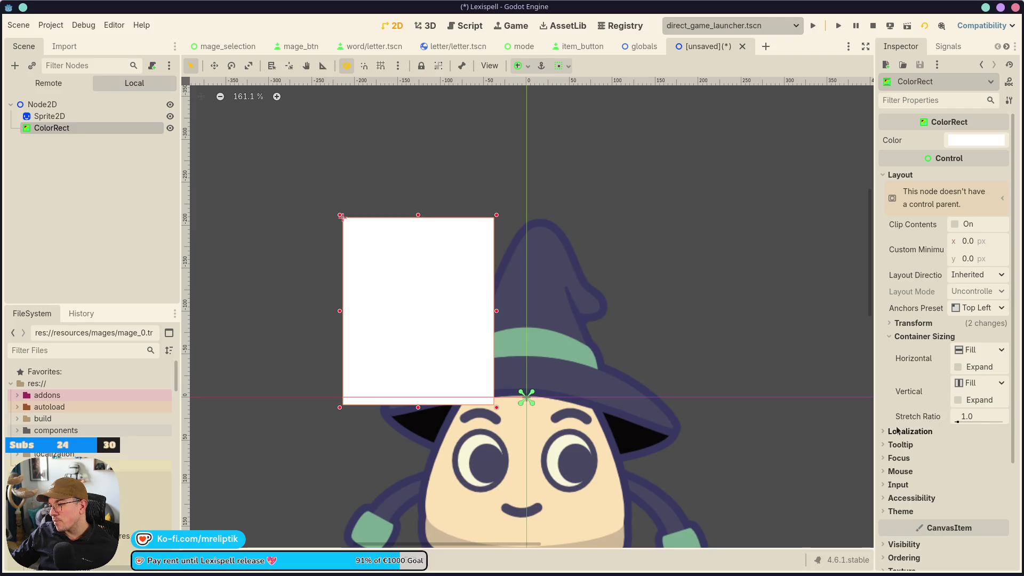
pyautogui.click(912, 323)
pyautogui.scroll(-3, 932, 444)
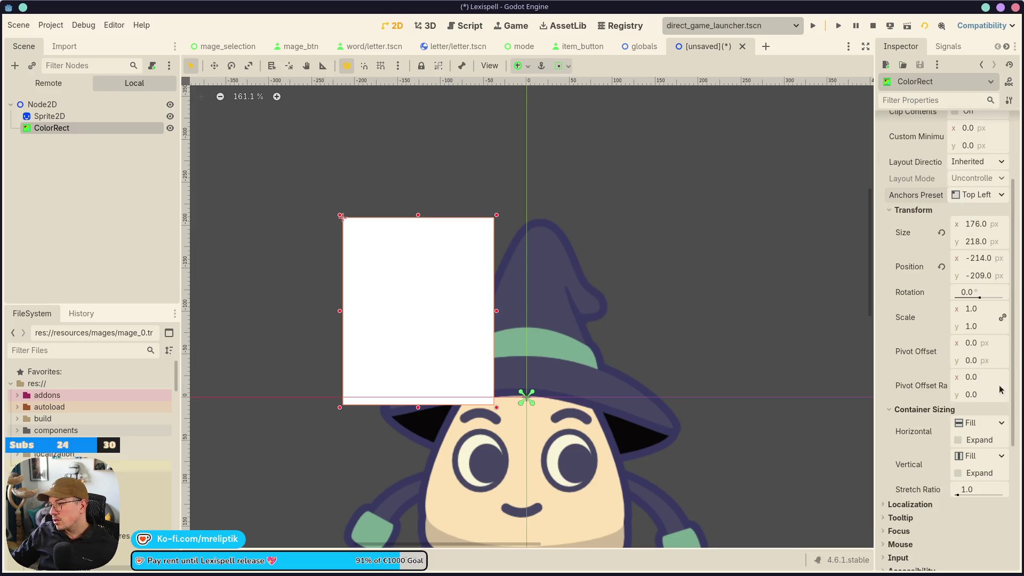
pyautogui.click(983, 375)
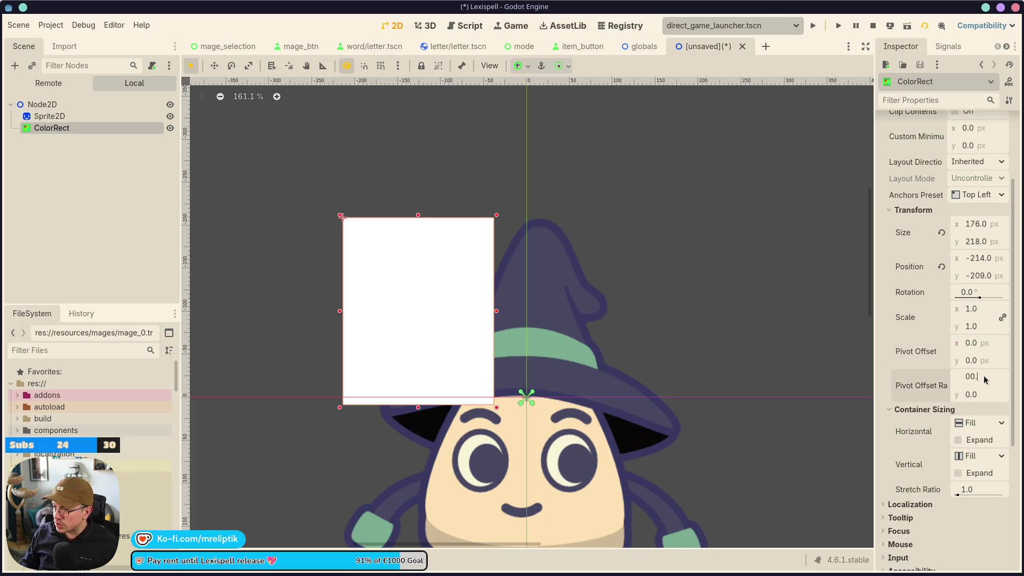
pyautogui.write('5')
pyautogui.press('Tab')
pyautogui.write('0.5')
pyautogui.press('Return')
pyautogui.hotkey('ctrl', 's')
pyautogui.press('Escape')
# Step: Reposition the white rectangle so it sits above the mage sprite
pyautogui.scroll(-6, 405, 261)
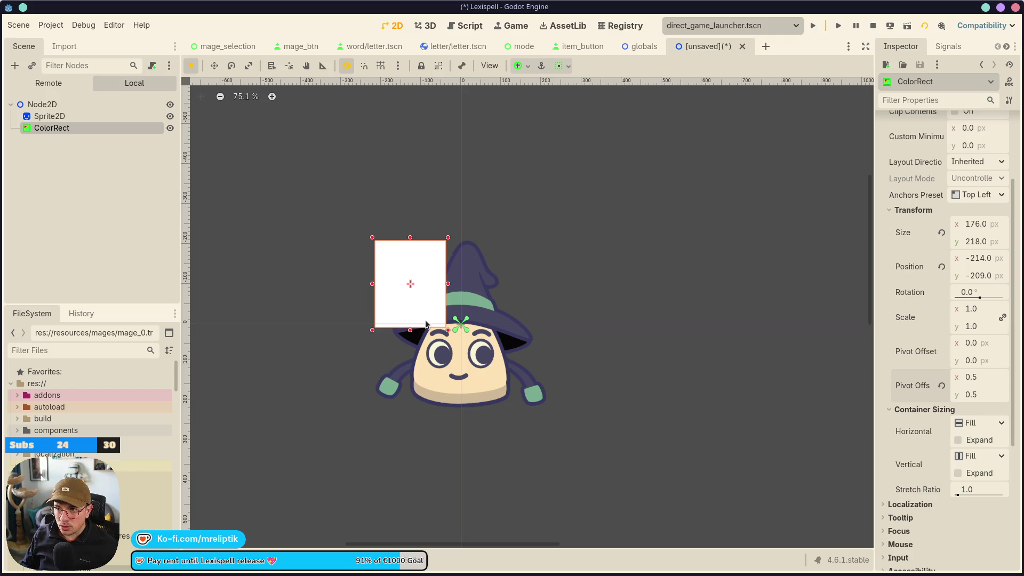
pyautogui.click(43, 104)
pyautogui.scroll(-5, 439, 302)
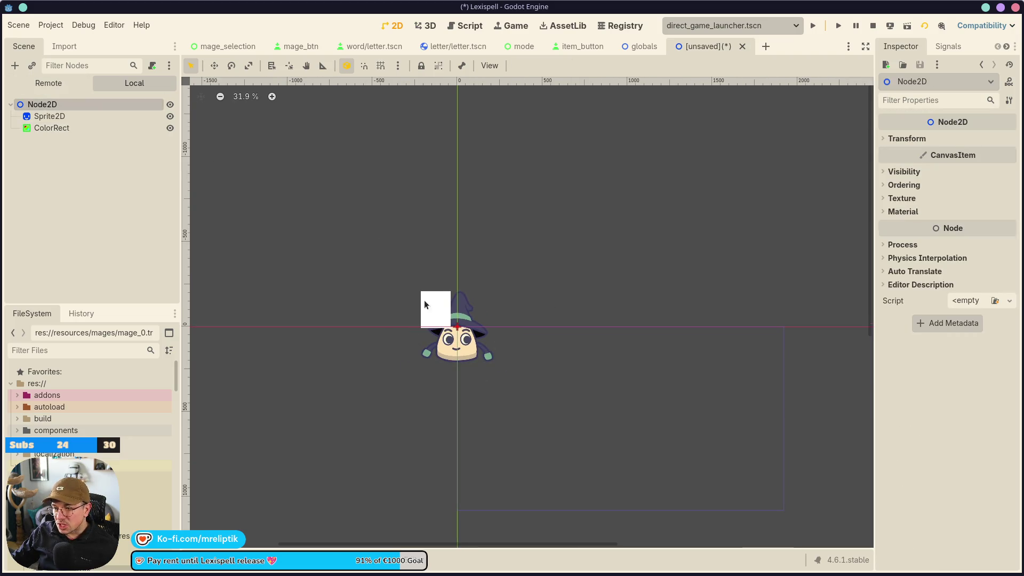
pyautogui.click(439, 302)
pyautogui.moveTo(431, 292)
pyautogui.mouseDown()
pyautogui.moveTo(566, 296)
pyautogui.moveTo(594, 346)
pyautogui.moveTo(573, 430)
pyautogui.moveTo(439, 389)
pyautogui.moveTo(588, 340)
pyautogui.mouseUp()
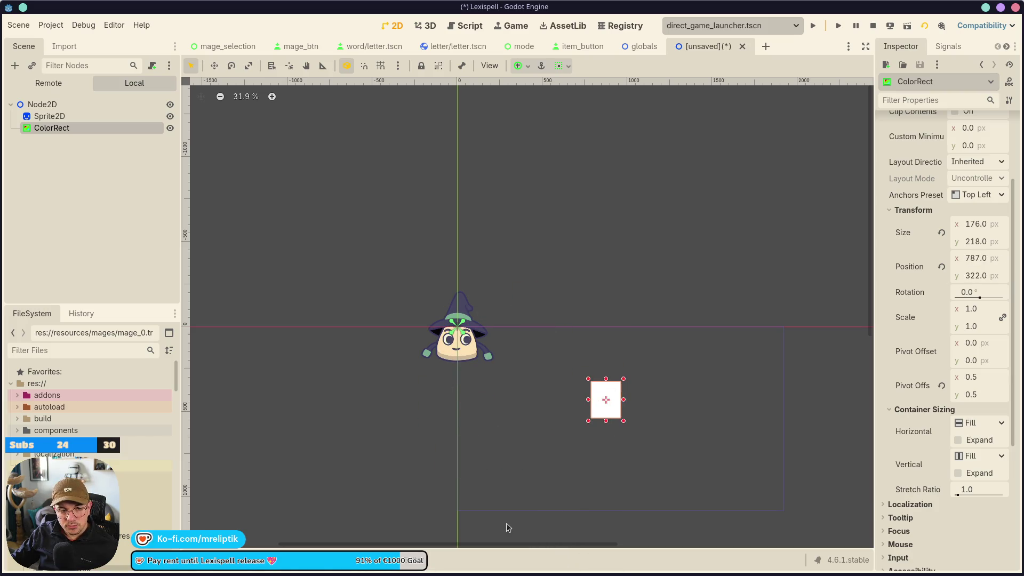
pyautogui.moveTo(337, 572)
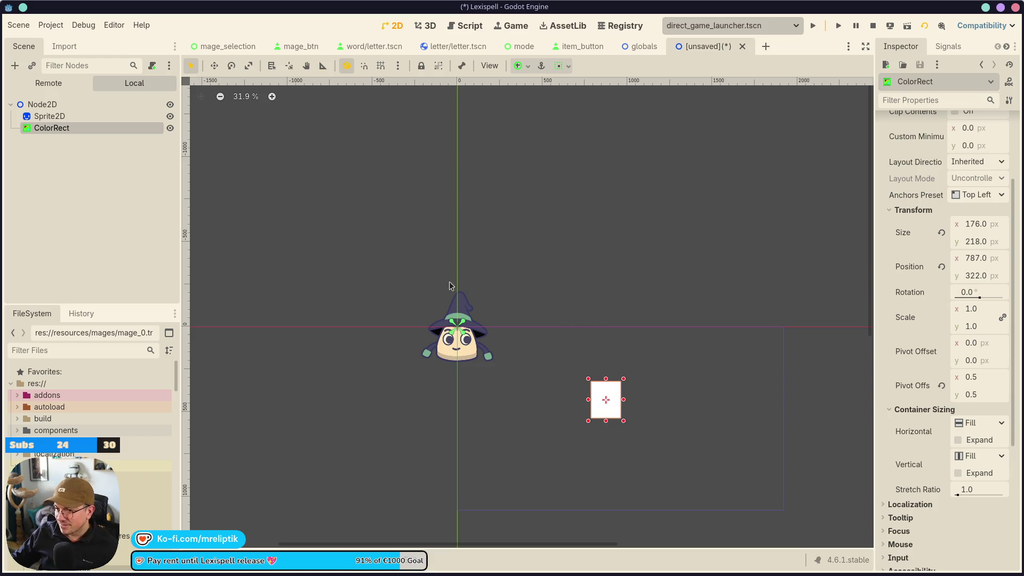
pyautogui.moveTo(608, 400)
pyautogui.mouseDown()
pyautogui.moveTo(441, 257)
pyautogui.moveTo(460, 284)
pyautogui.mouseUp()
# Step: Make the ColorRect a child of Sprite2D again and nudge it slightly upward
pyautogui.click(50, 115)
pyautogui.moveTo(51, 129)
pyautogui.mouseDown()
pyautogui.moveTo(63, 128)
pyautogui.moveTo(54, 116)
pyautogui.mouseUp()
pyautogui.moveTo(437, 282)
pyautogui.mouseDown()
pyautogui.moveTo(438, 294)
pyautogui.moveTo(436, 280)
pyautogui.mouseUp()
pyautogui.click(521, 65)
# Step: Apply the Center Top anchor preset and raise the rectangle above the mage's head
pyautogui.click(544, 106)
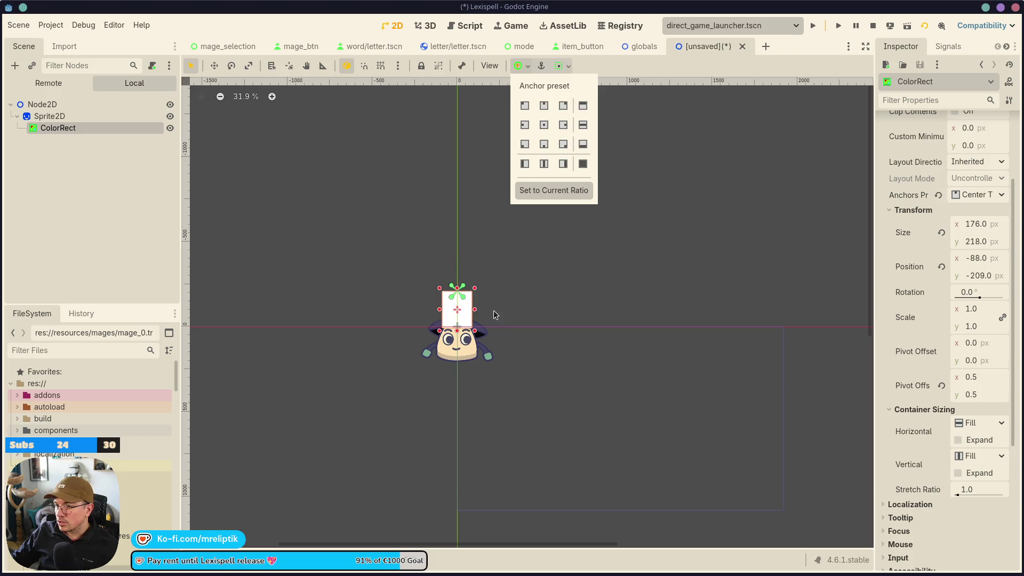
pyautogui.click(470, 316)
pyautogui.moveTo(455, 321); pyautogui.dragTo(458, 273)
# Step: Move the mage sprite back near the origin and close the unsaved scene tab
pyautogui.moveTo(453, 333)
pyautogui.mouseDown()
pyautogui.moveTo(539, 418)
pyautogui.moveTo(635, 442)
pyautogui.moveTo(656, 405)
pyautogui.moveTo(649, 358)
pyautogui.moveTo(647, 369)
pyautogui.mouseUp()
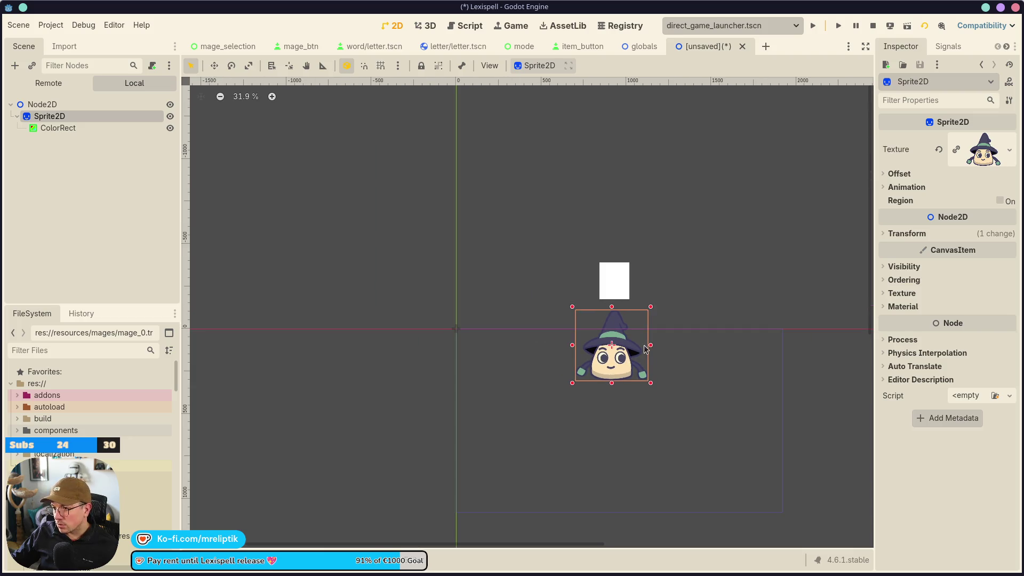
pyautogui.scroll(3, 627, 286)
pyautogui.click(595, 287)
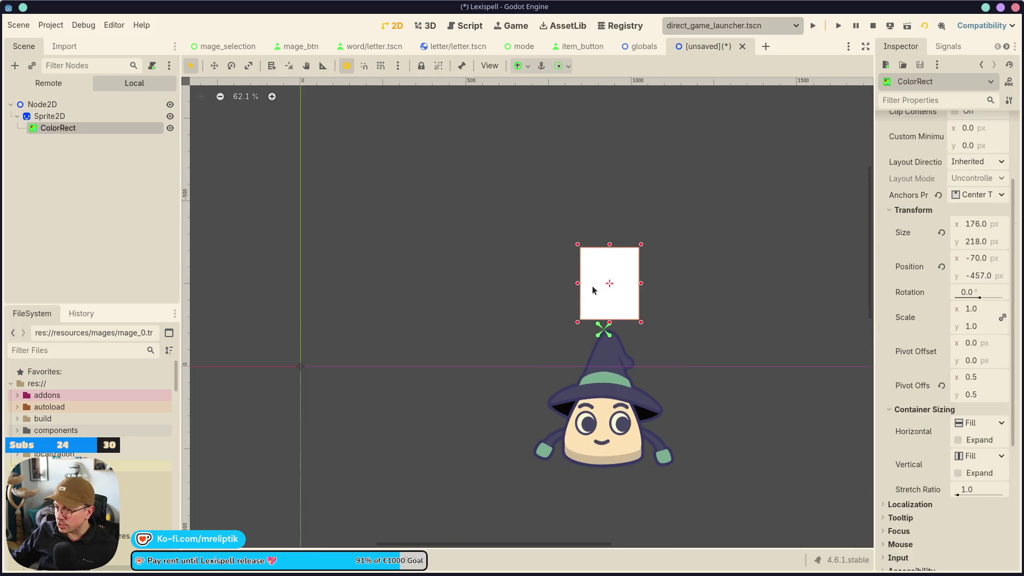
pyautogui.click(532, 383)
pyautogui.moveTo(536, 386); pyautogui.dragTo(416, 401)
pyautogui.scroll(-5, 480, 320)
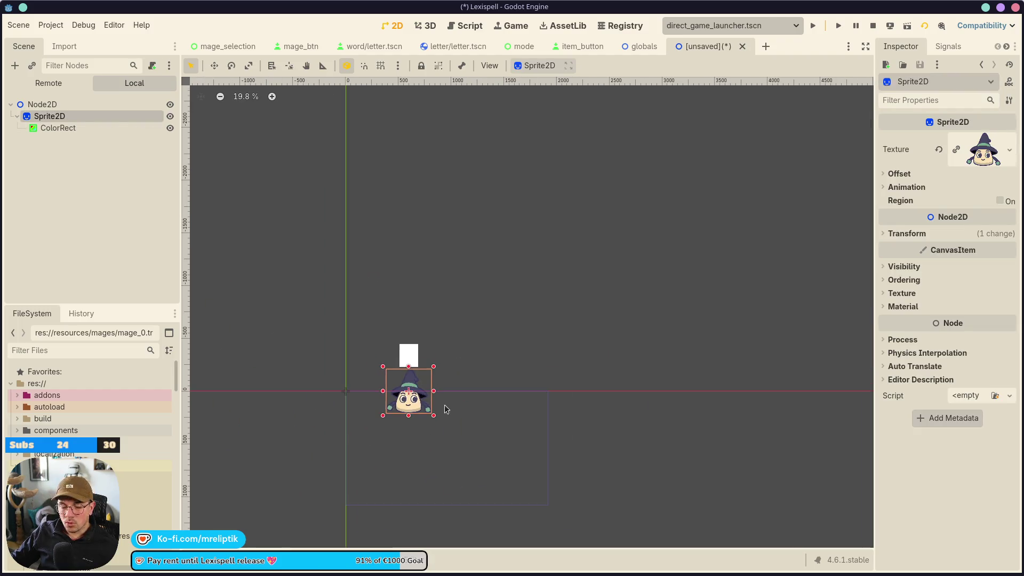
pyautogui.middleClick(717, 46)
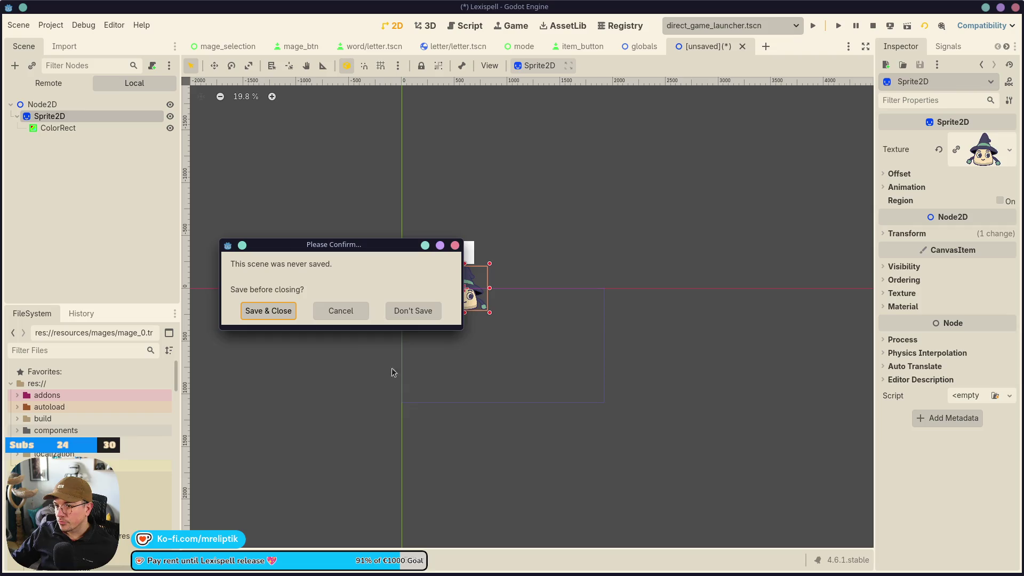
# Step: Discard the test scene without saving, then close the globals and mode scenes
pyautogui.click(406, 315)
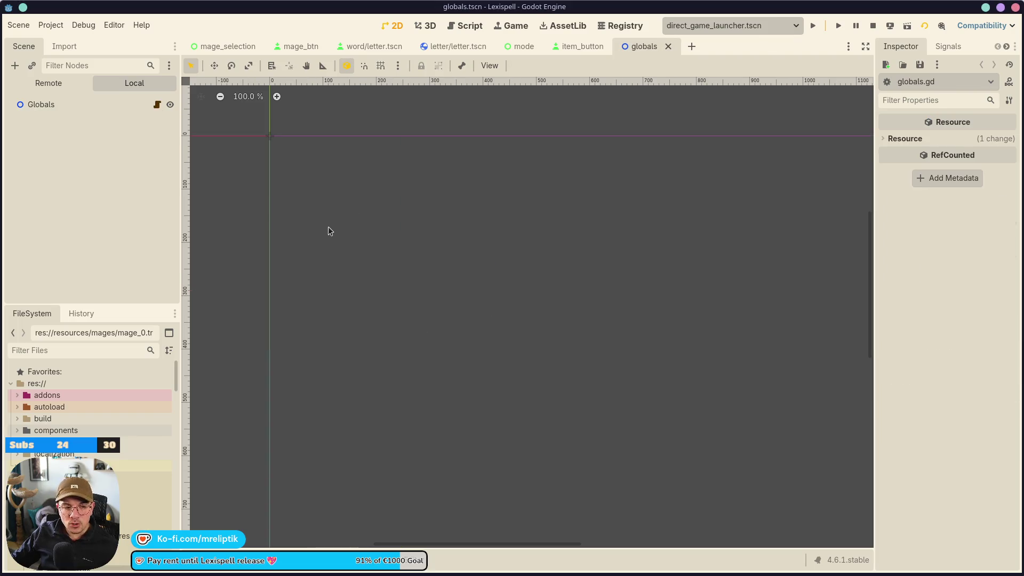
pyautogui.middleClick(633, 49)
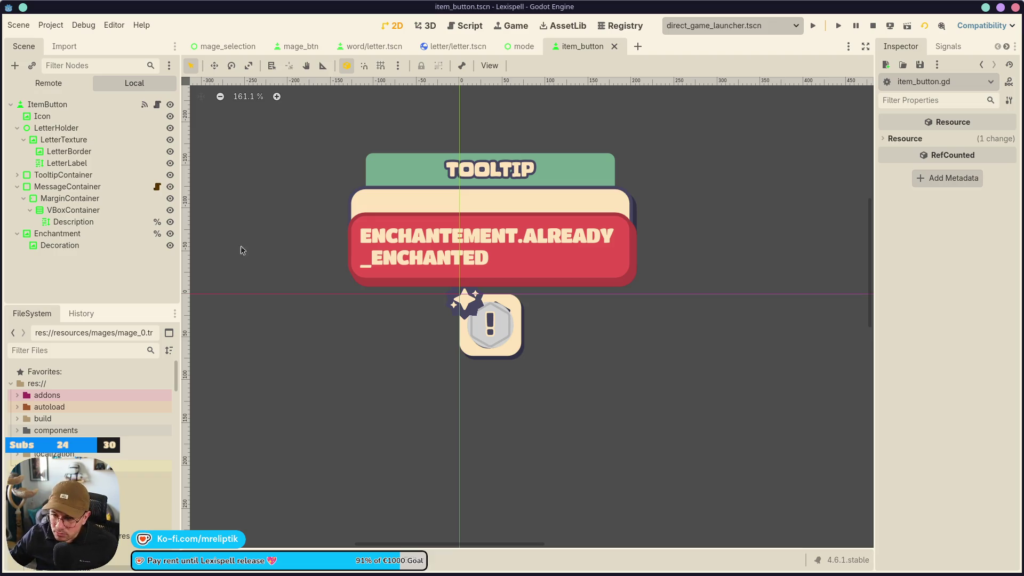
pyautogui.click(520, 47)
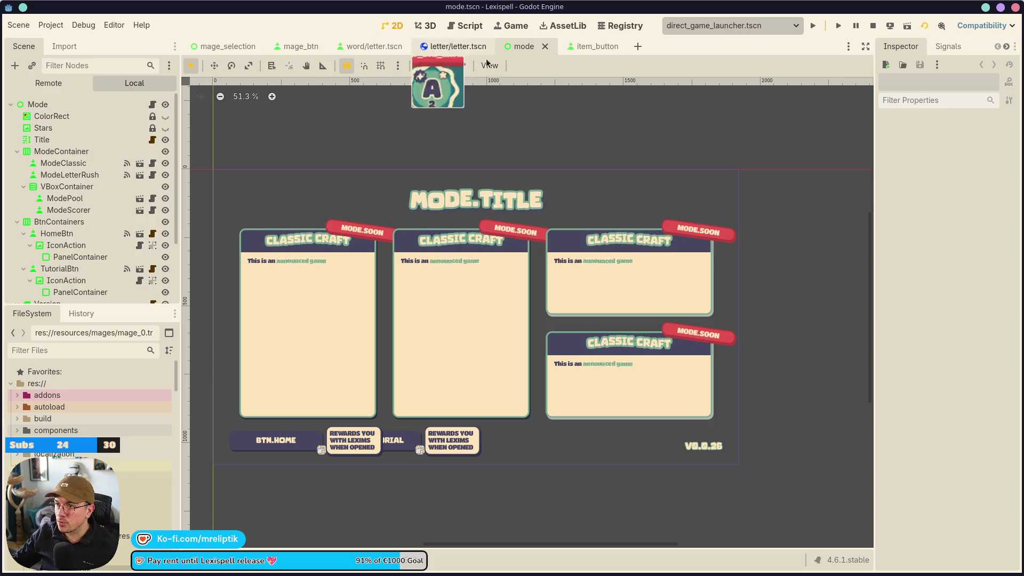
pyautogui.click(448, 46)
pyautogui.click(536, 48)
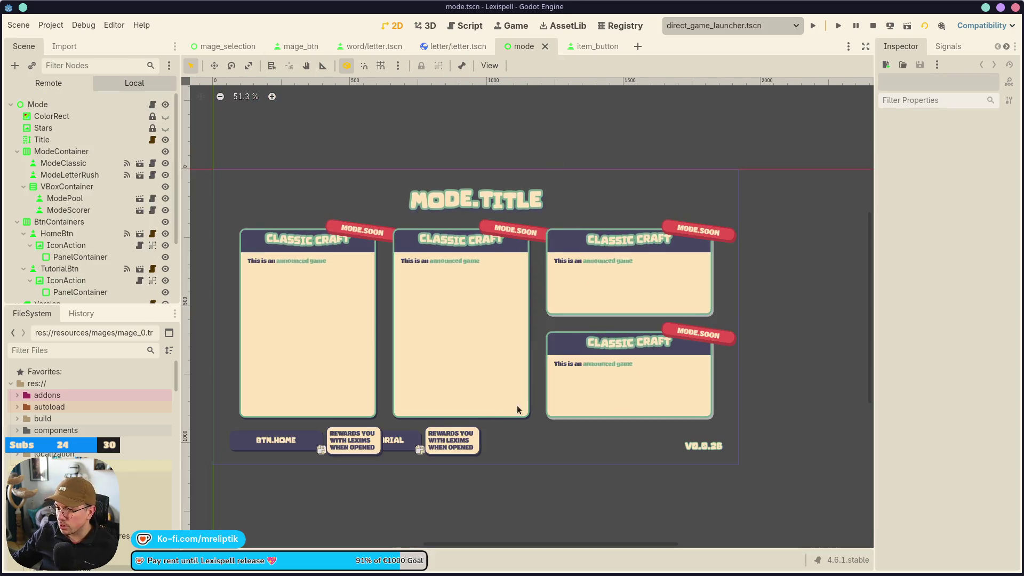
pyautogui.scroll(-2, 476, 309)
pyautogui.click(565, 25)
pyautogui.click(545, 47)
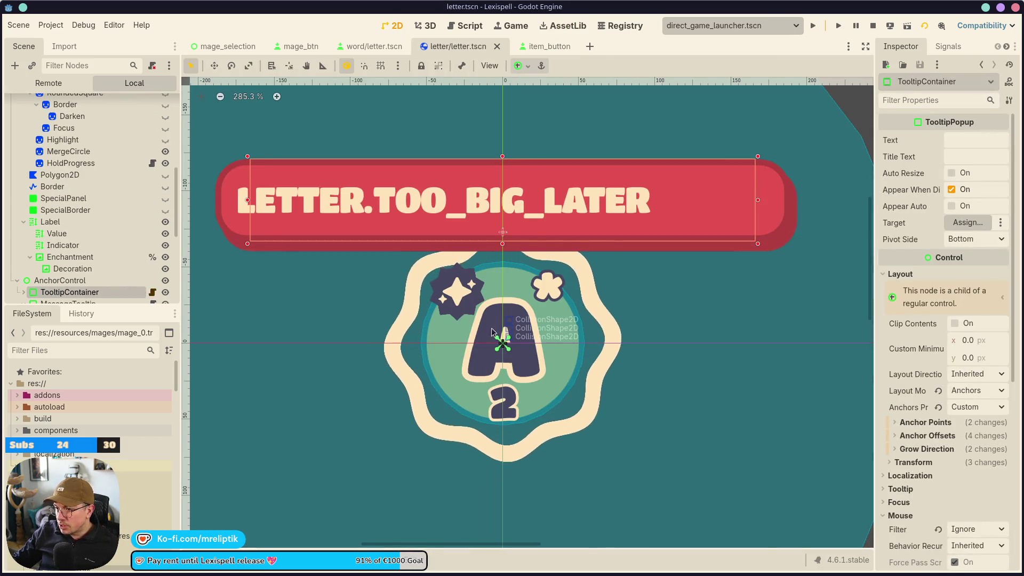
# Step: Go to letter/letter.tscn and open the Letter node's script, letter.gd
pyautogui.click(535, 47)
pyautogui.click(374, 47)
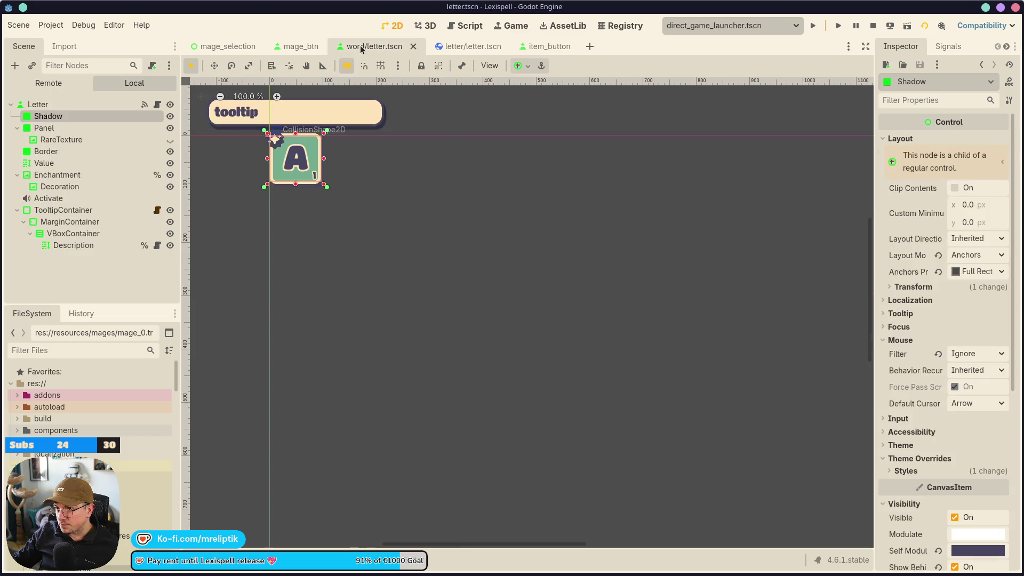
pyautogui.scroll(3, 278, 212)
pyautogui.moveTo(278, 212); pyautogui.dragTo(320, 365)
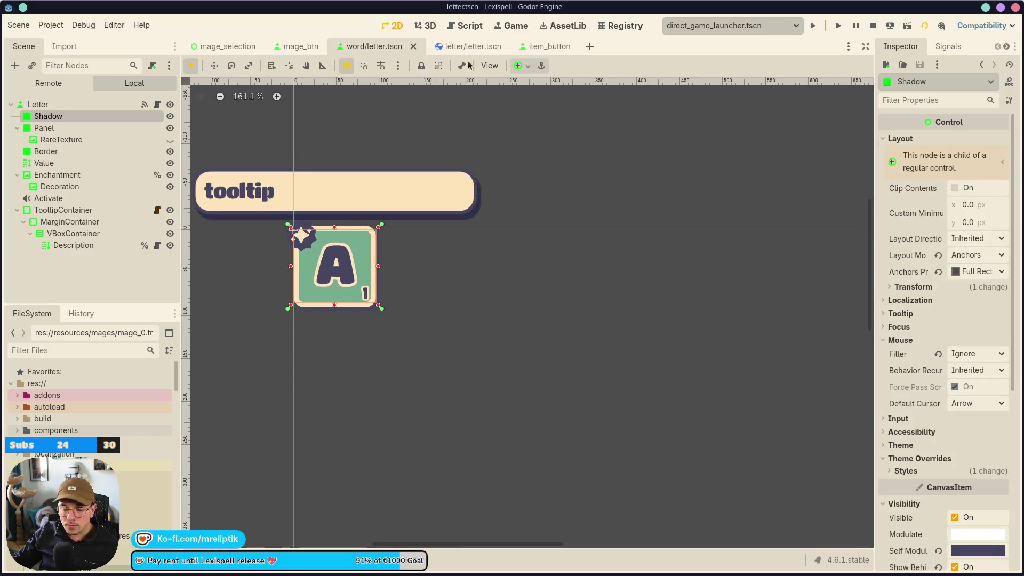
pyautogui.click(456, 47)
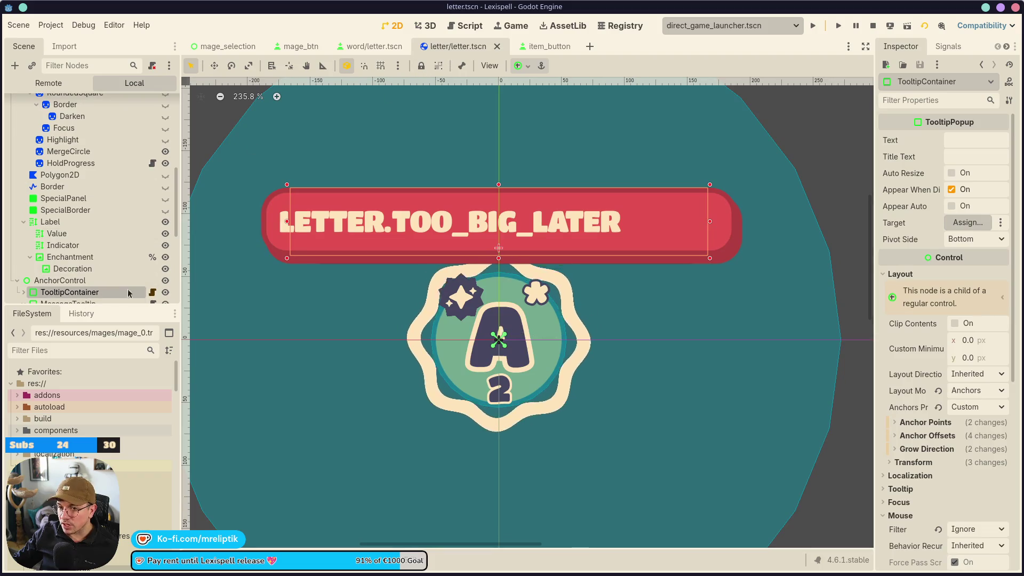
pyautogui.scroll(-3, 151, 256)
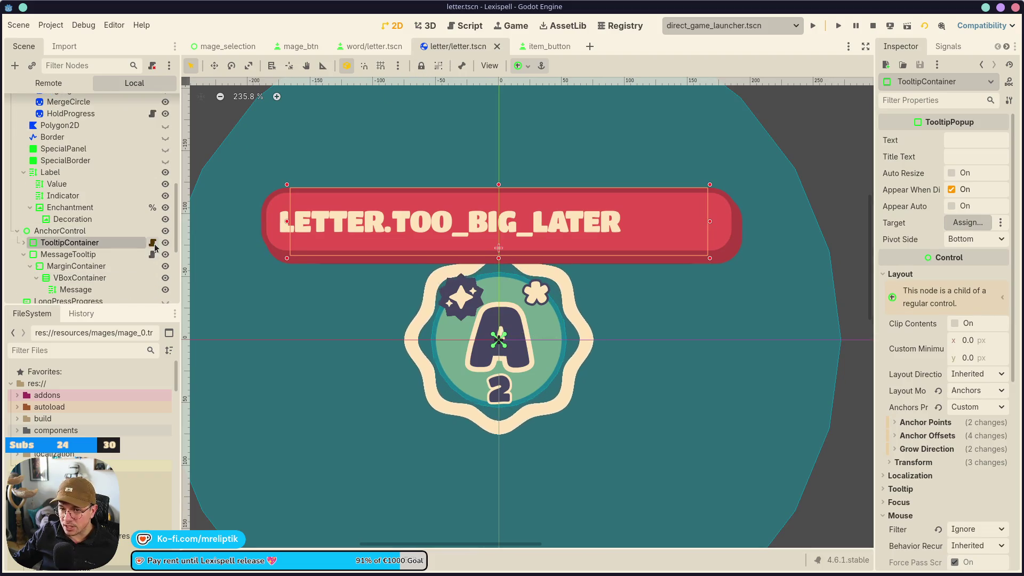
pyautogui.click(154, 244)
pyautogui.scroll(5, 154, 176)
pyautogui.click(153, 106)
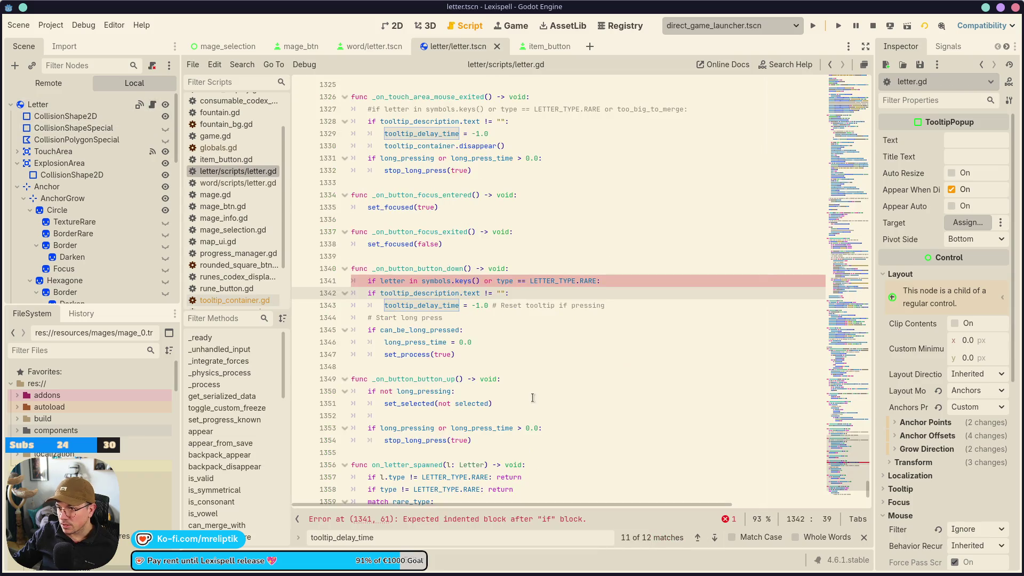
# Step: Comment out line 1341 in letter.gd with Ctrl+K and step through the tooltip_delay_time matches
pyautogui.click(627, 277)
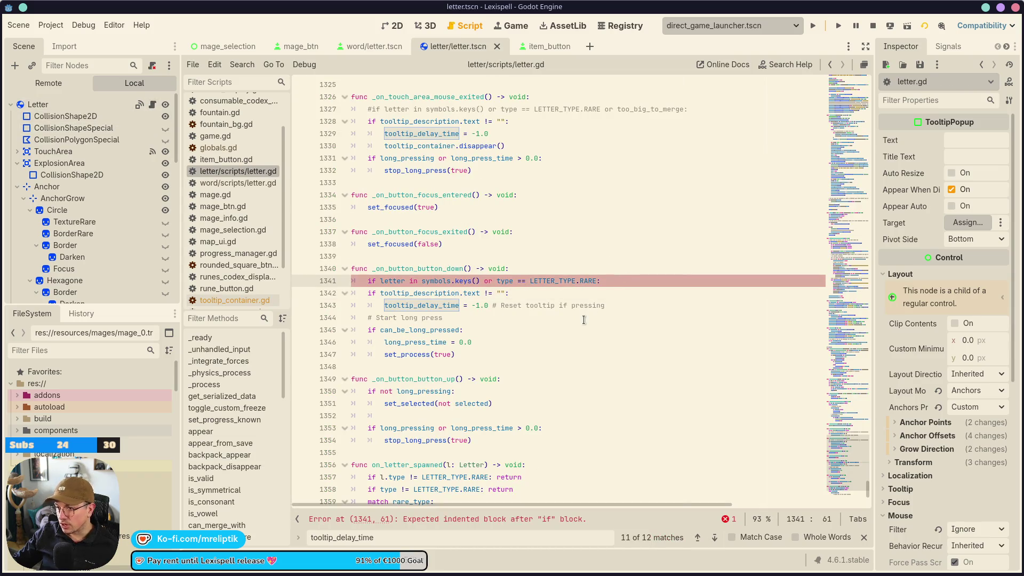
pyautogui.hotkey('ctrl', 'k')
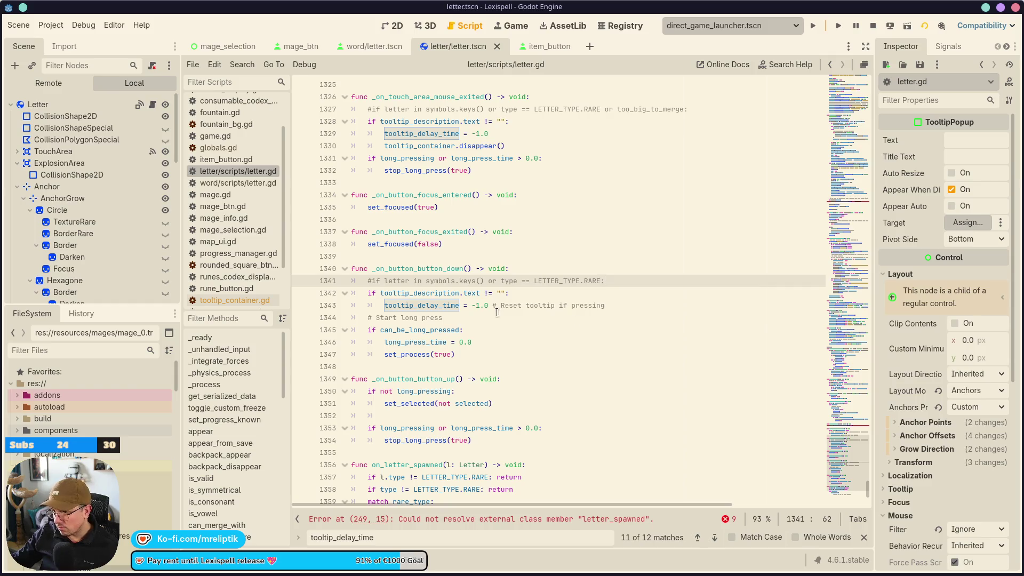
pyautogui.click(496, 317)
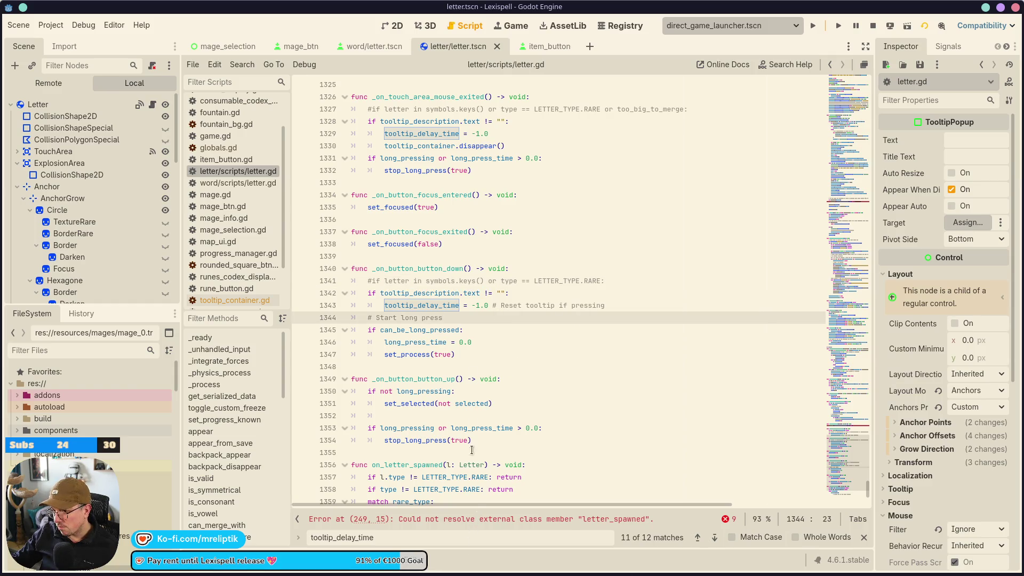
pyautogui.scroll(-4, 509, 388)
pyautogui.scroll(-2, 509, 388)
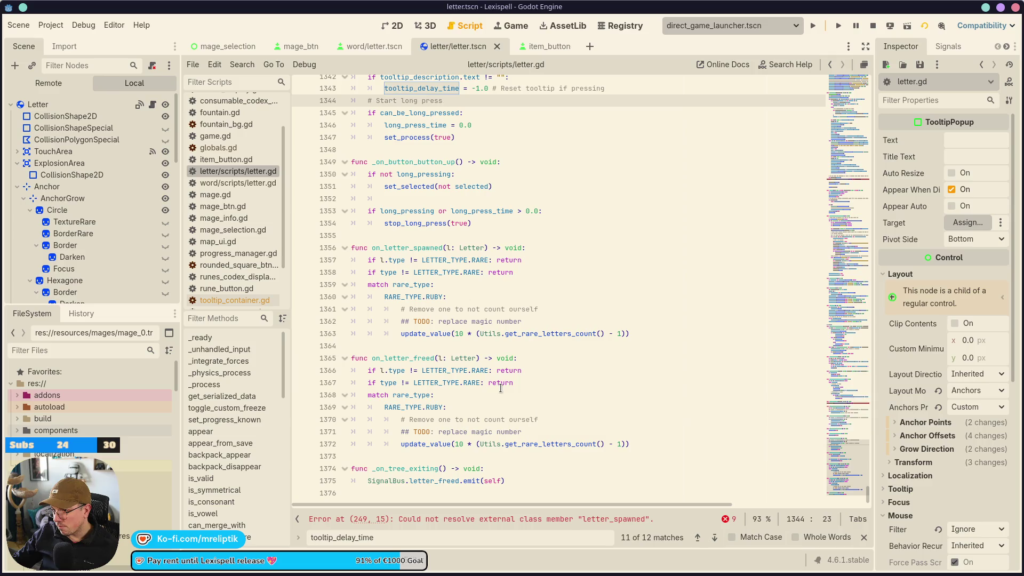
pyautogui.scroll(6, 467, 382)
pyautogui.click(429, 309)
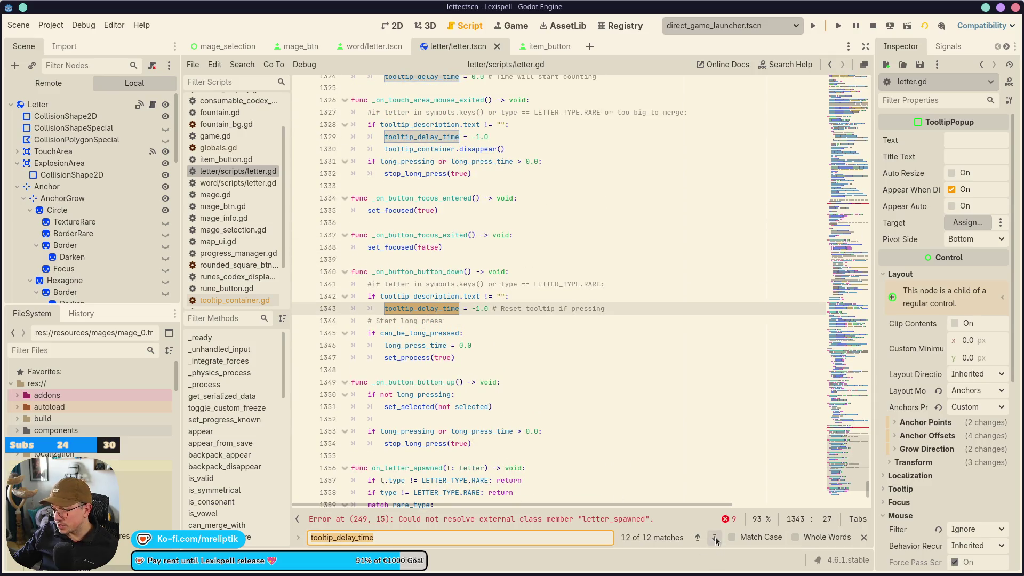
pyautogui.click(715, 537)
pyautogui.click(715, 538)
pyautogui.click(714, 538)
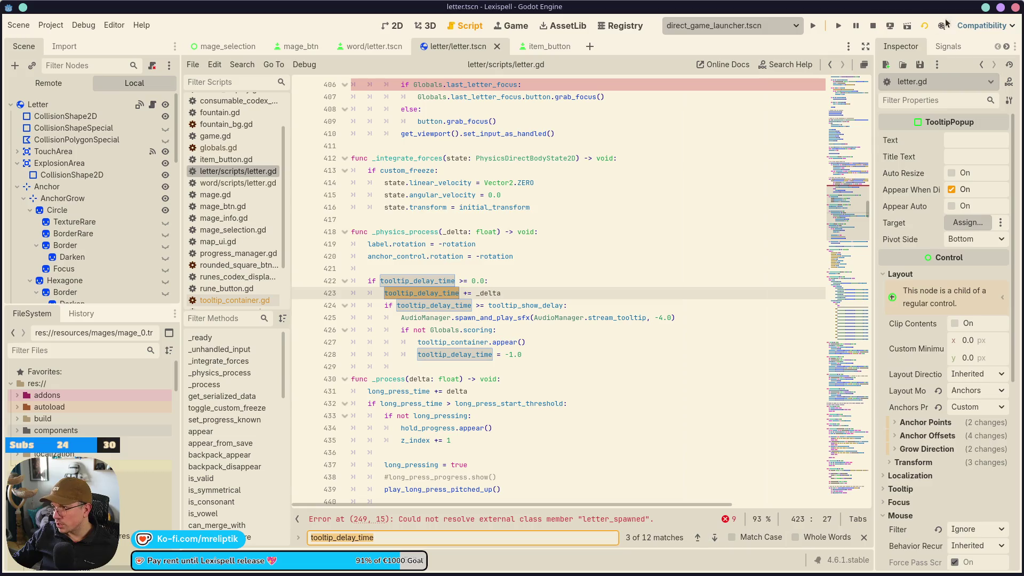
# Step: Close and quick-reopen letter/letter.tscn, then run the project
pyautogui.click(839, 29)
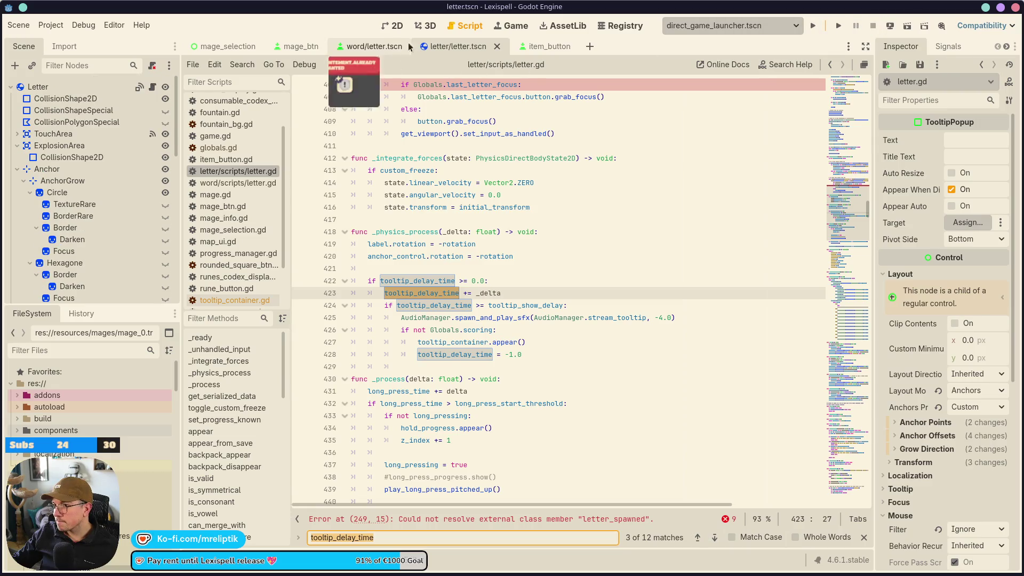
pyautogui.click(373, 47)
pyautogui.hotkey('ctrl', 'shift', 'o')
pyautogui.press('Return')
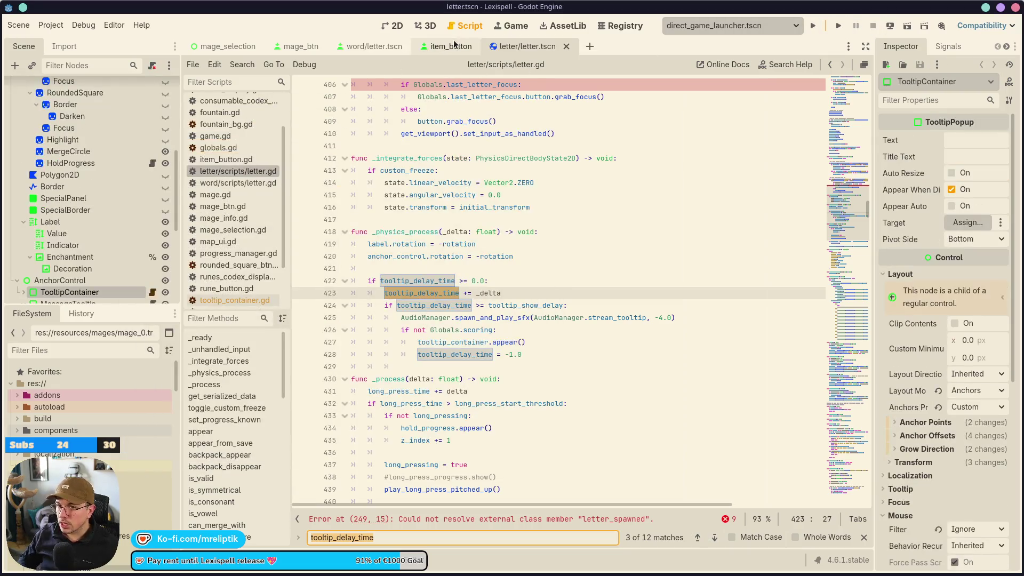
pyautogui.click(812, 26)
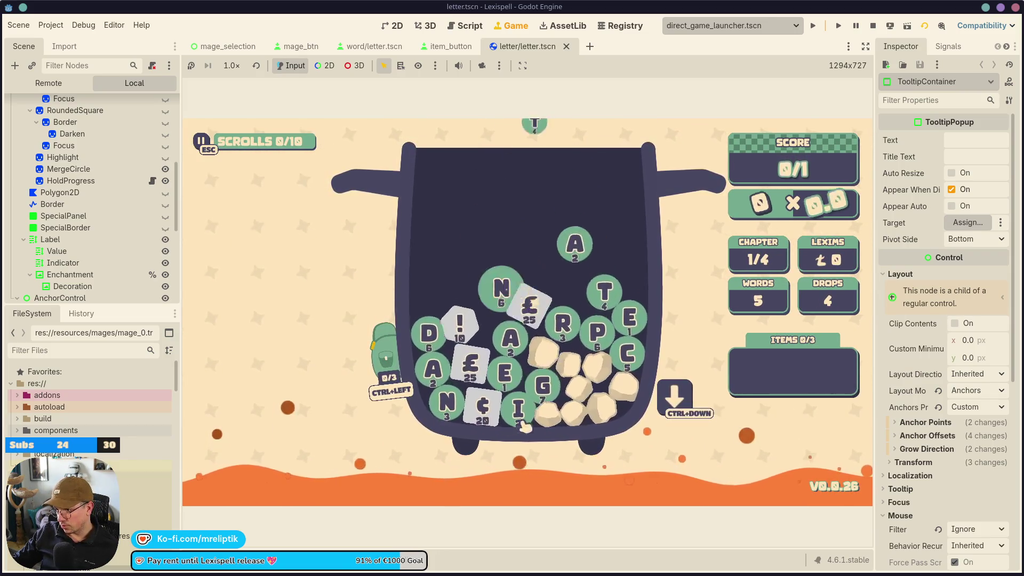
# Step: Spell NAT from the N, A and T tiles, bag an A tile, and submit the word
pyautogui.click(475, 291)
pyautogui.click(497, 339)
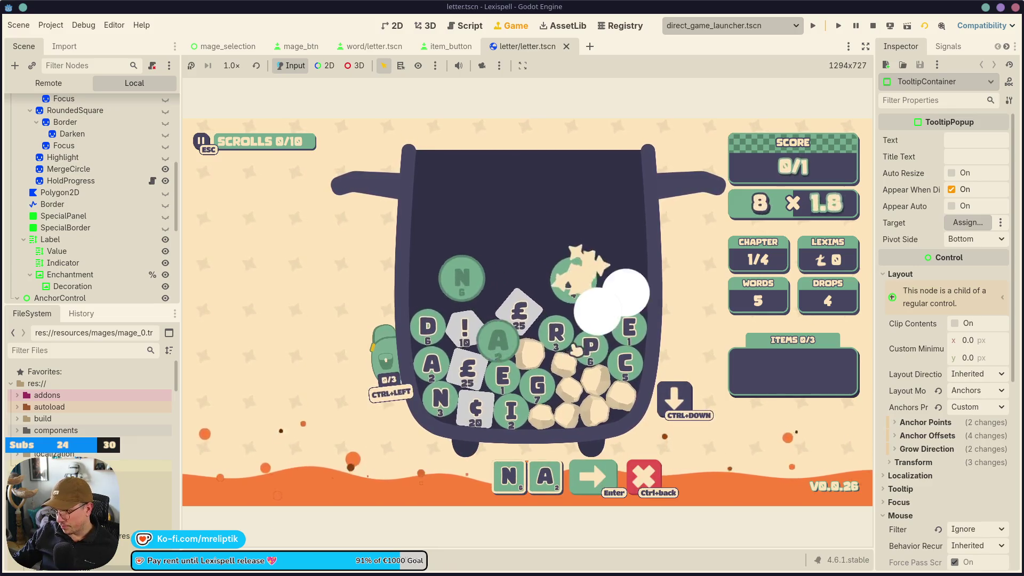
pyautogui.click(601, 300)
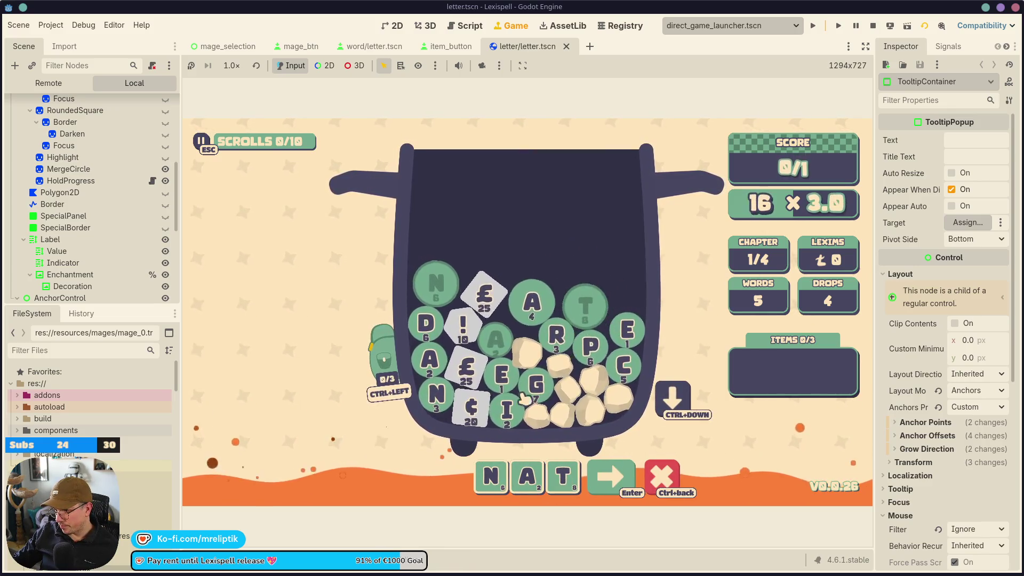
pyautogui.keyDown('ctrl'); pyautogui.click(455, 370); pyautogui.keyUp('ctrl')
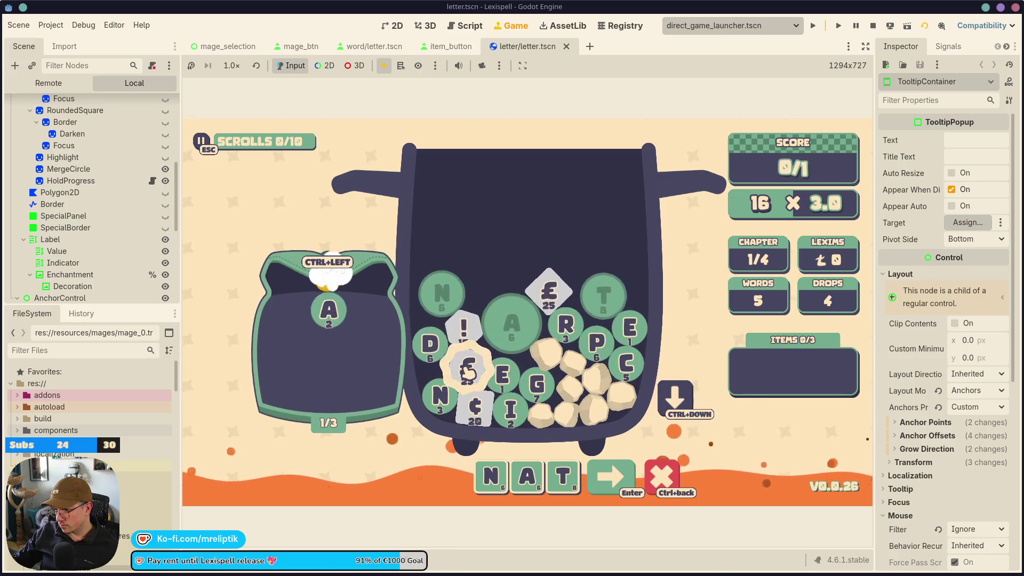
pyautogui.press('Return')
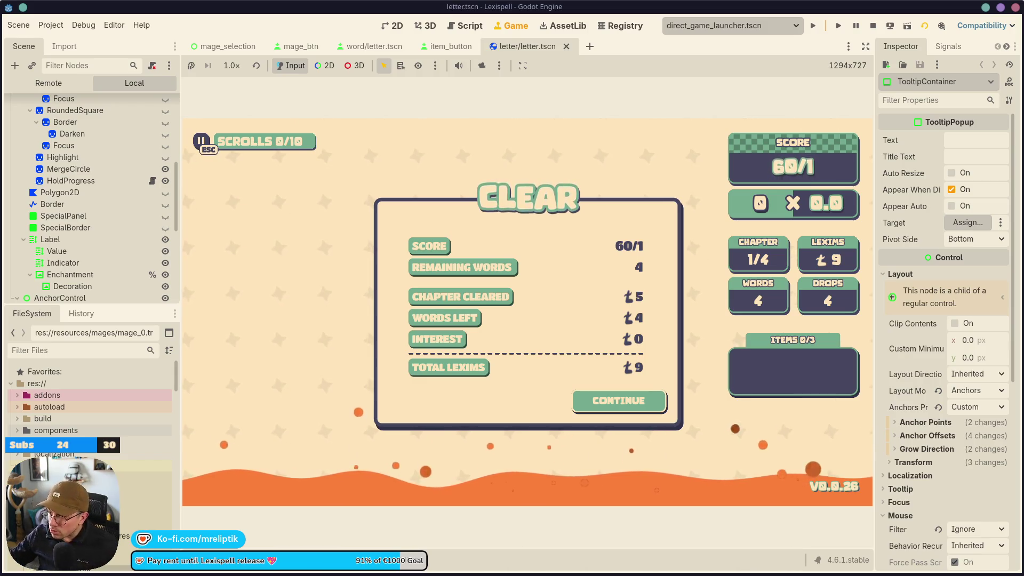
# Step: Enchant the letter E, continue out of the Arcanery shop, and drop letters with Ctrl+Down
pyautogui.click(638, 401)
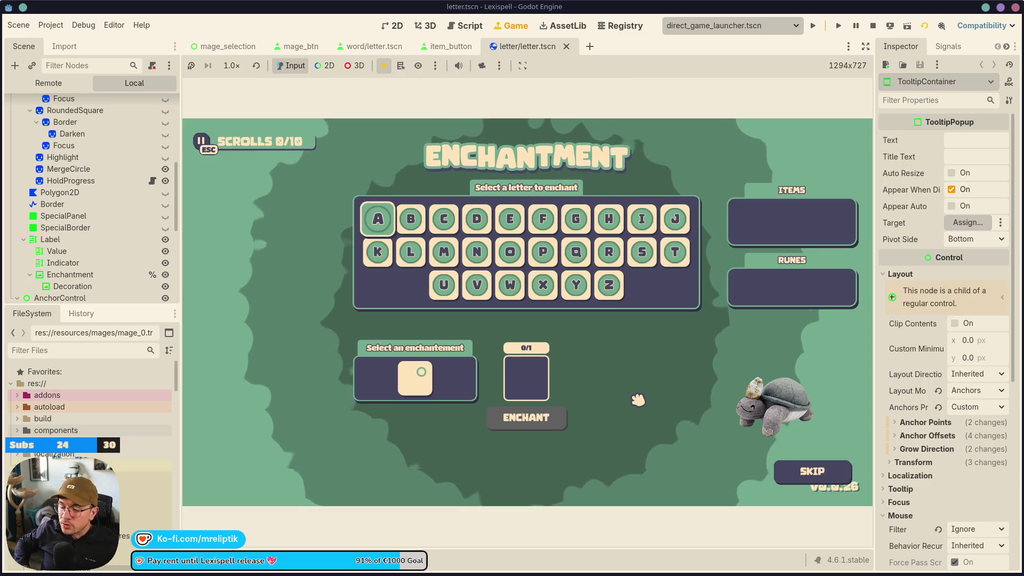
pyautogui.click(479, 269)
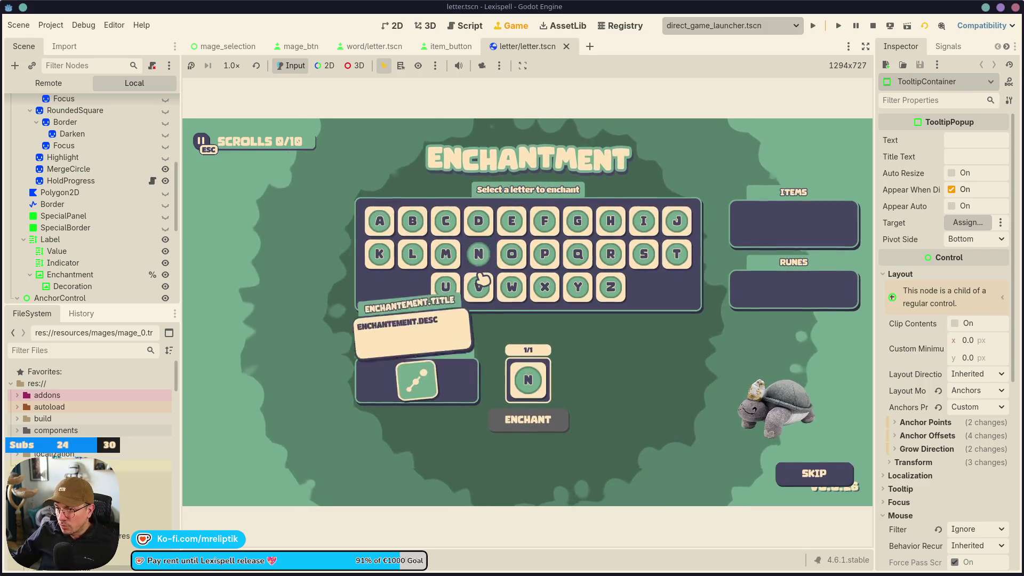
pyautogui.click(511, 219)
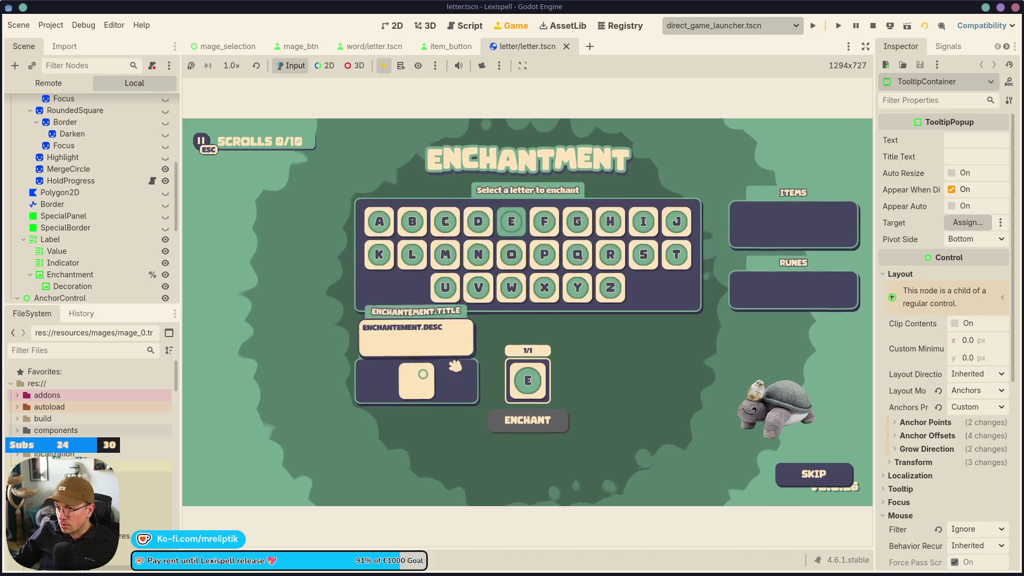
pyautogui.click(532, 421)
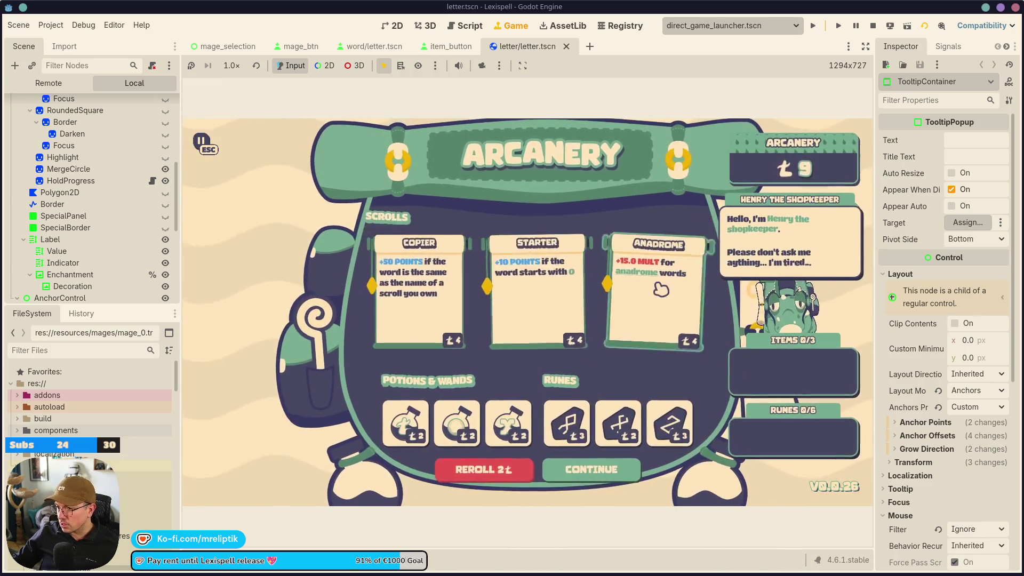
pyautogui.click(589, 468)
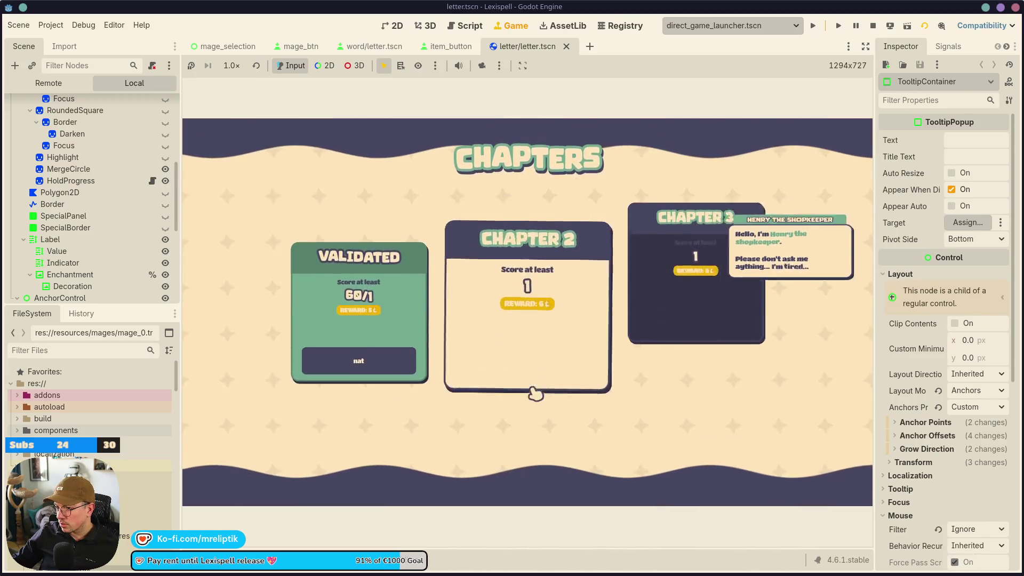
pyautogui.hotkey('ctrl', 'Down')
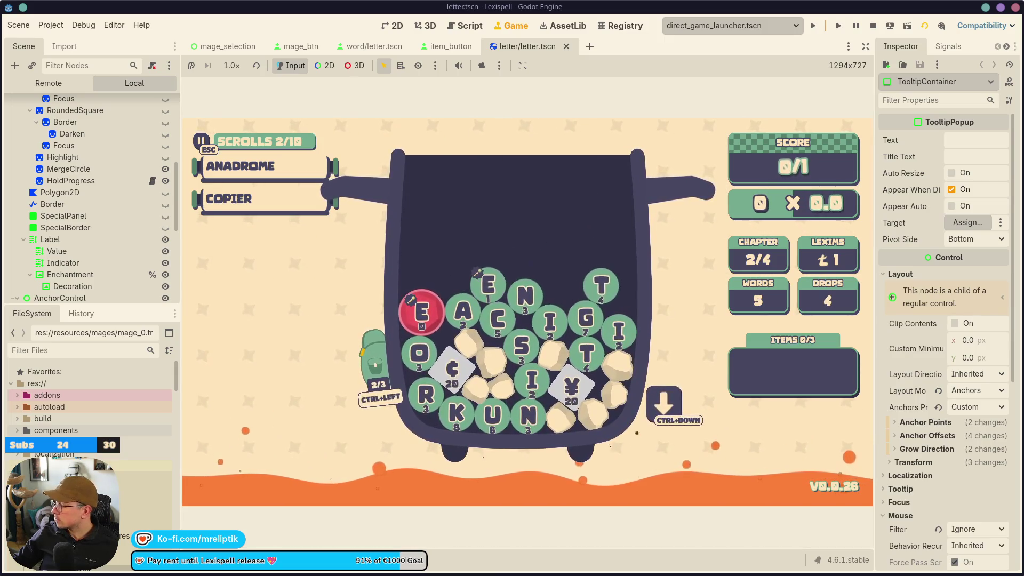
# Step: Select and then deselect the E gem in the cauldron, twice over
pyautogui.click(504, 291)
pyautogui.click(497, 281)
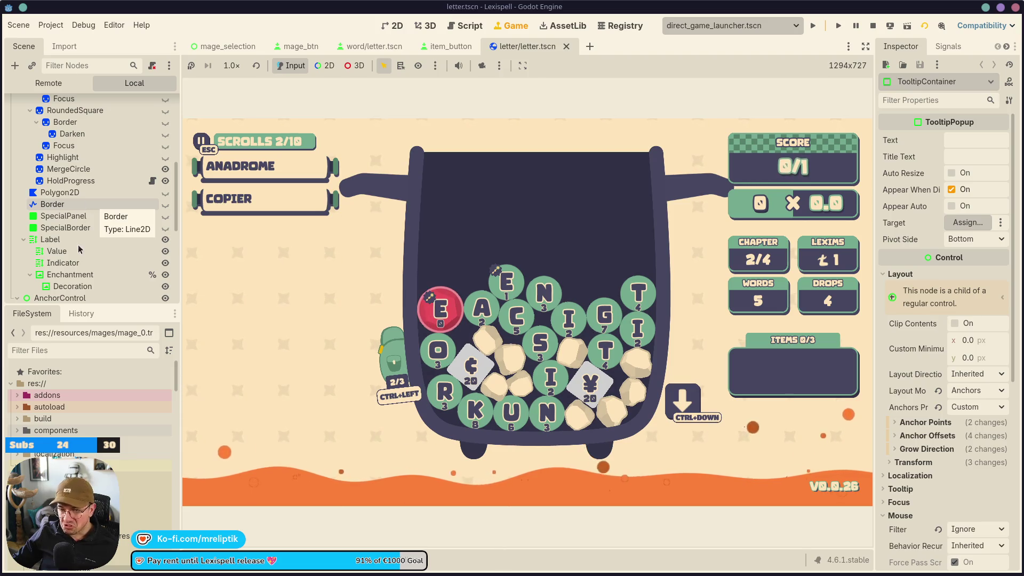
pyautogui.scroll(2, 78, 249)
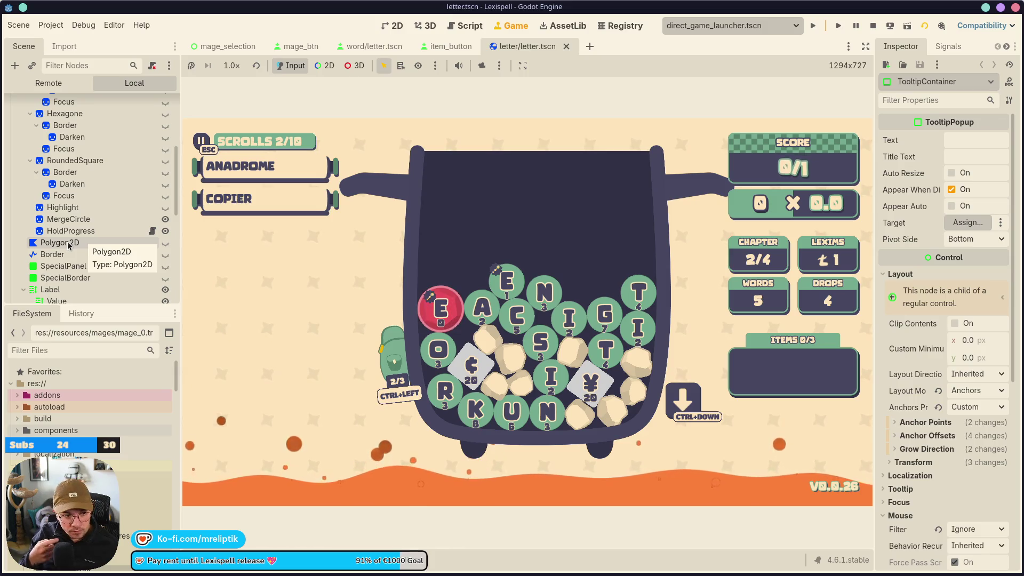
pyautogui.scroll(-5, 107, 159)
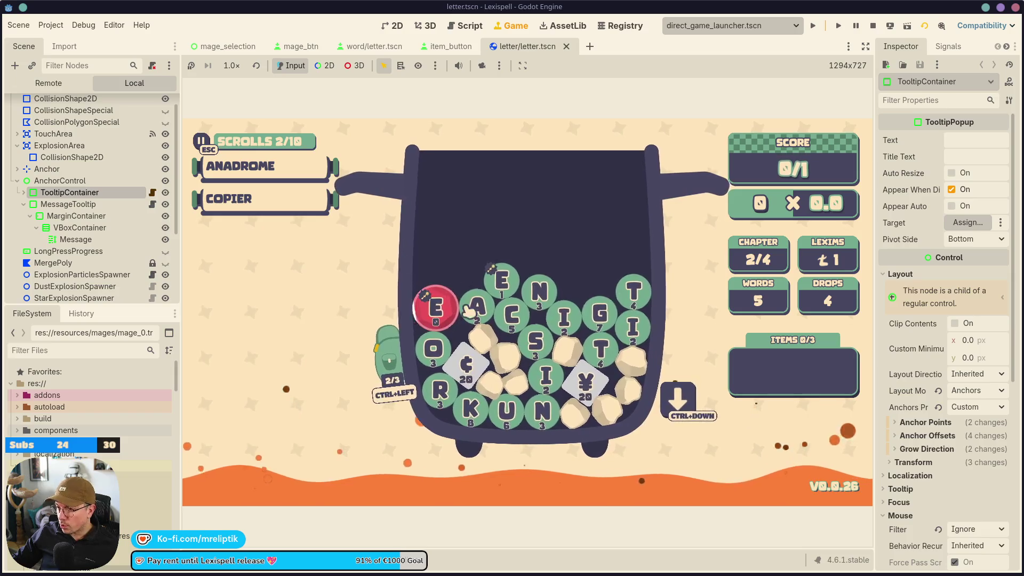
pyautogui.moveTo(521, 284)
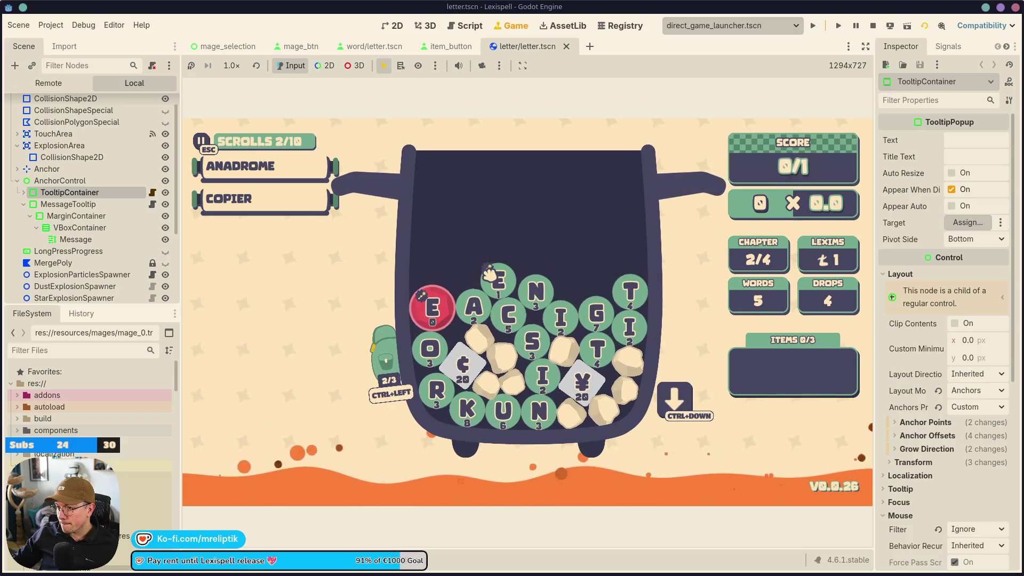
pyautogui.click(493, 287)
pyautogui.click(493, 288)
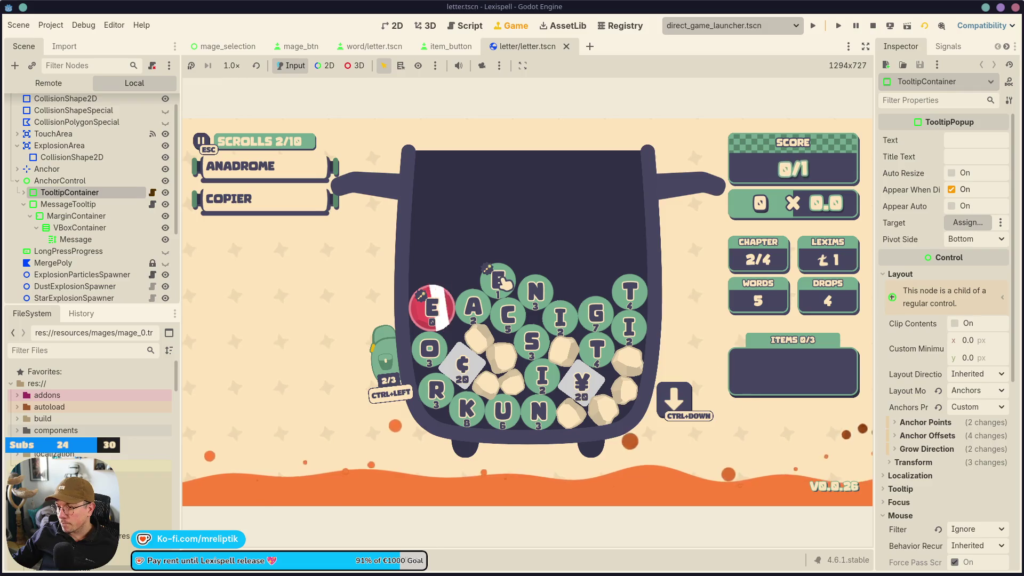
pyautogui.moveTo(430, 316)
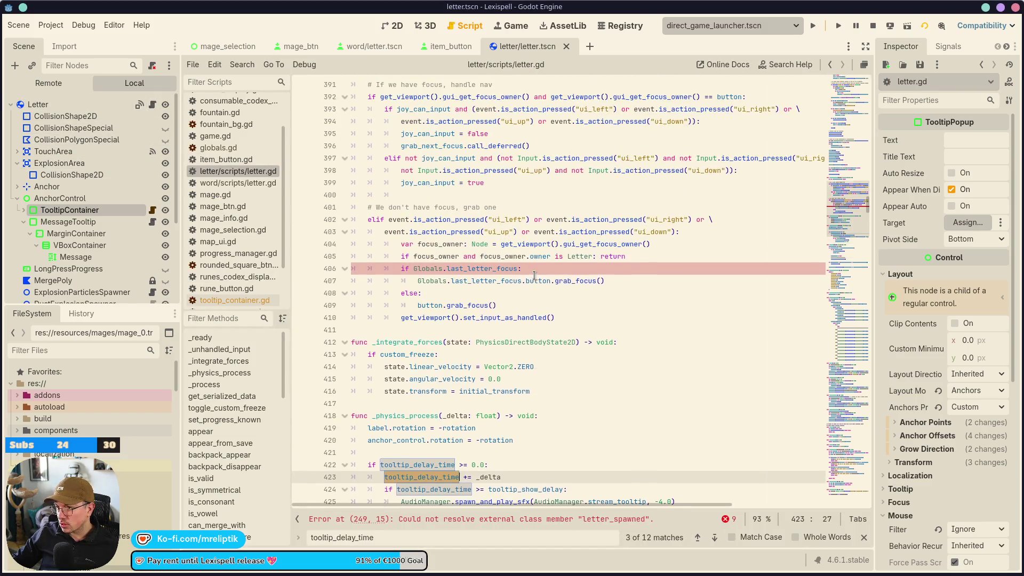
# Step: Step forward through the tooltip_delay_time matches in letter.gd with the find bar
pyautogui.hscroll(-5, 419, 467)
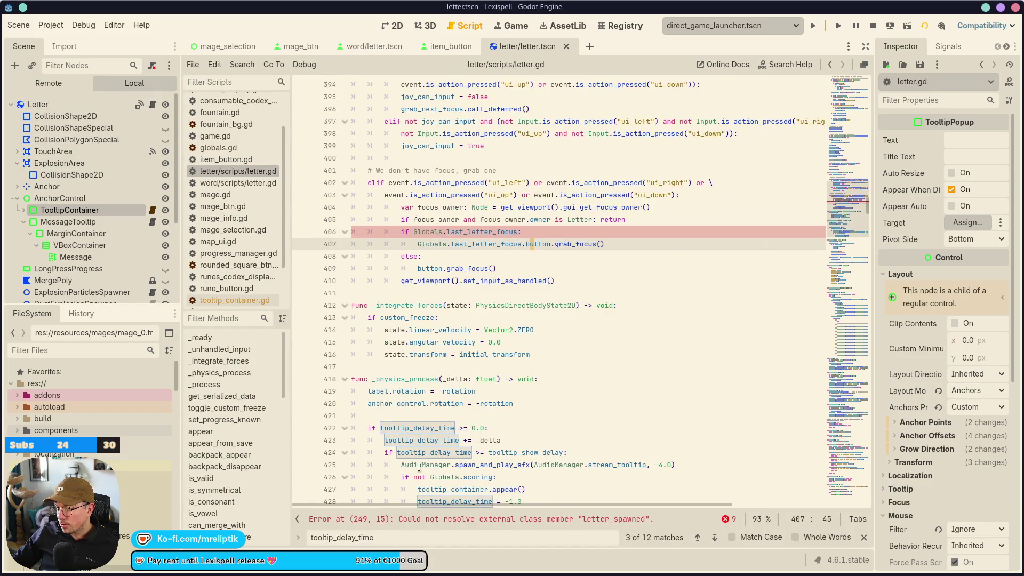
pyautogui.scroll(-4, 452, 454)
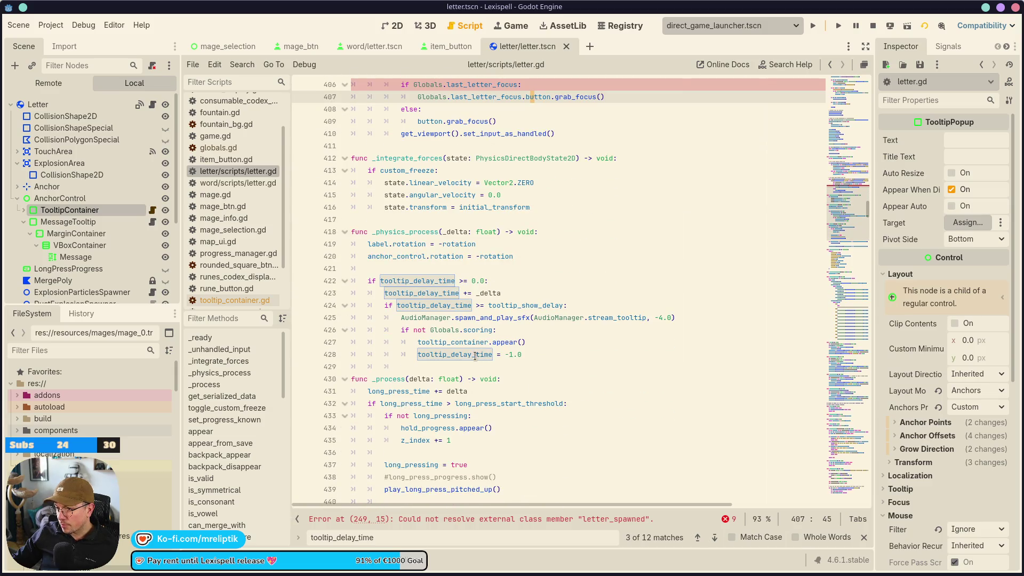
pyautogui.hotkey('ctrl', 'f')
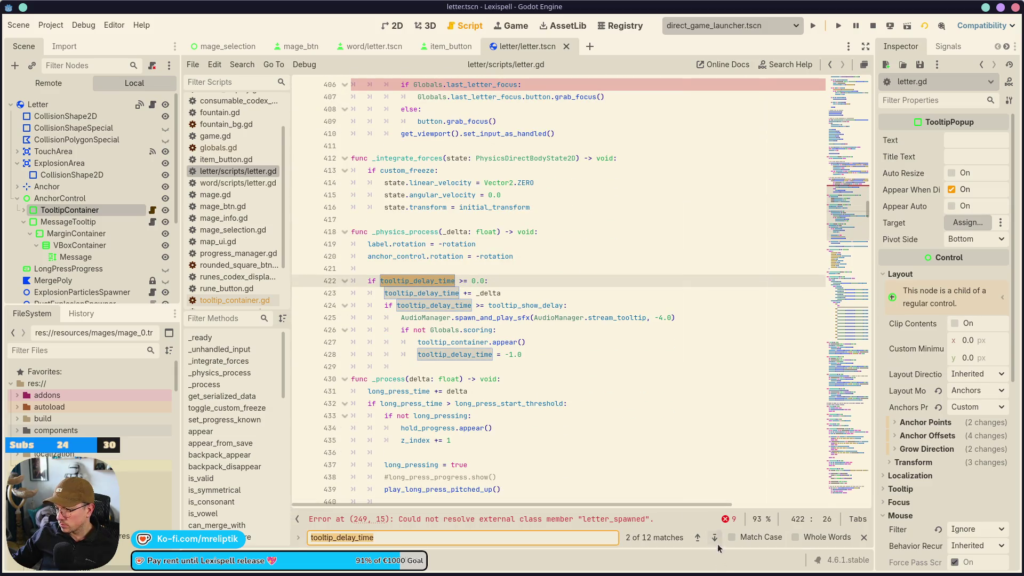
pyautogui.click(715, 537)
pyautogui.click(714, 537)
pyautogui.click(714, 538)
pyautogui.click(714, 538)
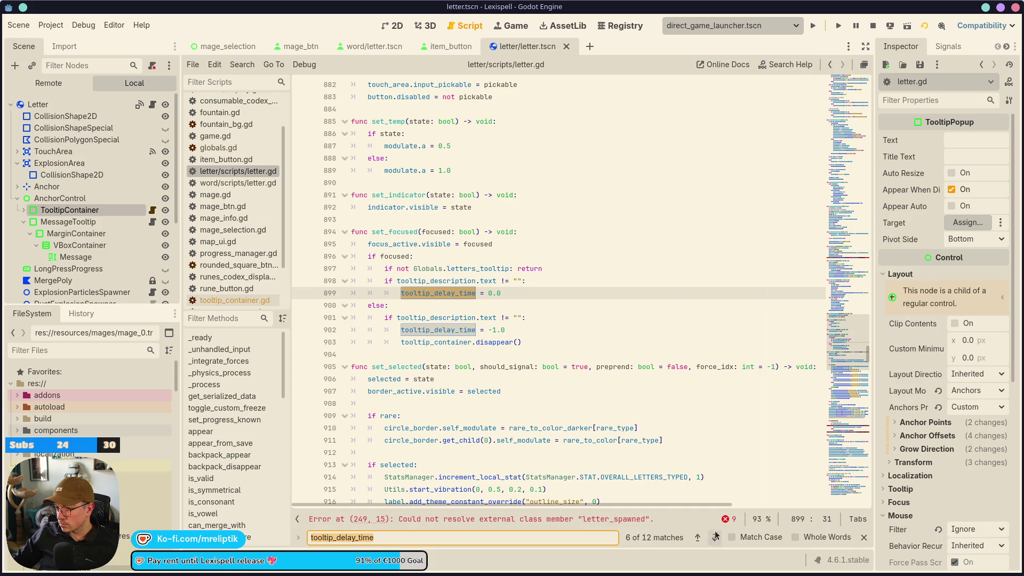
# Step: Jump to the letters_tooltip definition, view the tooltip container's script, then return to letter.gd
pyautogui.moveTo(472, 266)
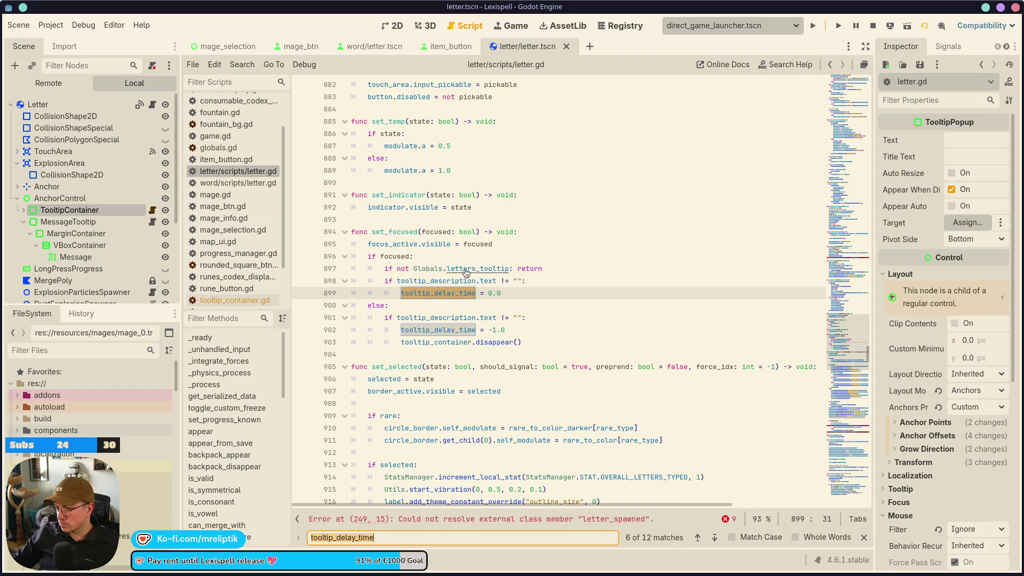
pyautogui.keyDown('ctrl'); pyautogui.click(467, 269); pyautogui.keyUp('ctrl')
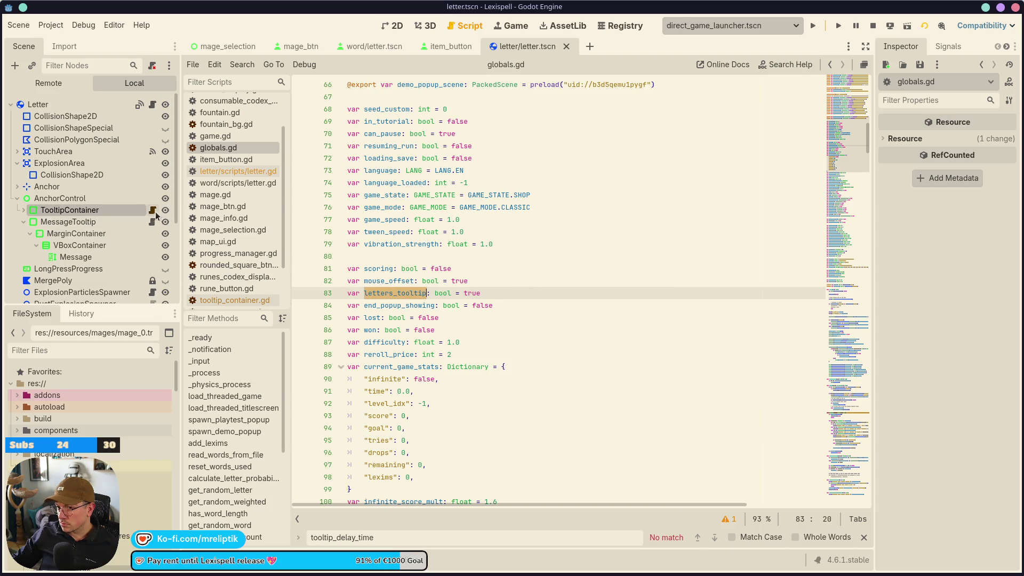
pyautogui.click(152, 211)
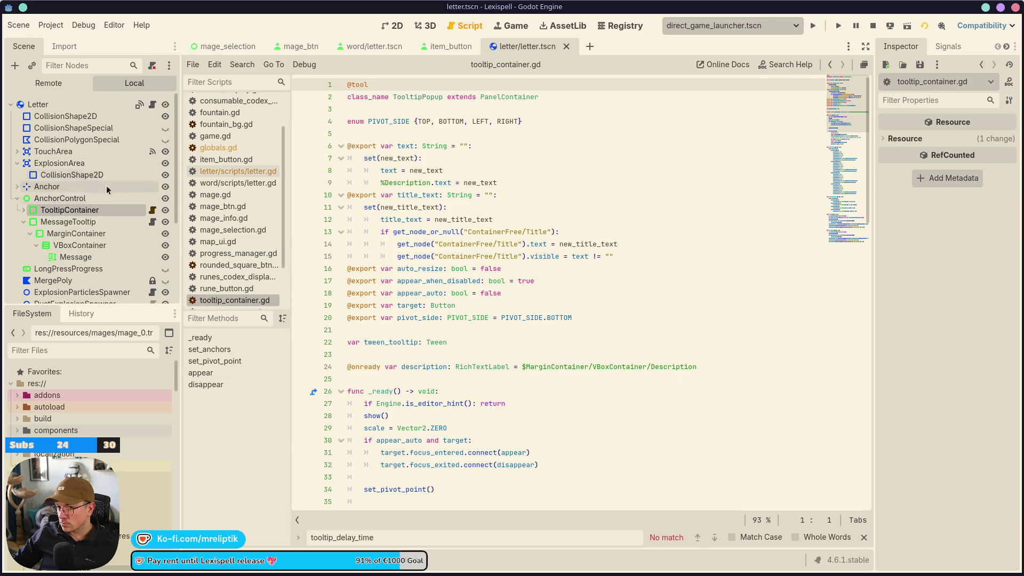
pyautogui.click(153, 105)
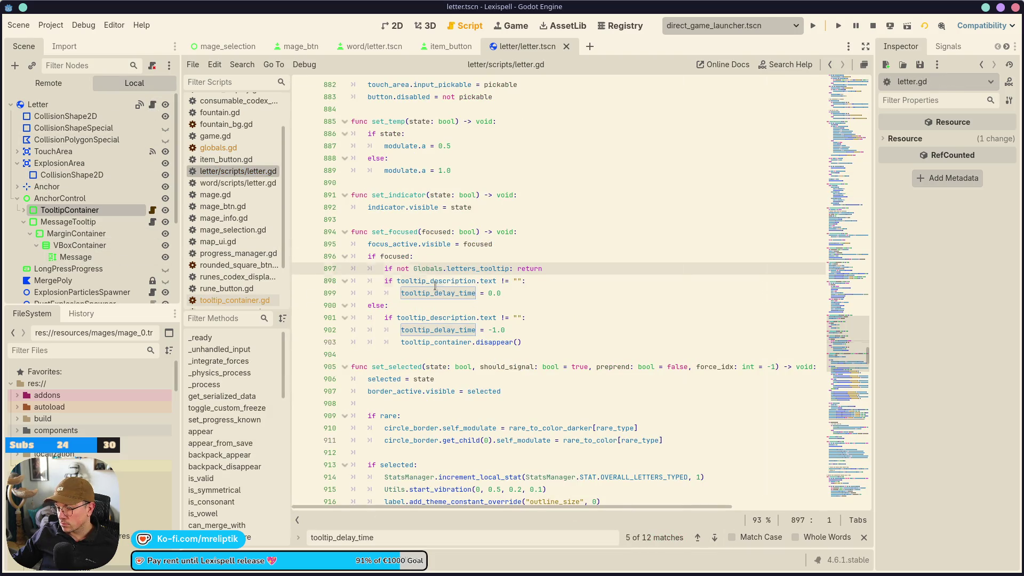
# Step: Select tooltip_delay_time on line 899, follow its matches, and set a breakpoint on line 1324
pyautogui.doubleClick(435, 286)
pyautogui.click(432, 293)
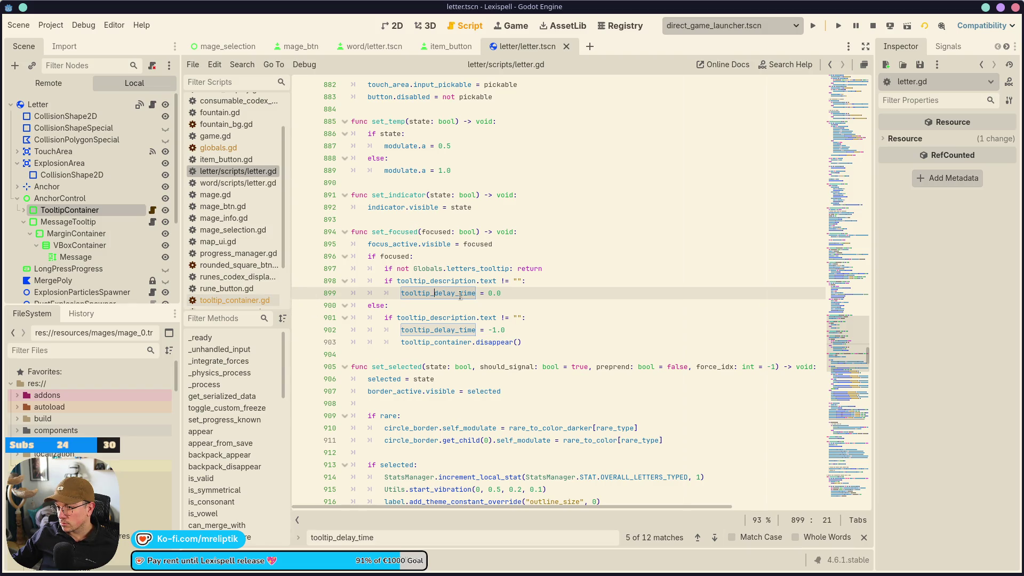
pyautogui.doubleClick(459, 297)
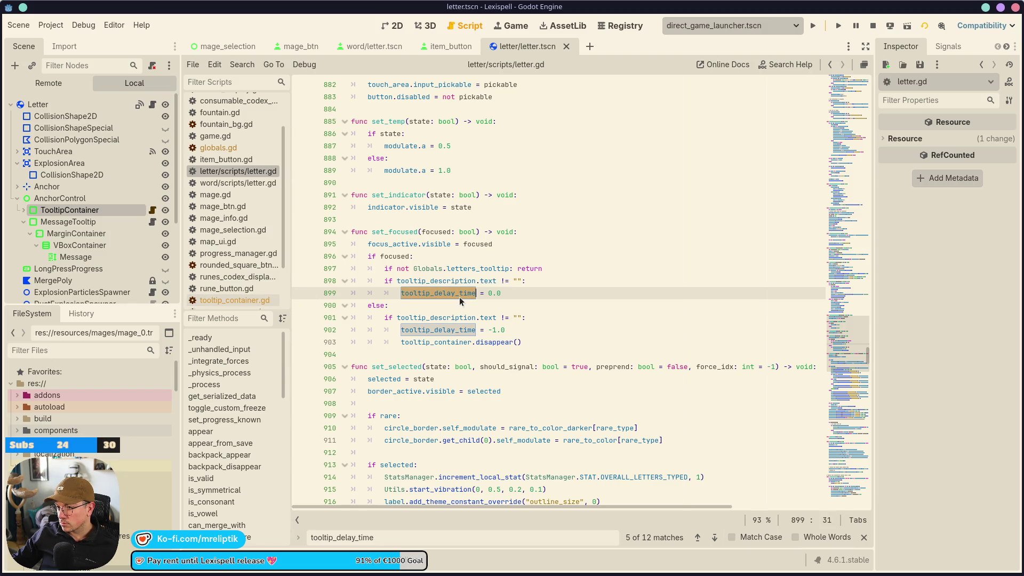
pyautogui.click(714, 537)
pyautogui.click(715, 537)
pyautogui.click(715, 537)
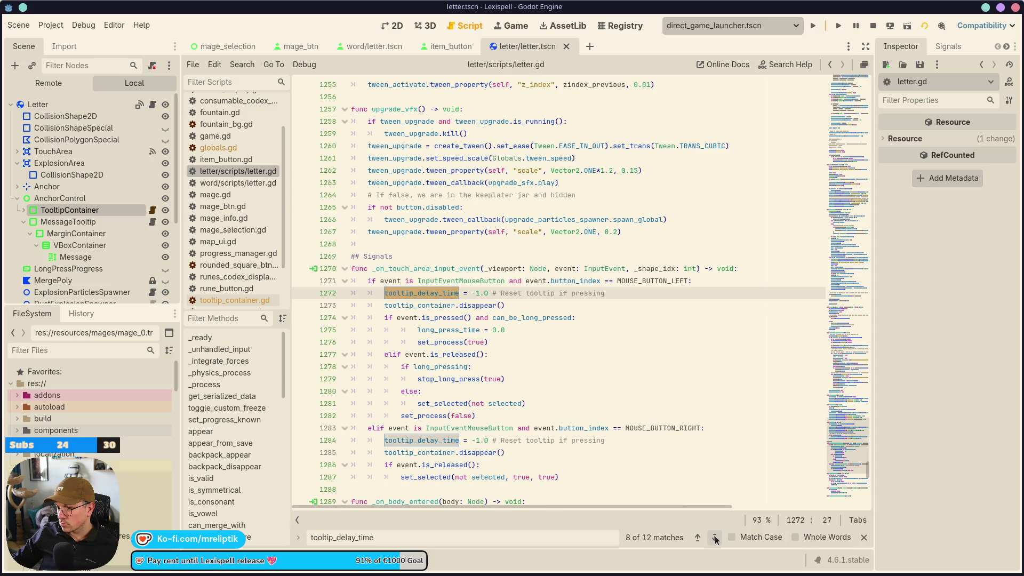
pyautogui.click(715, 537)
pyautogui.click(715, 538)
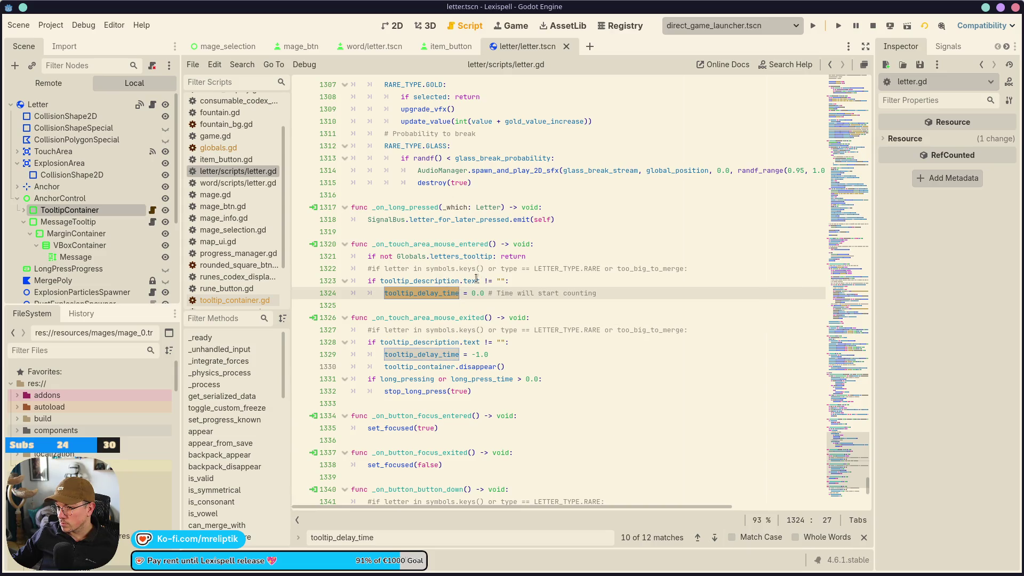
pyautogui.click(300, 292)
# Step: Keep cycling tooltip_delay_time matches, wrapping around to the one on line 422
pyautogui.click(714, 537)
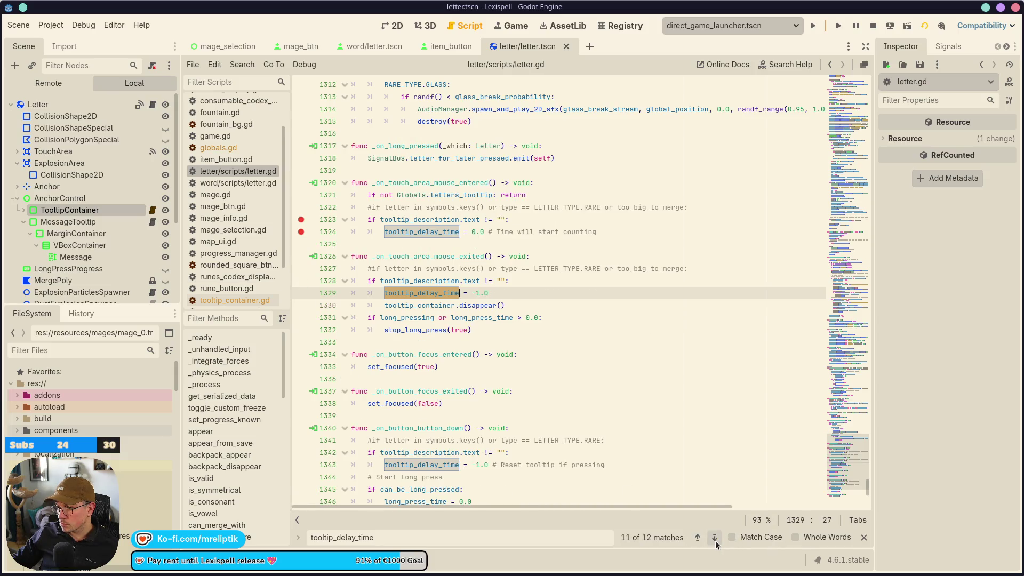
pyautogui.click(715, 539)
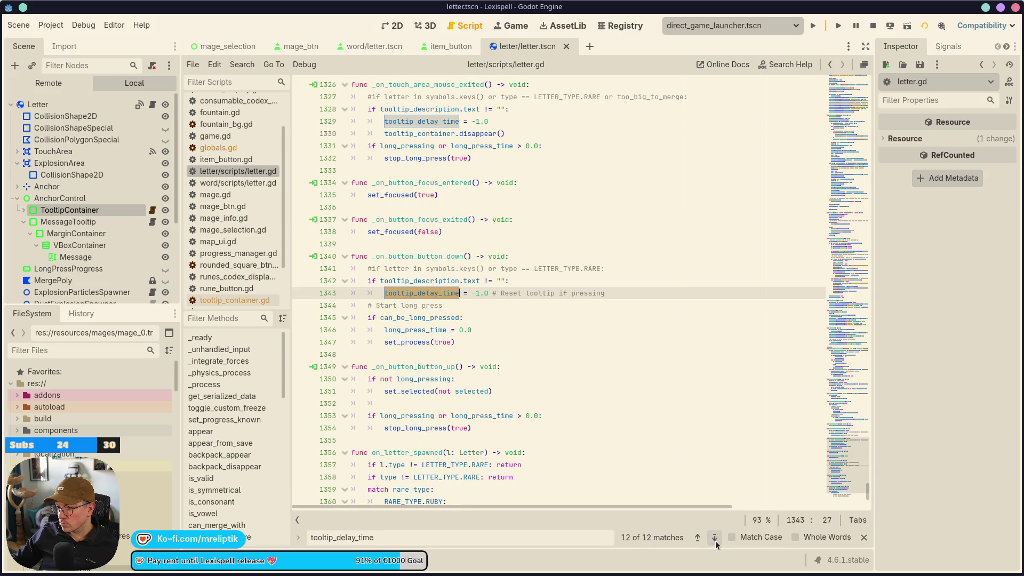
pyautogui.click(715, 538)
pyautogui.click(715, 538)
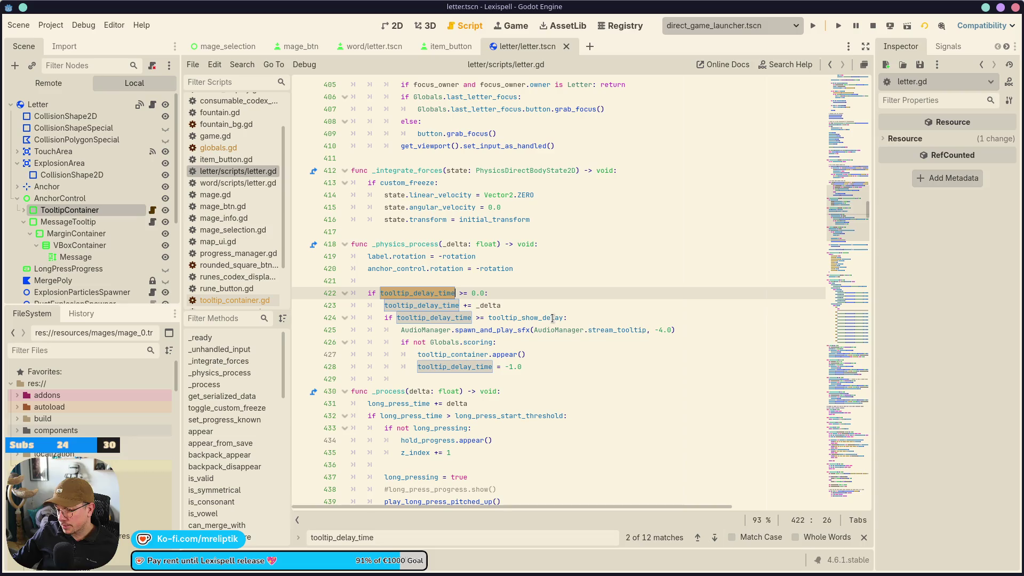
# Step: Step back through earlier tooltip_delay_time matches around the tooltip_container line 427
pyautogui.moveTo(414, 299)
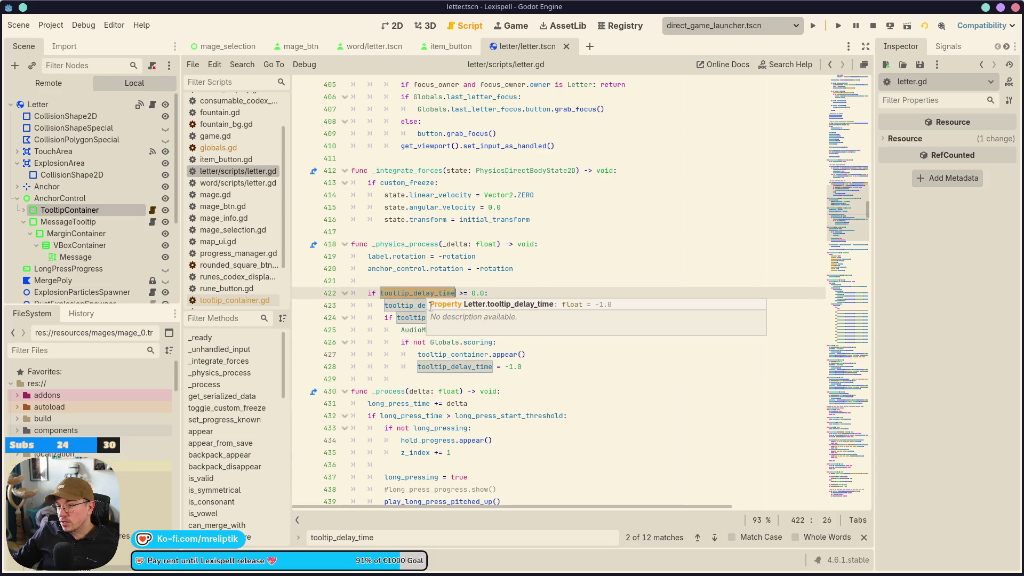
pyautogui.click(417, 353)
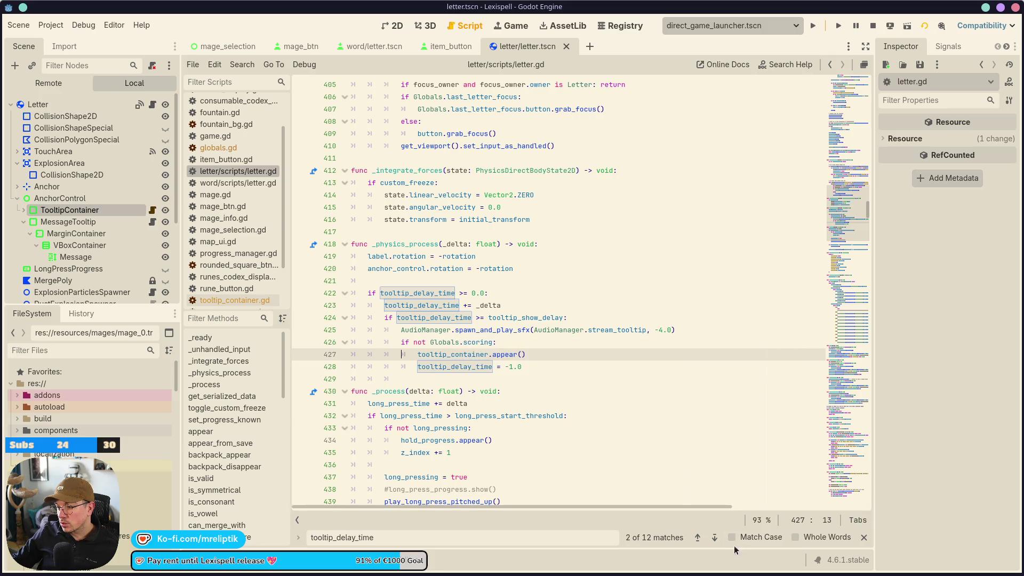
pyautogui.click(696, 537)
pyautogui.click(697, 537)
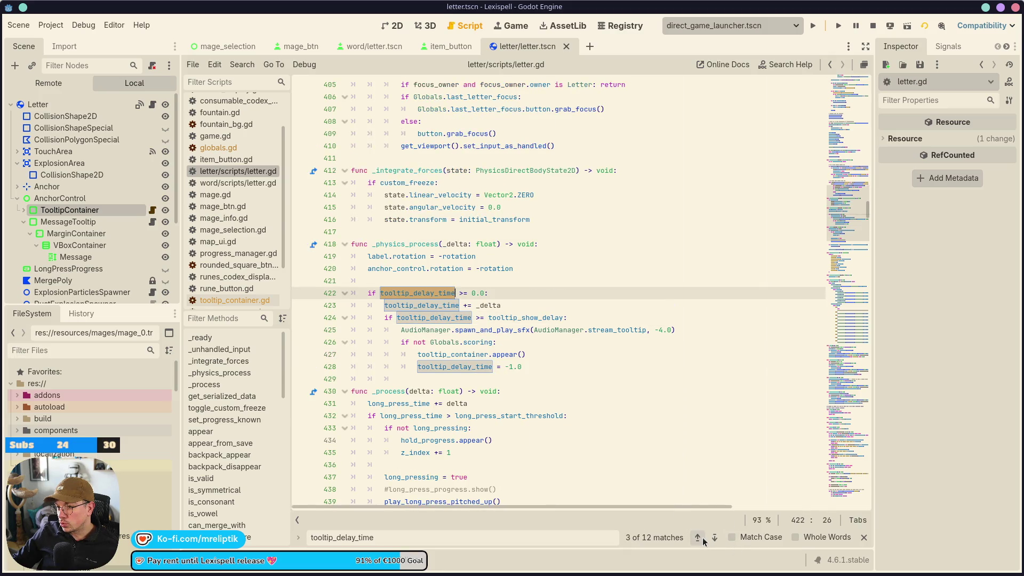
pyautogui.scroll(10, 503, 397)
pyautogui.scroll(-3, 453, 341)
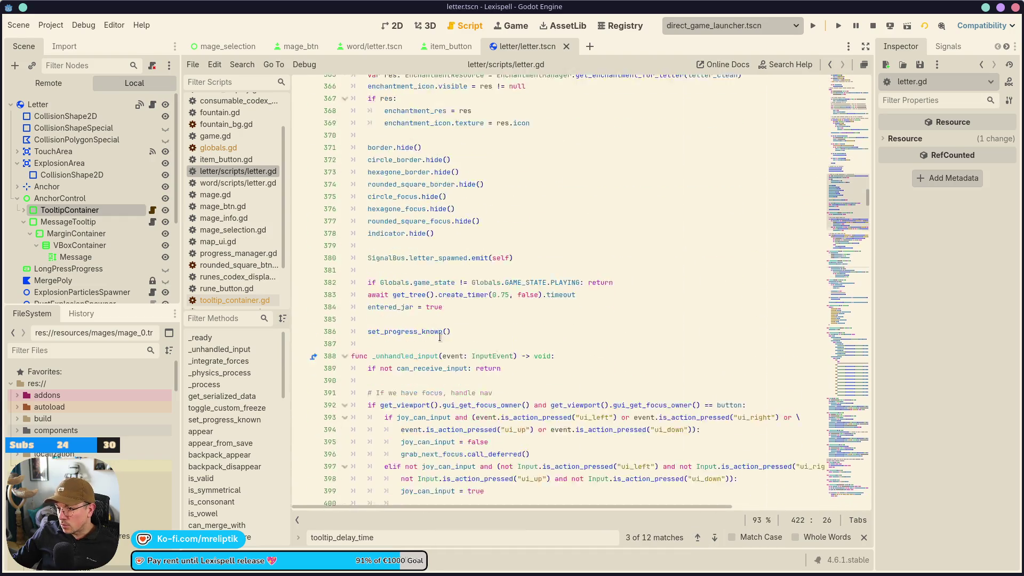
pyautogui.moveTo(404, 297)
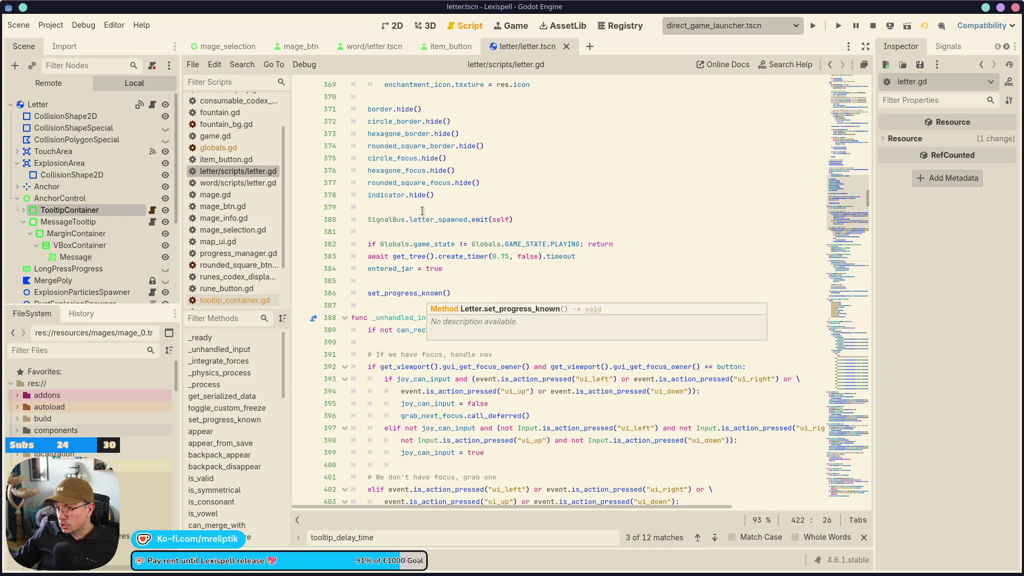
pyautogui.scroll(8, 424, 216)
# Step: Select and cut the enchantment-check block below reflect_type_and_values
pyautogui.doubleClick(428, 269)
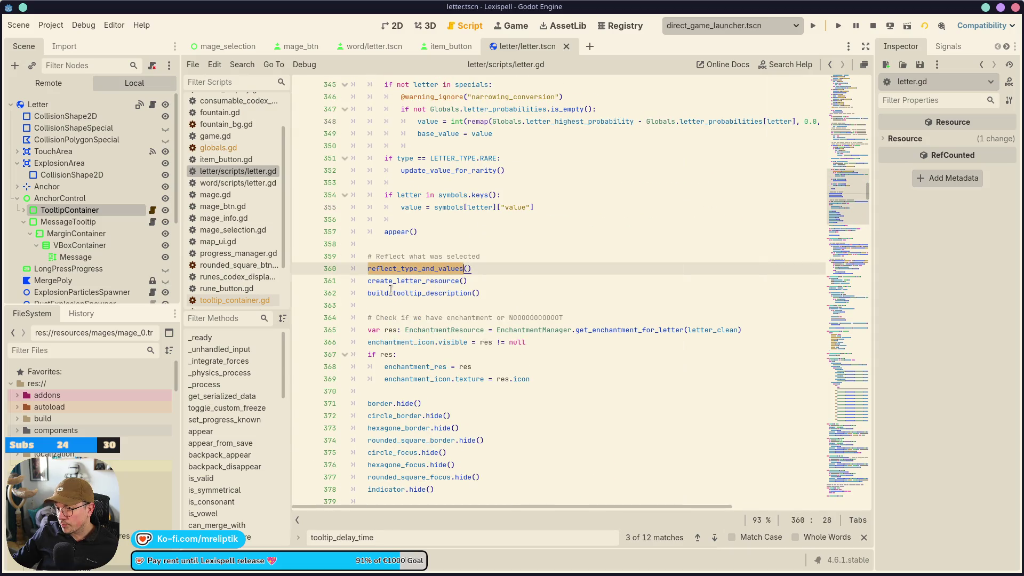
pyautogui.click(391, 290)
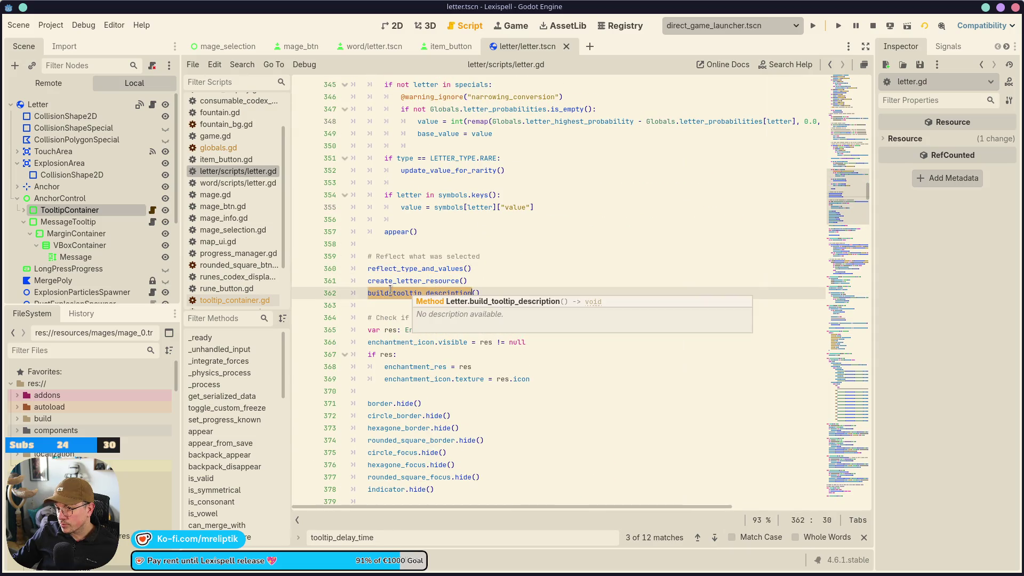
pyautogui.click(520, 282)
pyautogui.moveTo(563, 379); pyautogui.dragTo(251, 319)
pyautogui.hotkey('ctrl', 'c')
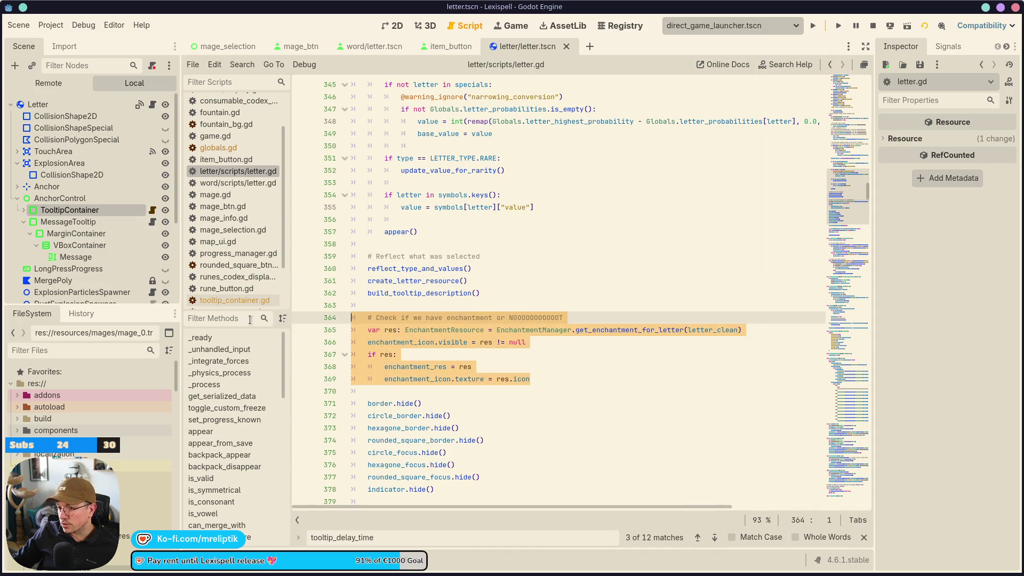
pyautogui.press('BackSpace')
# Step: Paste the block right after appear(), clear leftover blank lines, save letter.gd and restart the game
pyautogui.click(446, 243)
pyautogui.press('Return')
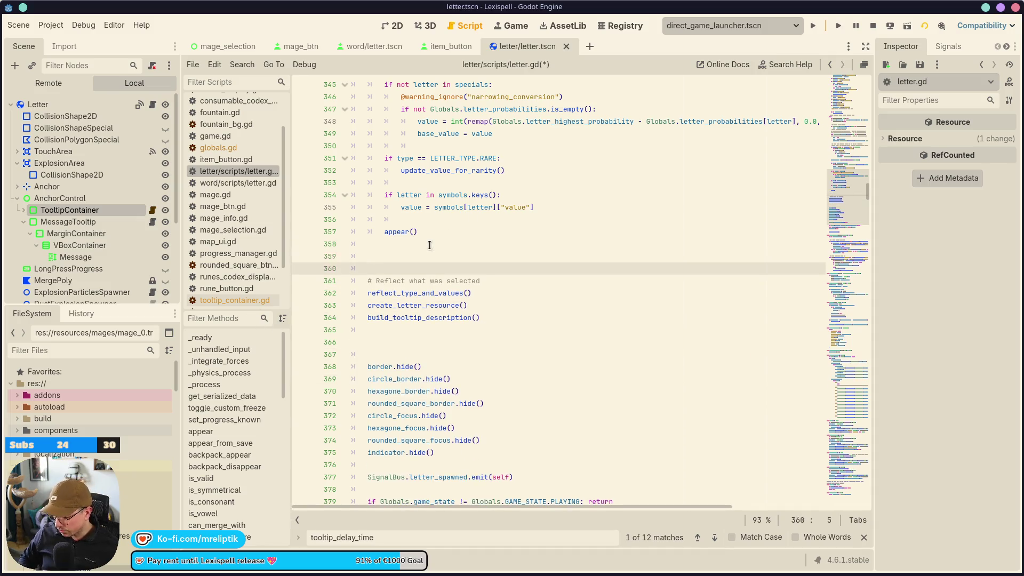
pyautogui.hotkey('ctrl', 'v')
pyautogui.click(403, 256)
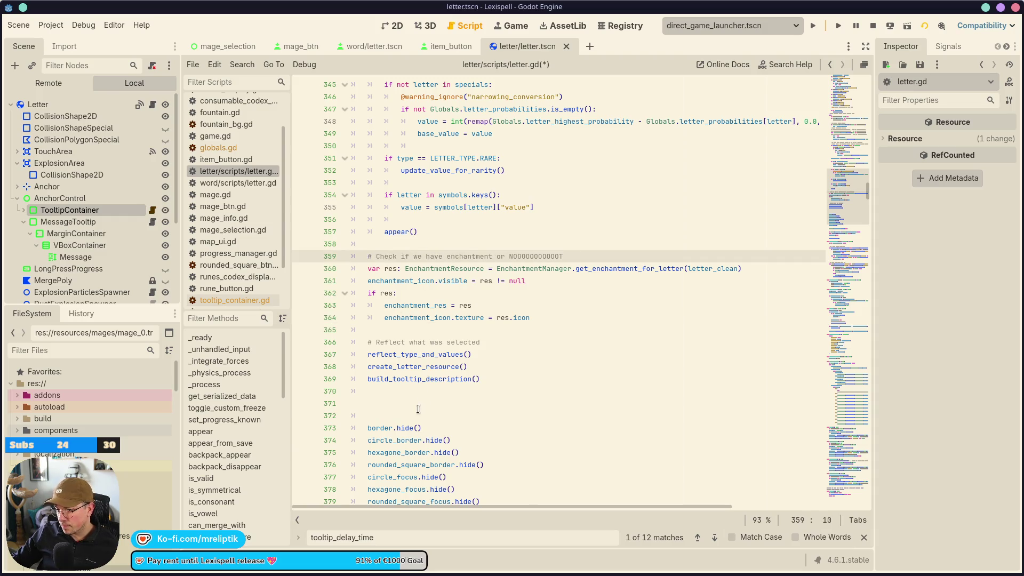
pyautogui.click(418, 409)
pyautogui.press('BackSpace')
pyautogui.press('BackSpace')
pyautogui.press('BackSpace')
pyautogui.hotkey('ctrl', 's')
pyautogui.click(872, 25)
pyautogui.click(812, 26)
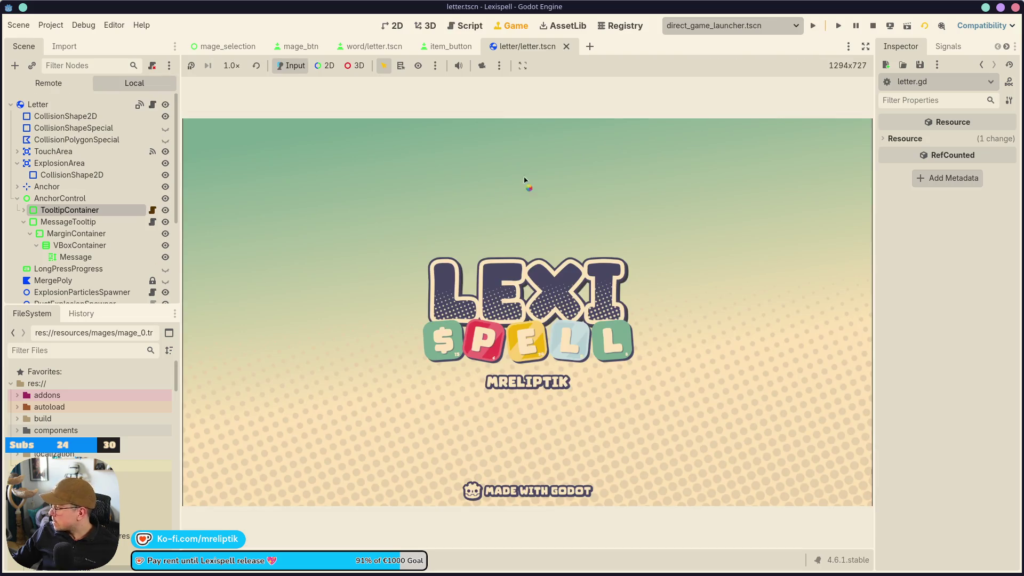
# Step: Check the Letter node's signals, then scroll letter.gd and breakpoint line 1242 in cant_merge_vfx
pyautogui.click(139, 105)
pyautogui.click(153, 105)
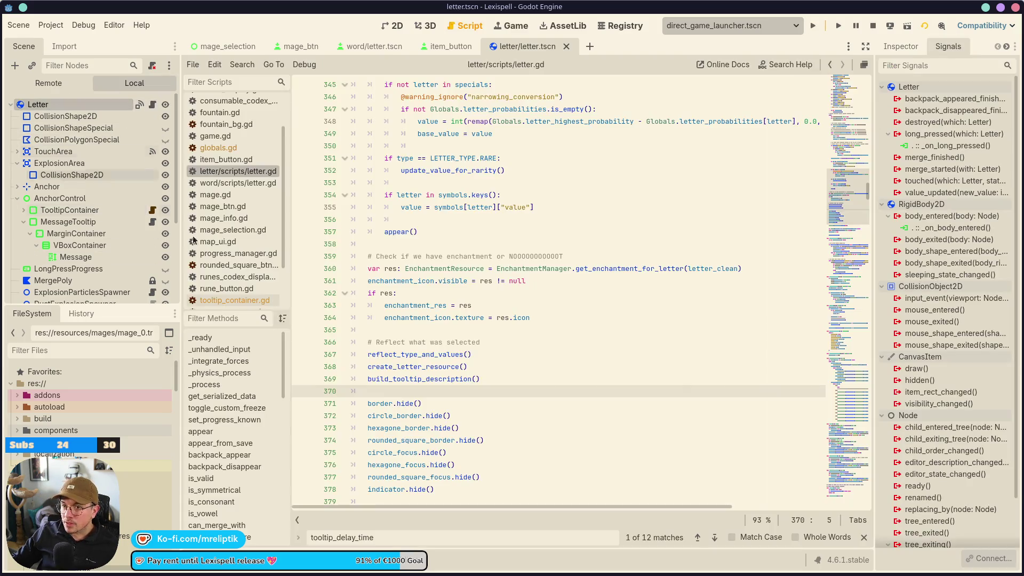
pyautogui.scroll(-20, 451, 400)
pyautogui.scroll(-20, 451, 392)
pyautogui.scroll(-20, 433, 428)
pyautogui.scroll(-10, 370, 357)
pyautogui.moveTo(836, 286)
pyautogui.mouseDown()
pyautogui.moveTo(837, 495)
pyautogui.moveTo(839, 464)
pyautogui.mouseUp()
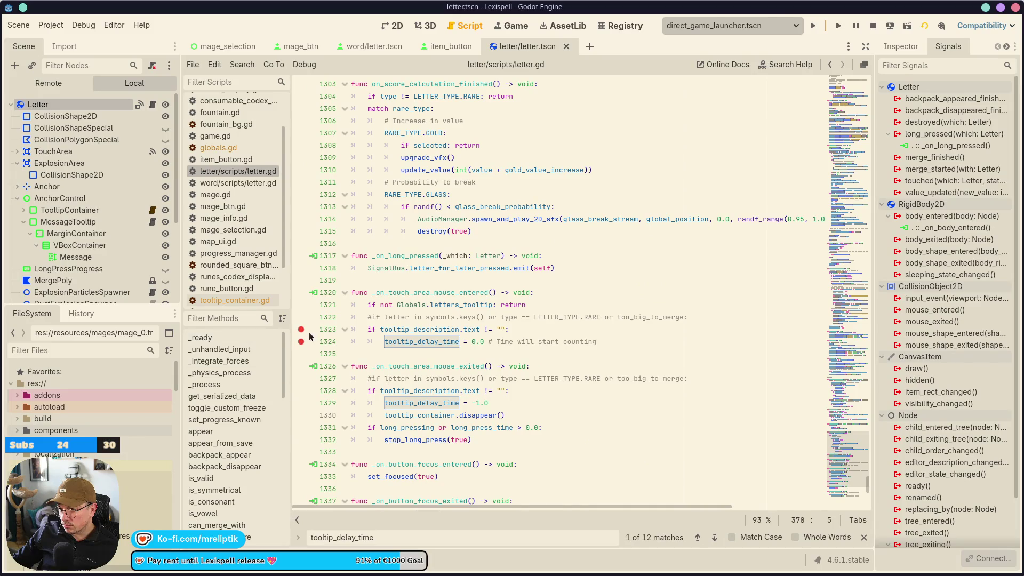
pyautogui.scroll(-8, 848, 457)
pyautogui.scroll(20, 758, 413)
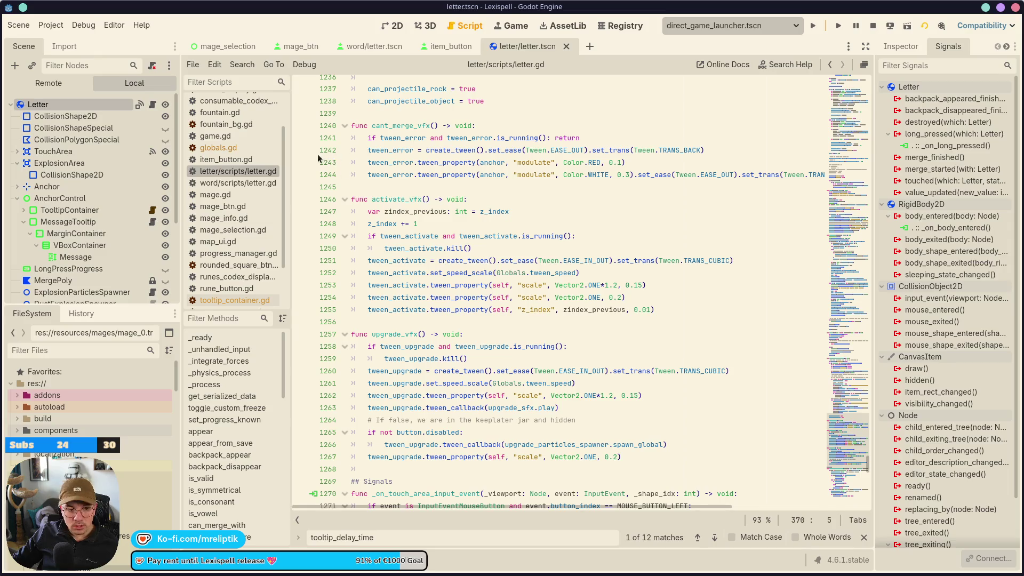
pyautogui.click(301, 155)
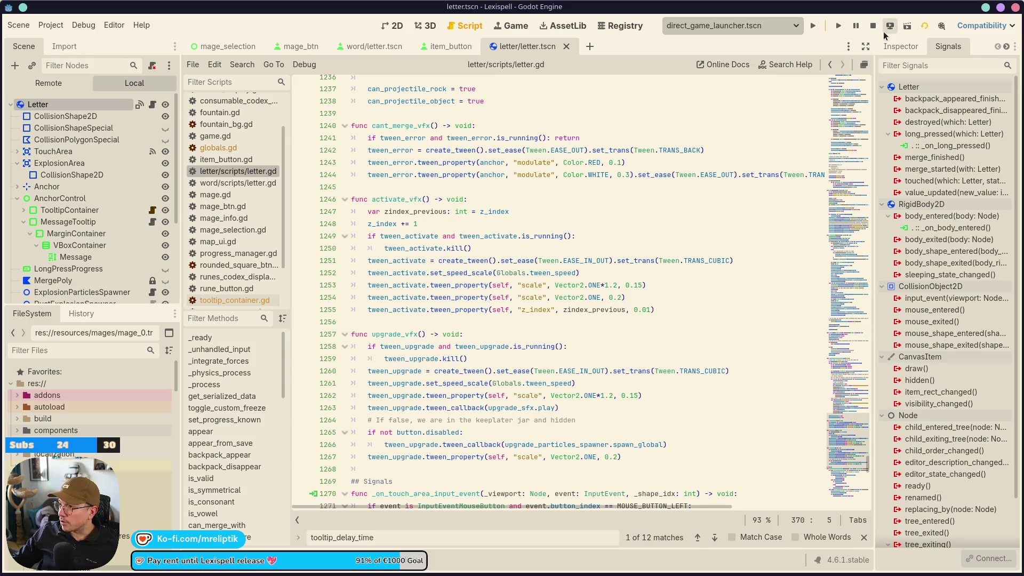
# Step: Spell and submit the word STONE in the running game
pyautogui.click(507, 35)
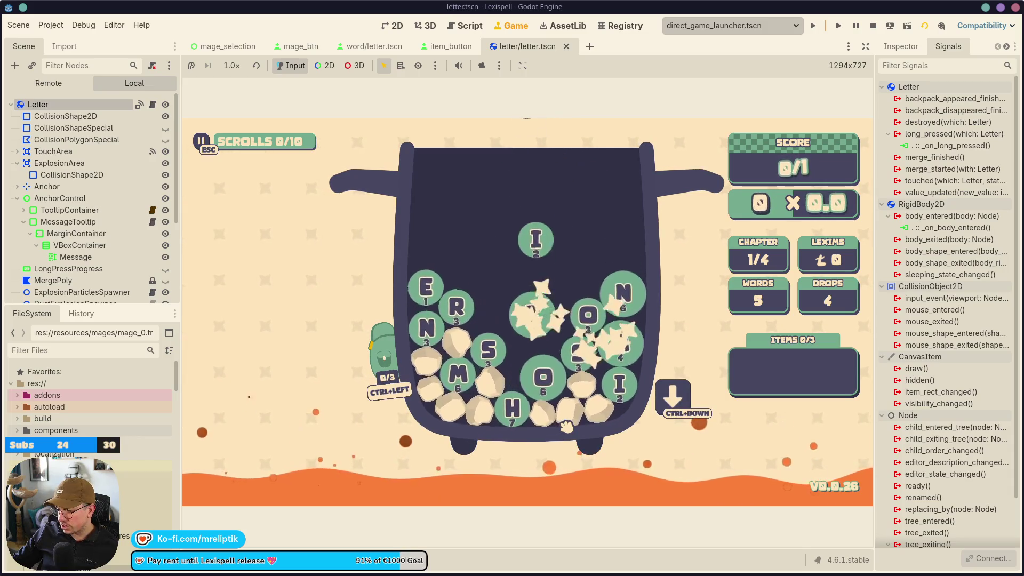
pyautogui.click(486, 349)
pyautogui.click(526, 337)
pyautogui.click(547, 378)
pyautogui.click(622, 298)
pyautogui.click(425, 293)
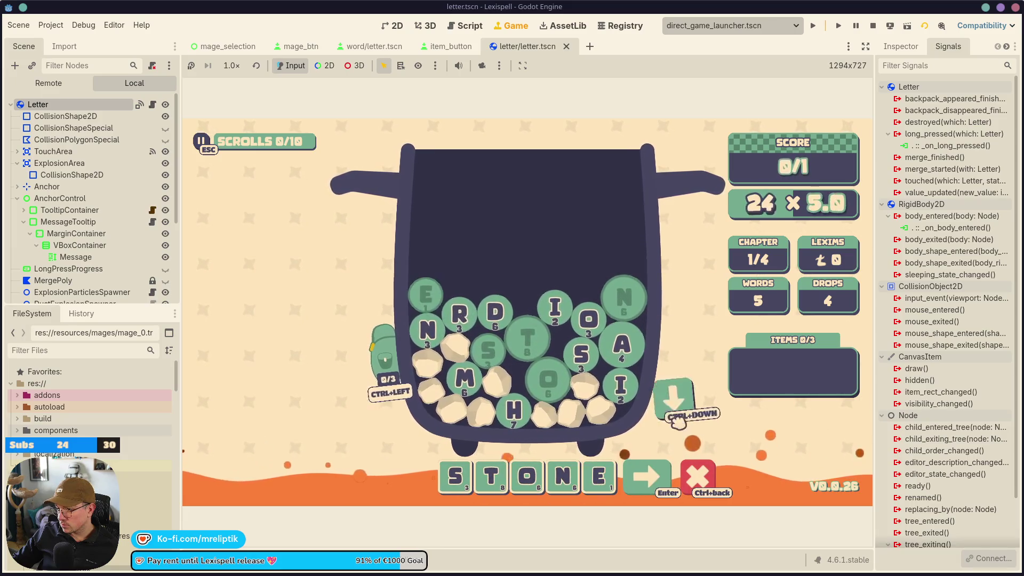
pyautogui.press('Return')
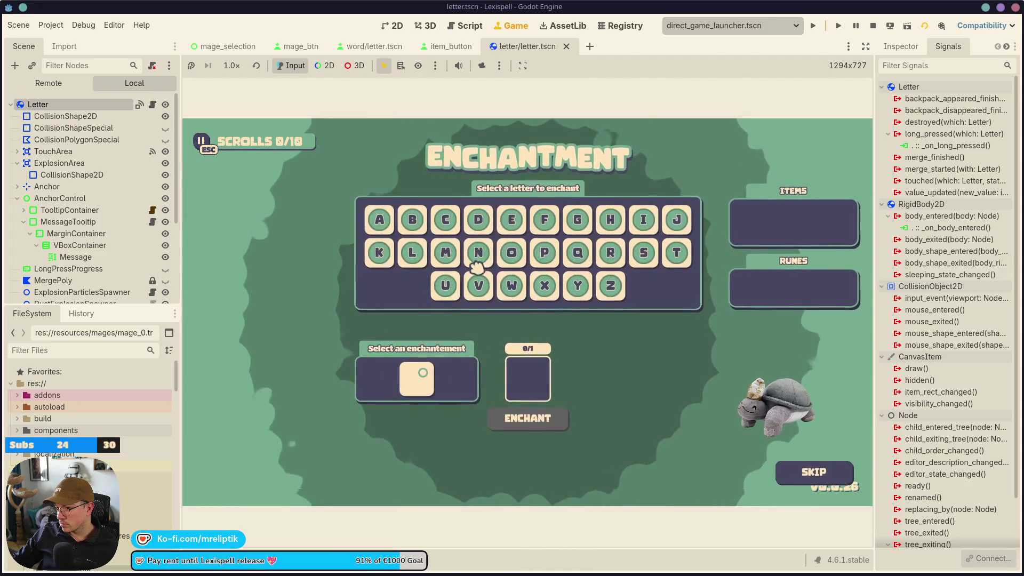
# Step: Enchant the letter E, buy the Back to Start scroll, and move on to chapter 2
pyautogui.click(511, 219)
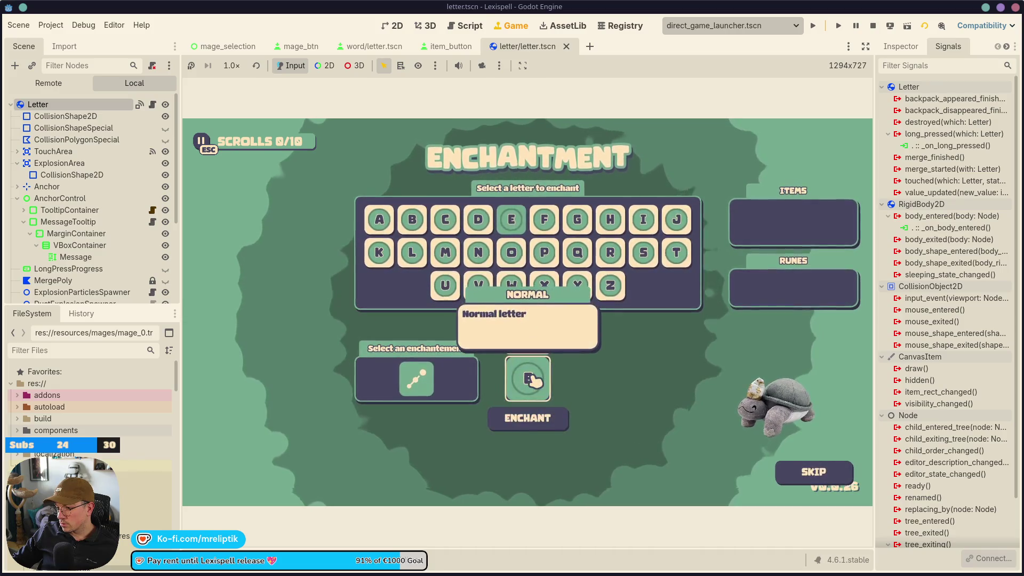
pyautogui.click(540, 413)
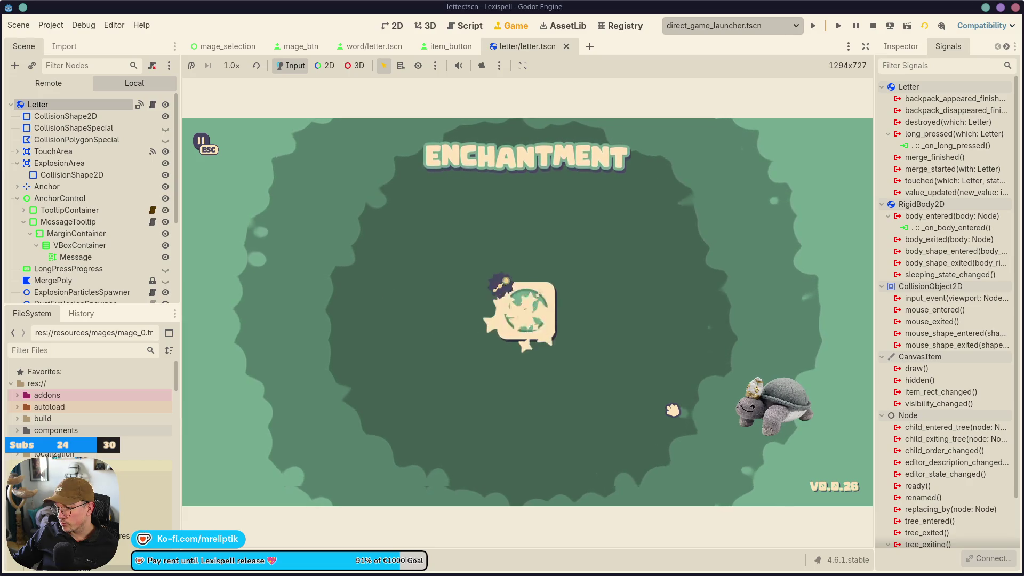
pyautogui.click(526, 384)
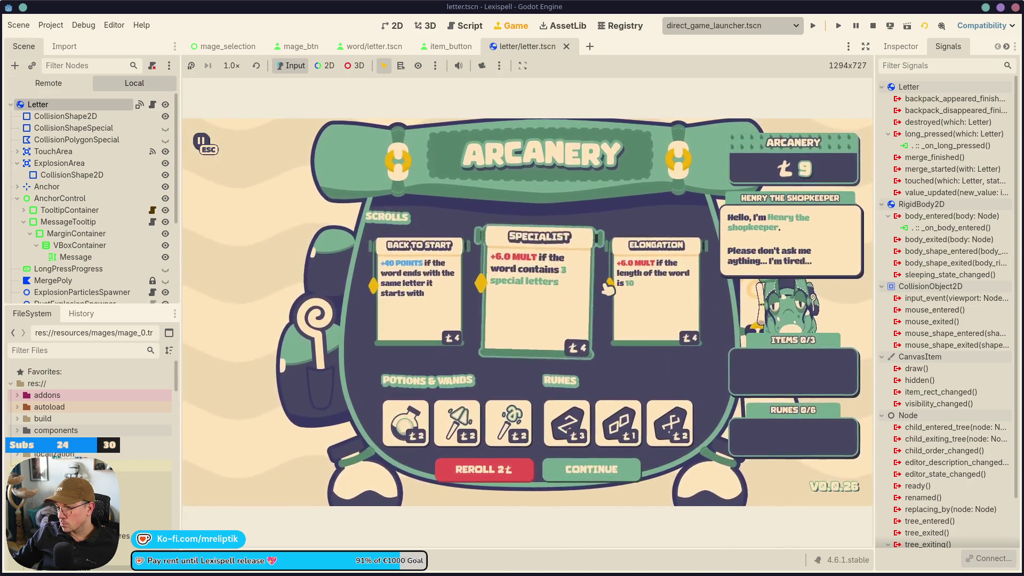
pyautogui.click(421, 347)
pyautogui.click(634, 477)
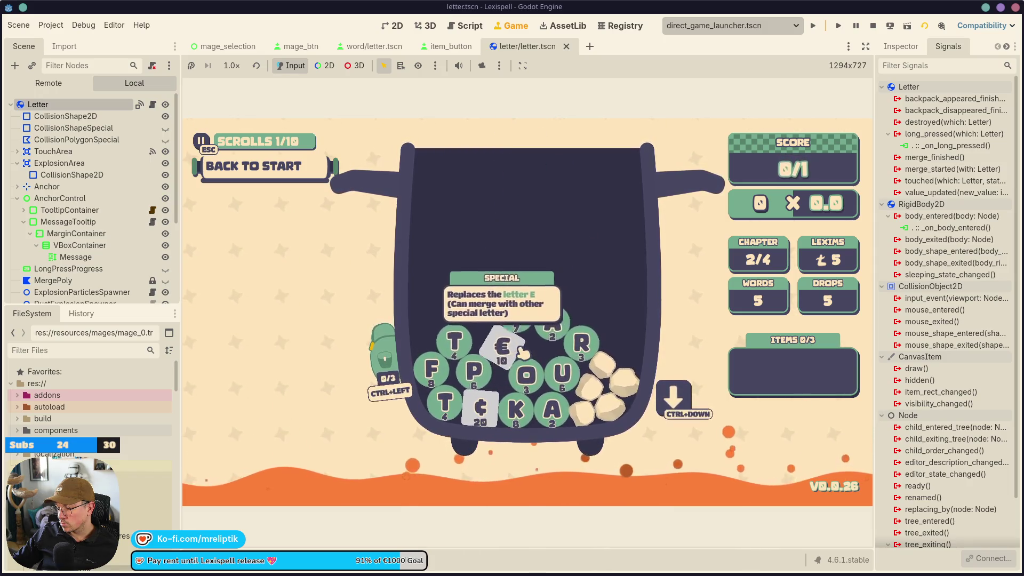
# Step: Add an extra E via the dev console command 'letter e' and drop more pieces into the bag
pyautogui.press('`')
pyautogui.write('letter e')
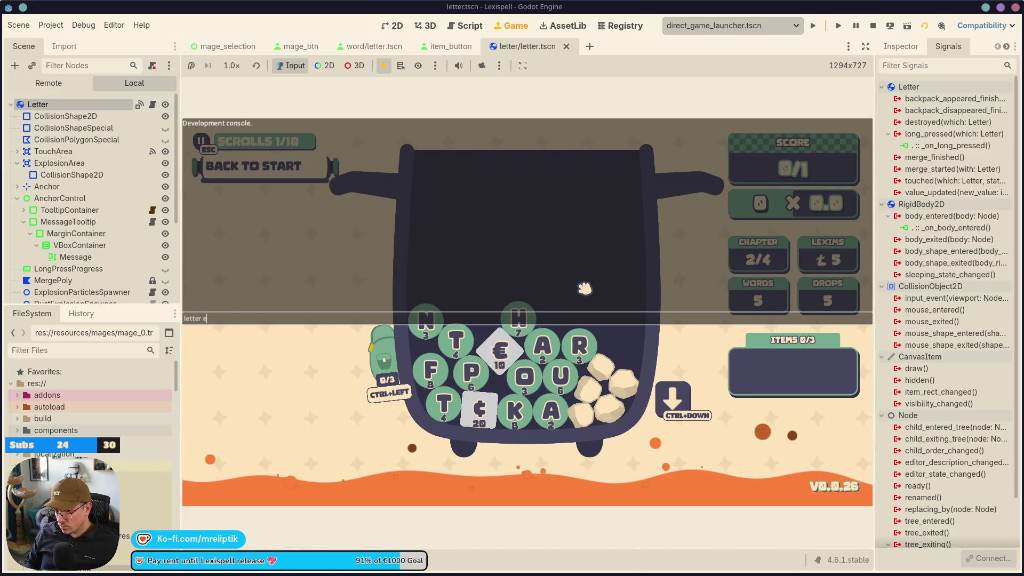
pyautogui.press('Return')
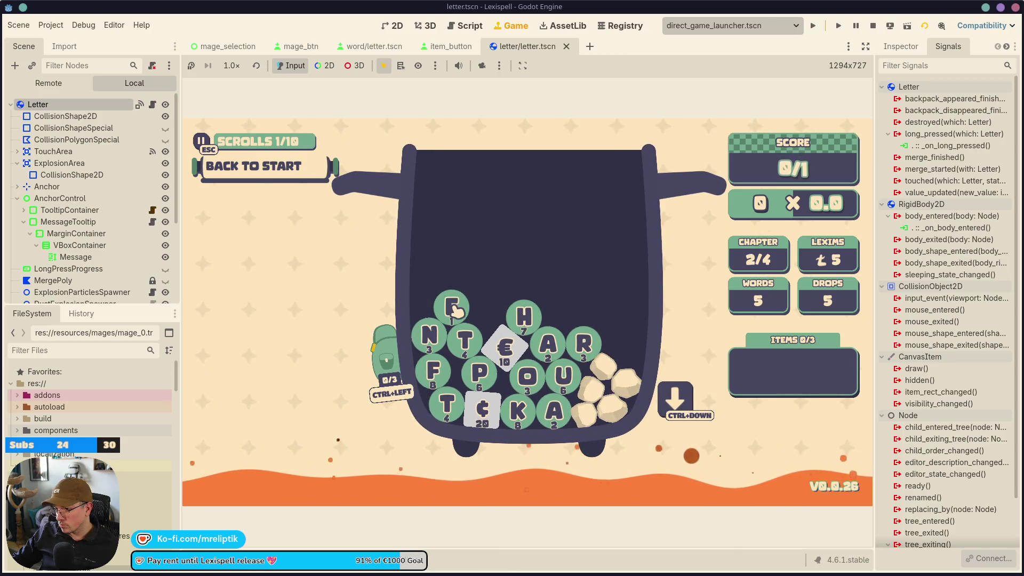
pyautogui.click(672, 396)
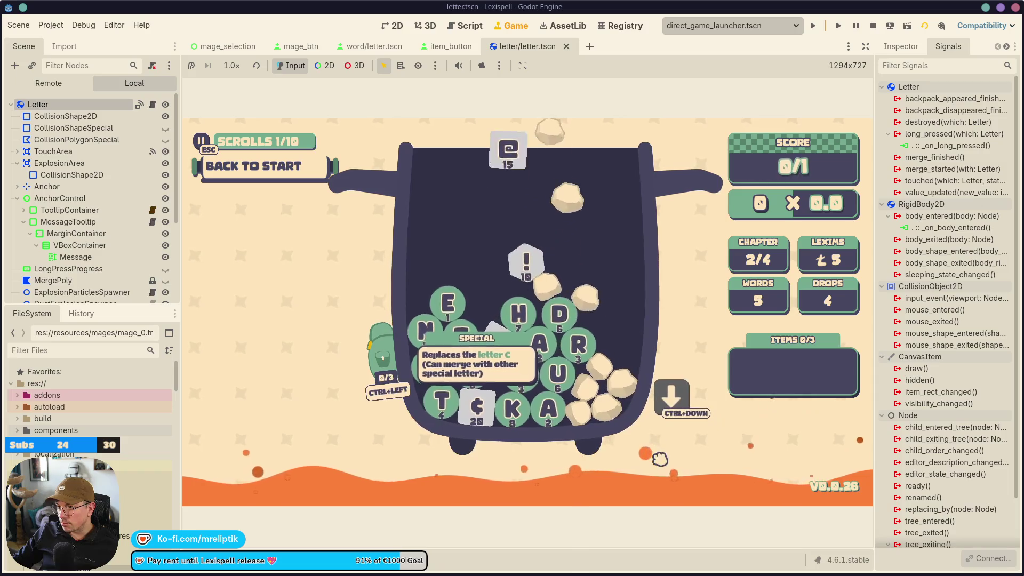
pyautogui.click(672, 397)
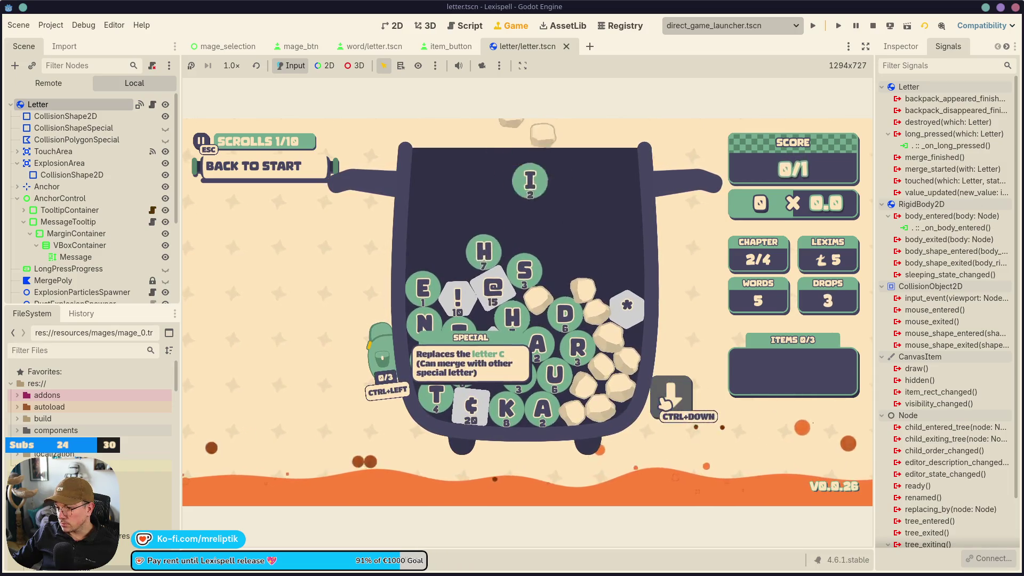
pyautogui.click(664, 408)
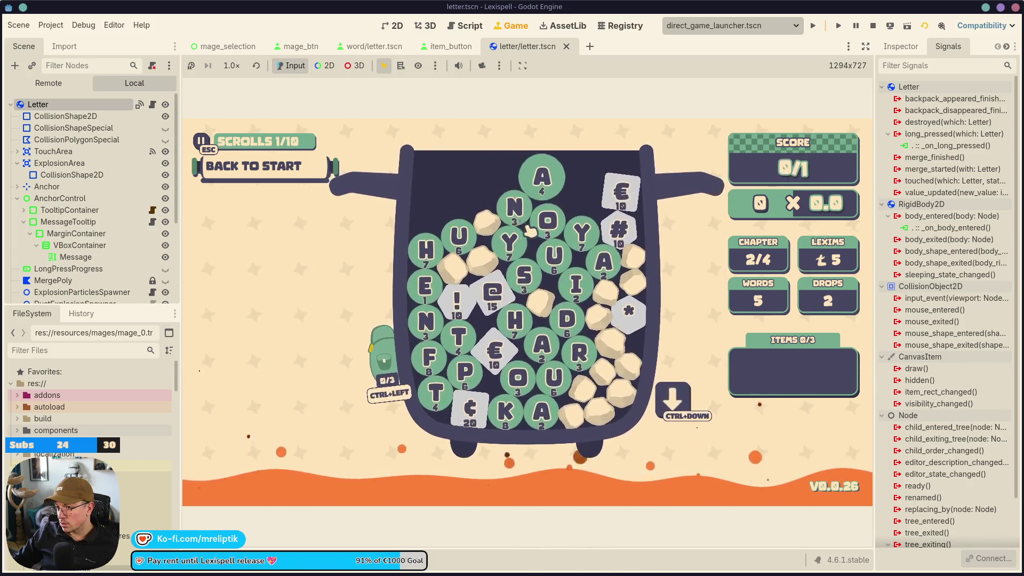
# Step: Spell and submit NON, close the chapter results, and click the enchanted E again
pyautogui.click(514, 207)
pyautogui.click(552, 225)
pyautogui.click(426, 320)
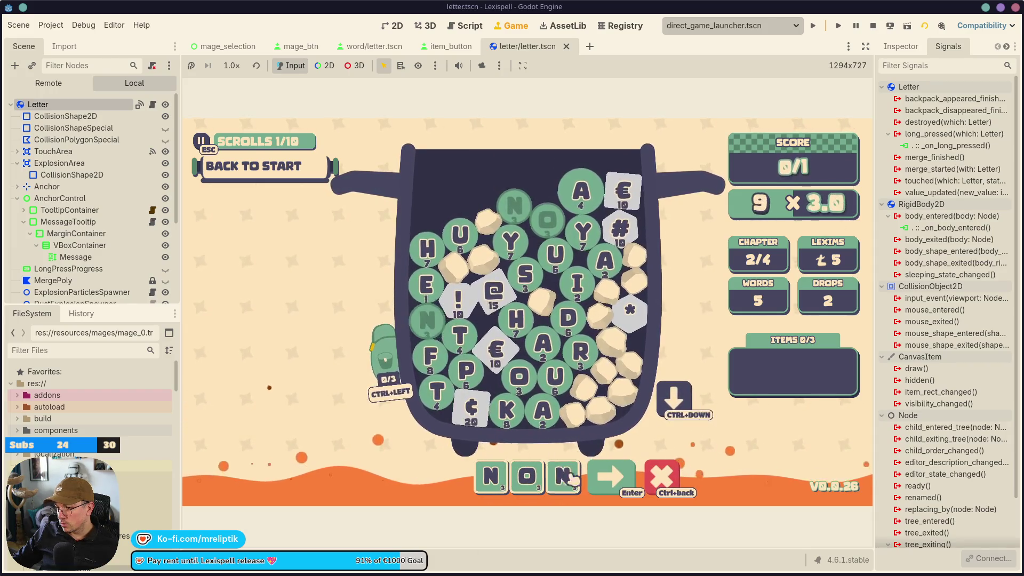
pyautogui.click(625, 476)
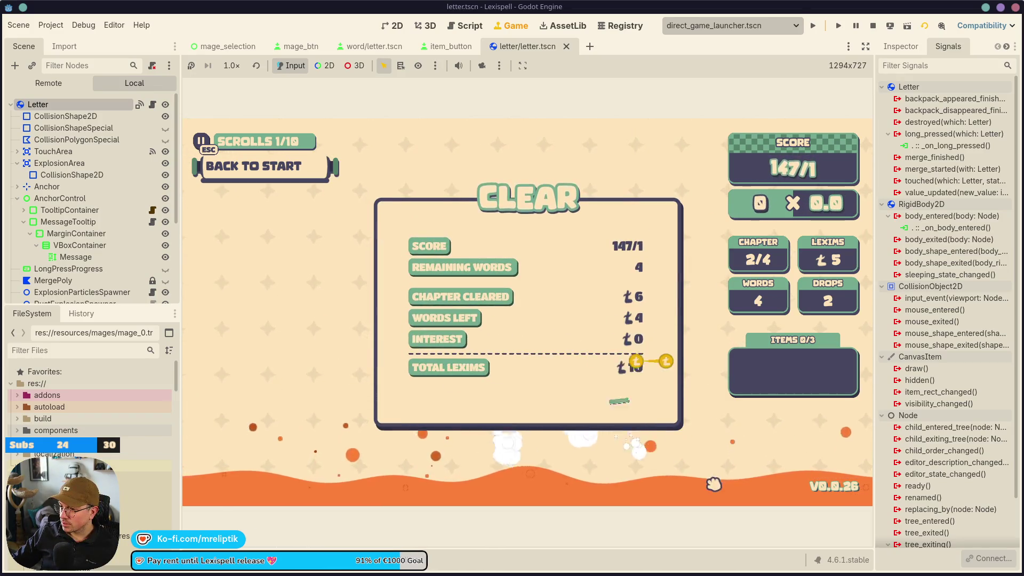
pyautogui.click(637, 404)
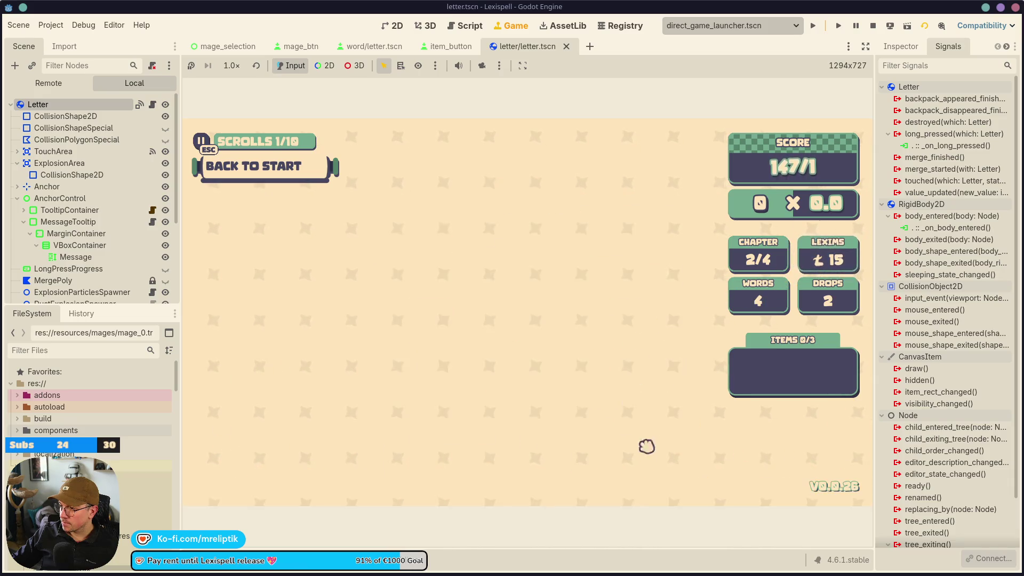
pyautogui.click(511, 223)
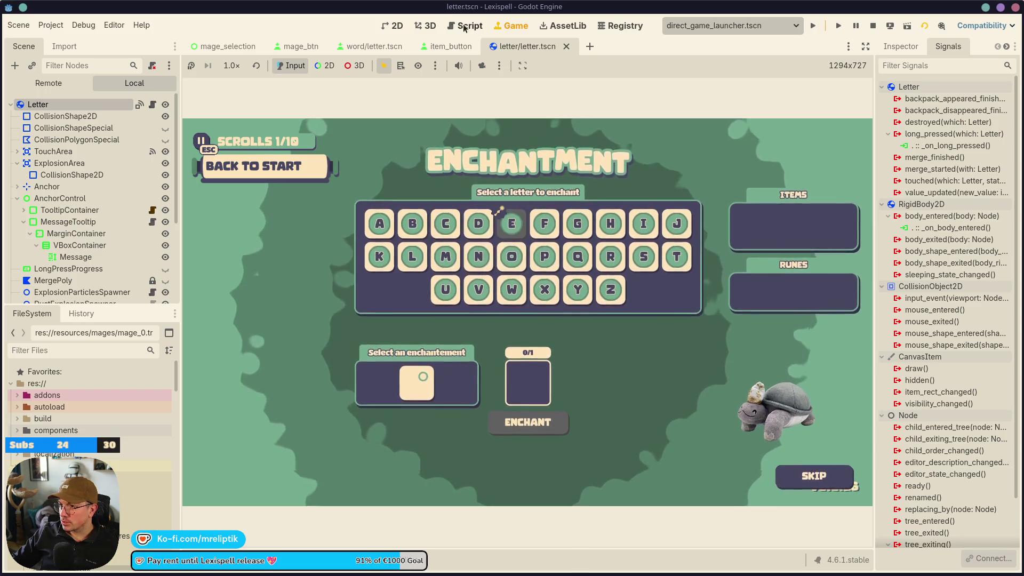
pyautogui.click(392, 26)
# Step: Return to letter.gd and navigate to the _ready function
pyautogui.click(153, 106)
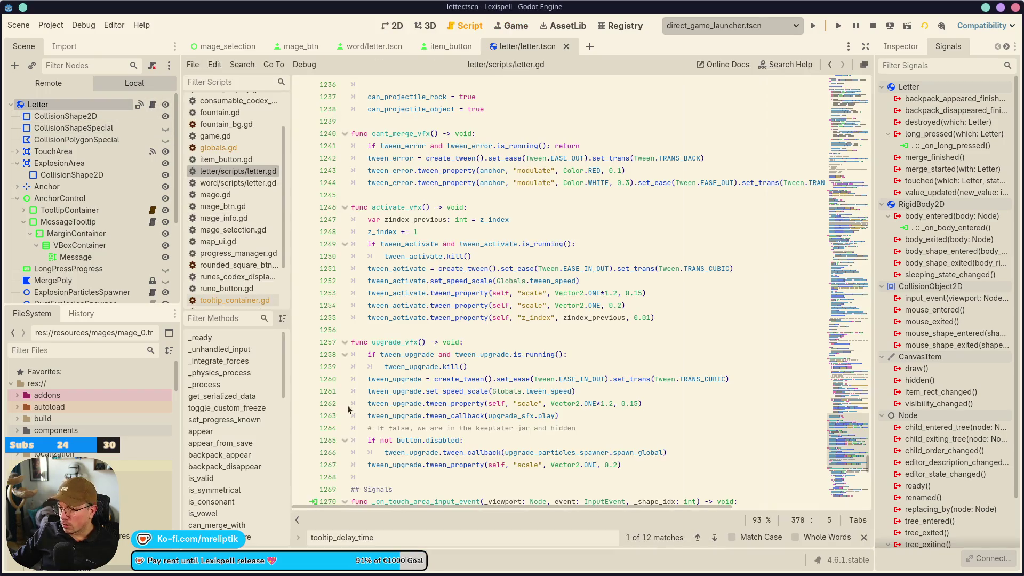
pyautogui.scroll(7, 344, 408)
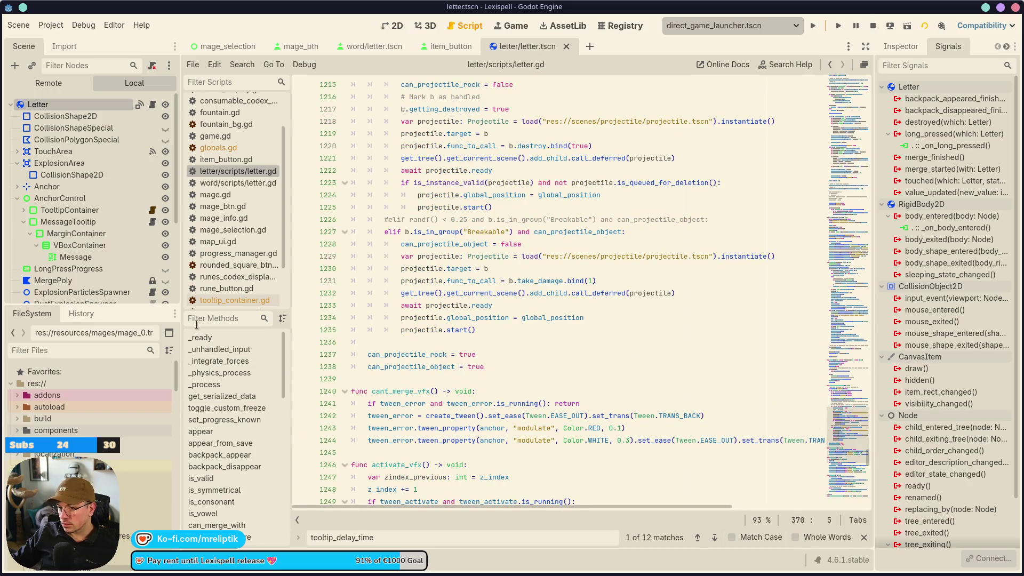
pyautogui.click(200, 338)
pyautogui.scroll(-20, 480, 403)
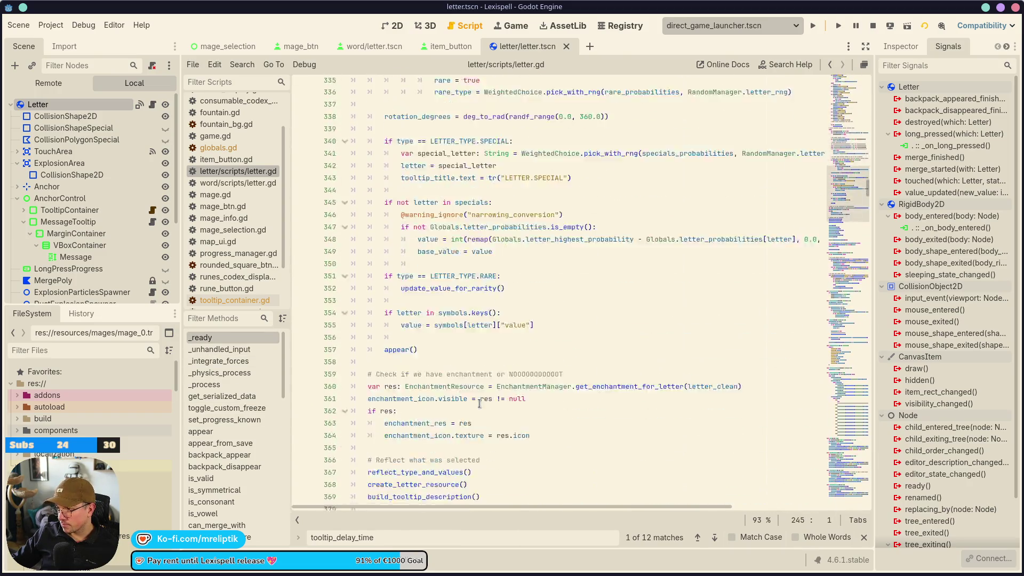
pyautogui.scroll(-10, 479, 404)
pyautogui.scroll(7, 501, 411)
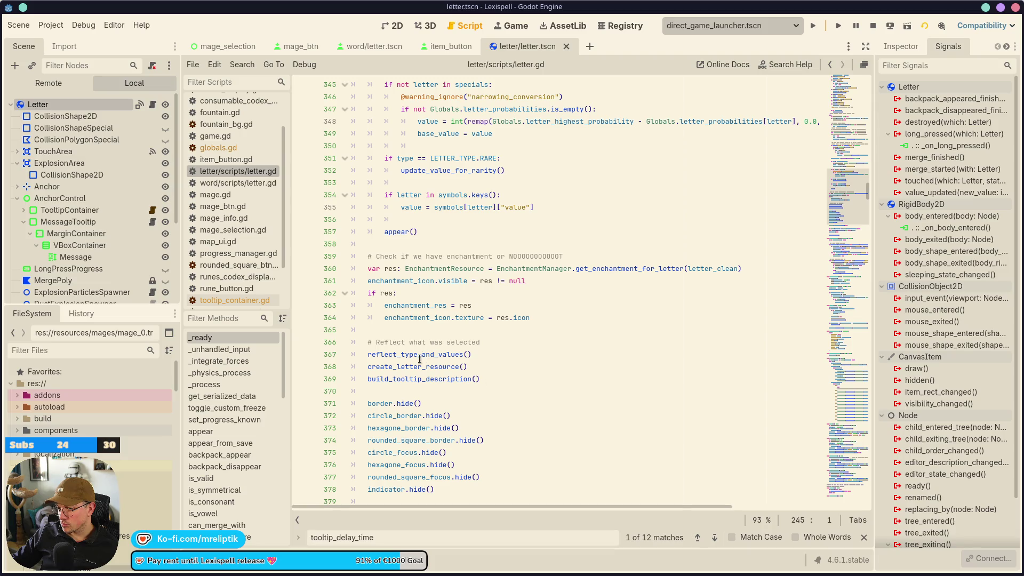
pyautogui.moveTo(421, 352)
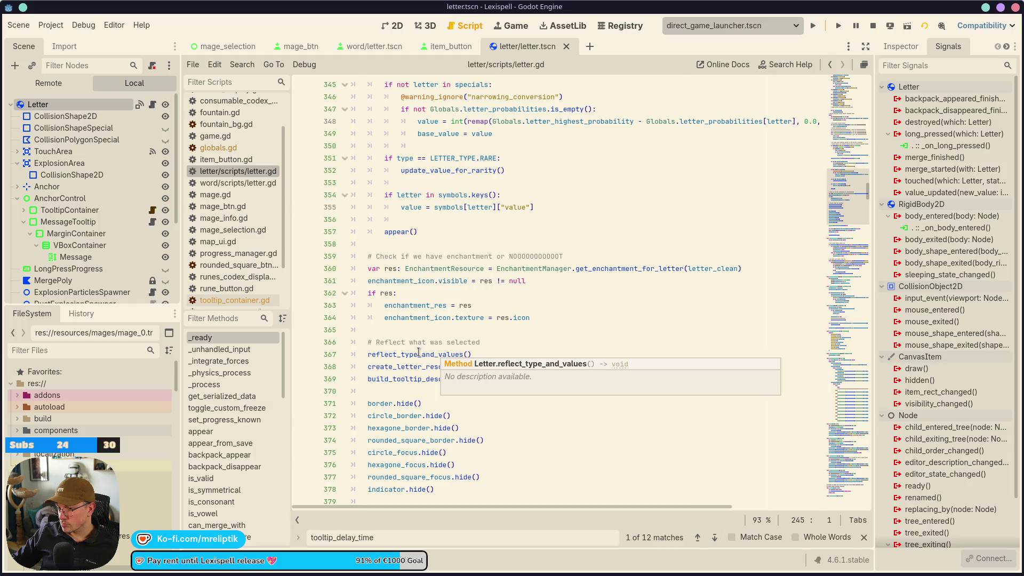
# Step: Inspect reflect_type_and_values, build_tooltip_description and where res is used
pyautogui.click(418, 352)
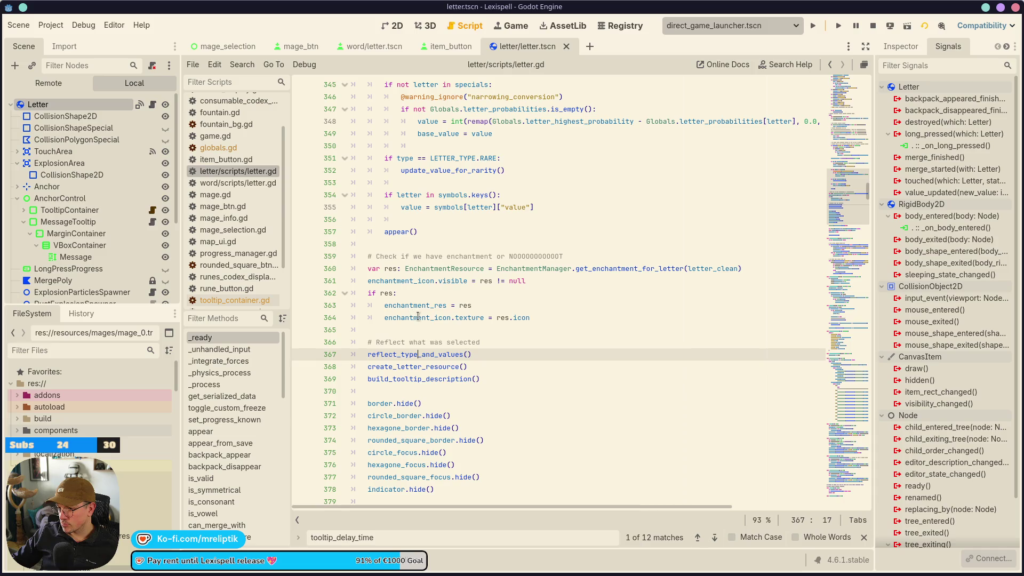
pyautogui.doubleClick(399, 379)
pyautogui.moveTo(398, 378)
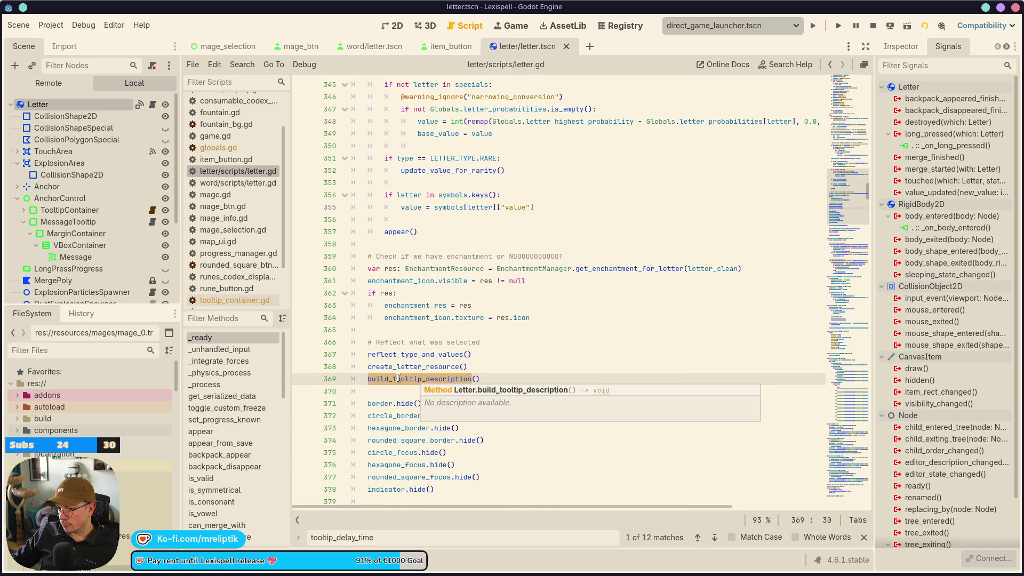
pyautogui.click(424, 316)
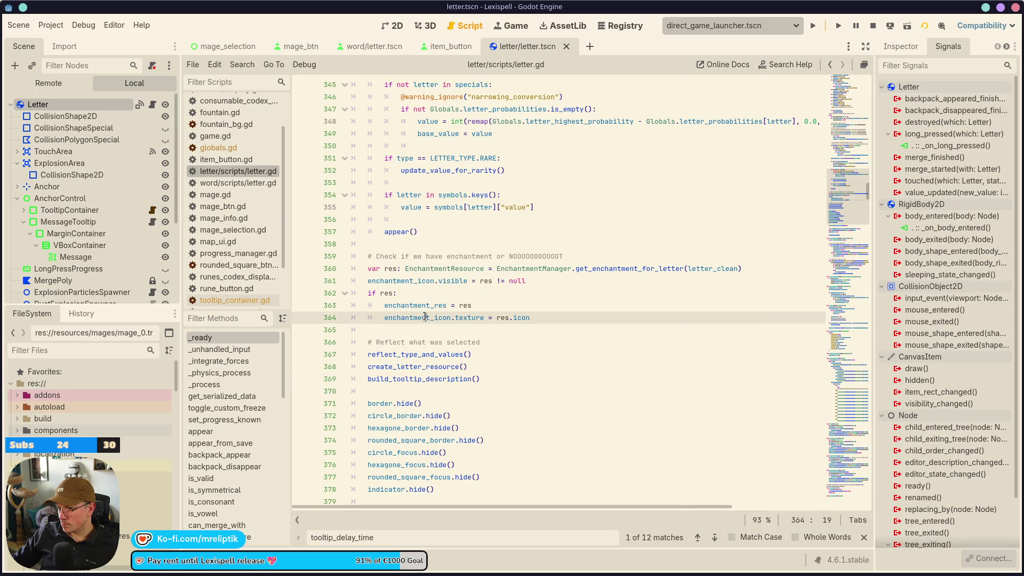
pyautogui.doubleClick(385, 293)
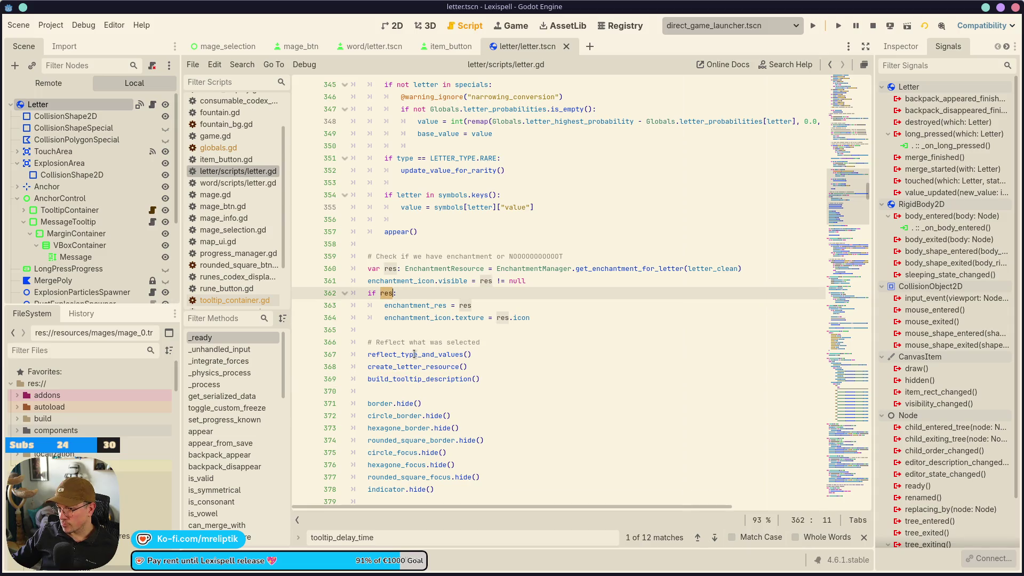
# Step: Move the enchantment check block to just below create_letter_resource()
pyautogui.click(469, 366)
pyautogui.press('Return')
pyautogui.press('Return')
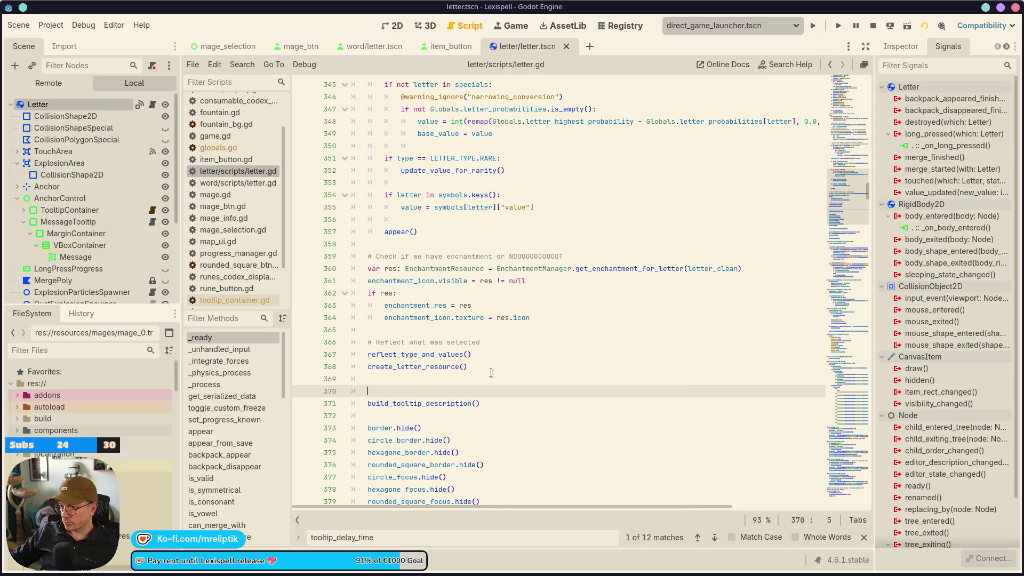
pyautogui.moveTo(529, 318)
pyautogui.mouseDown()
pyautogui.moveTo(367, 305)
pyautogui.moveTo(351, 256)
pyautogui.mouseUp()
pyautogui.press('BackSpace')
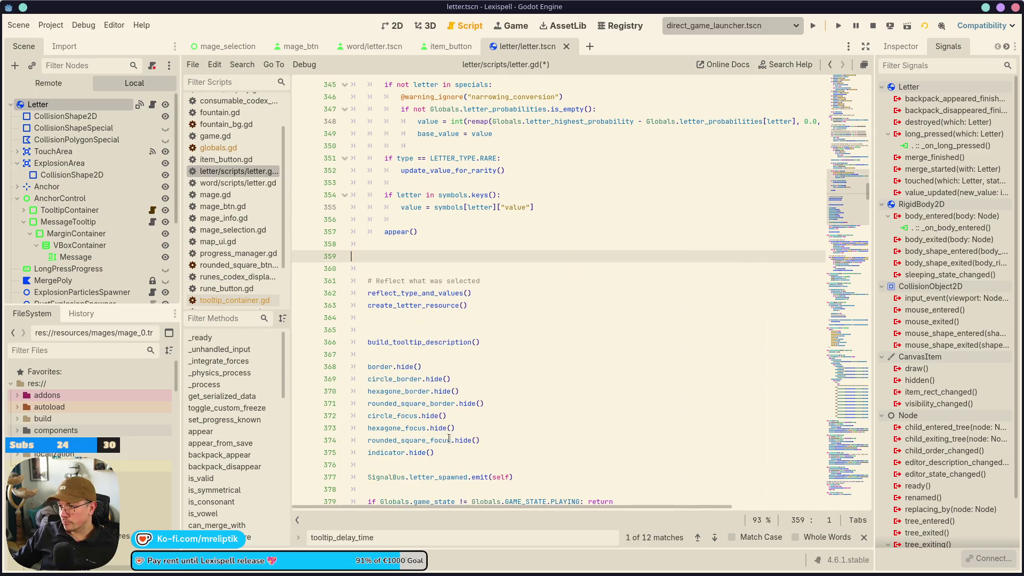
pyautogui.click(391, 324)
pyautogui.hotkey('ctrl', 'v')
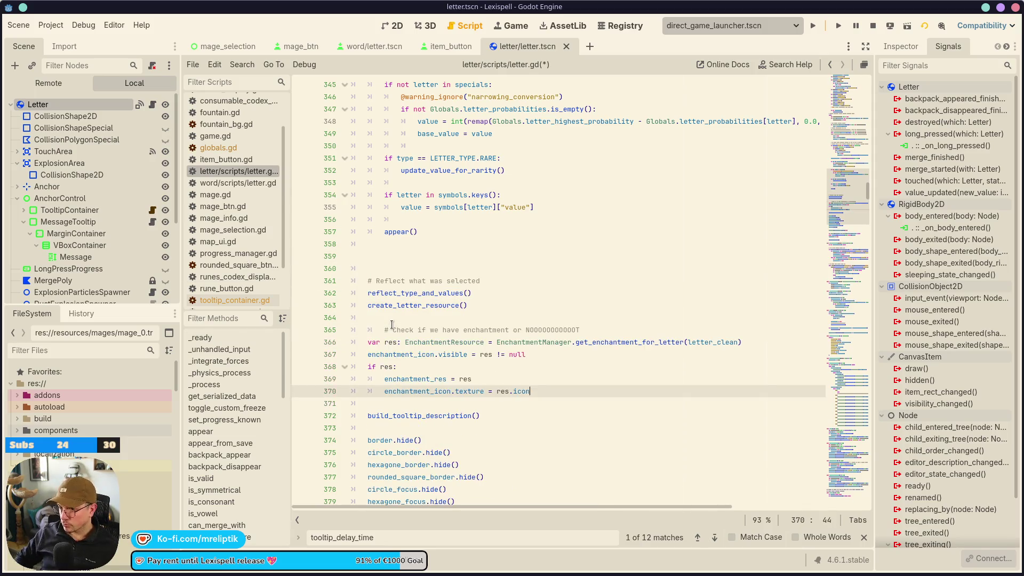
# Step: Fix the var res line's indentation, delete leftover blank lines, and save letter.gd
pyautogui.click(411, 337)
pyautogui.hotkey('shift', 'Tab')
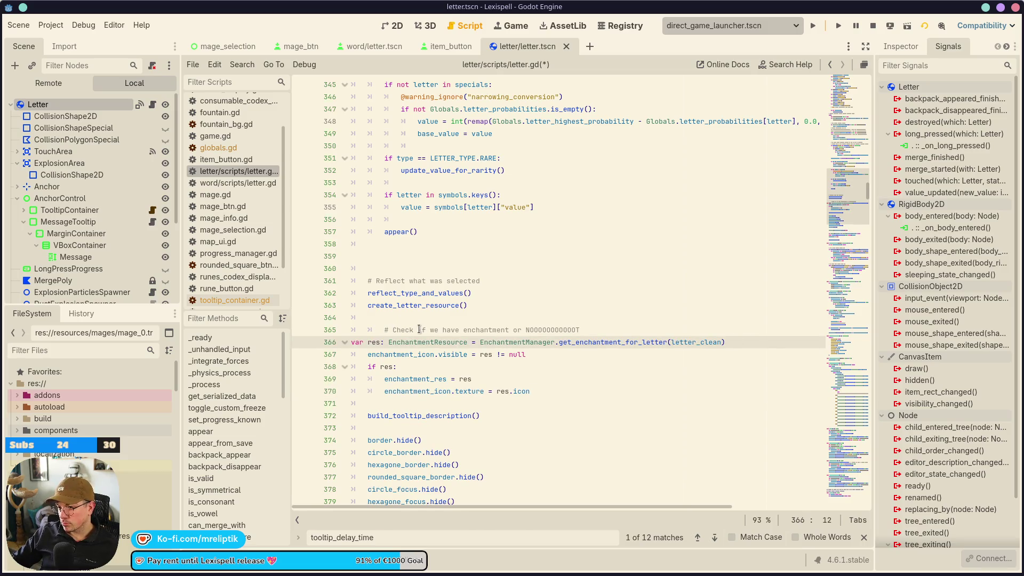
pyautogui.click(345, 342)
pyautogui.click(345, 342)
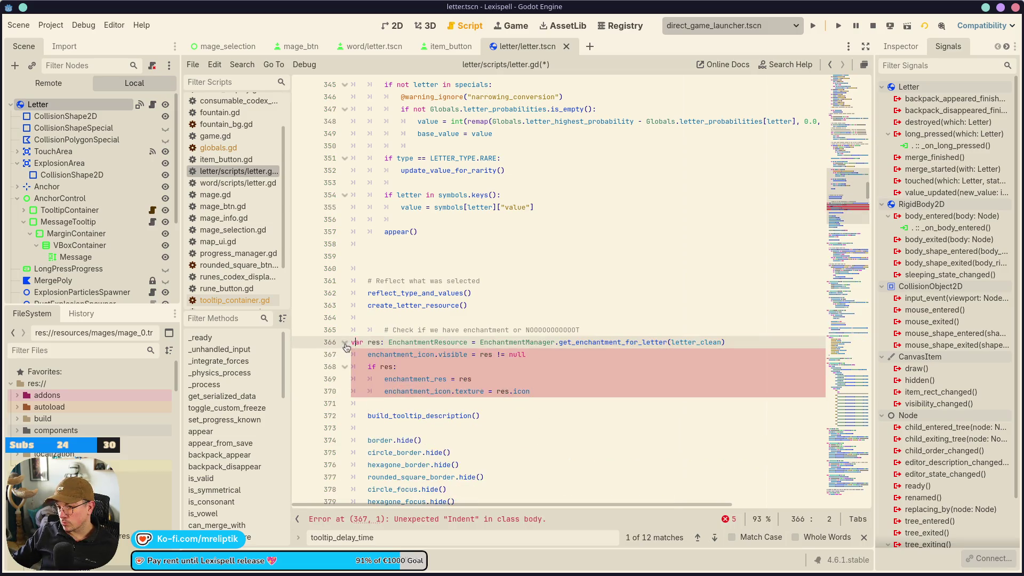
pyautogui.press('Tab')
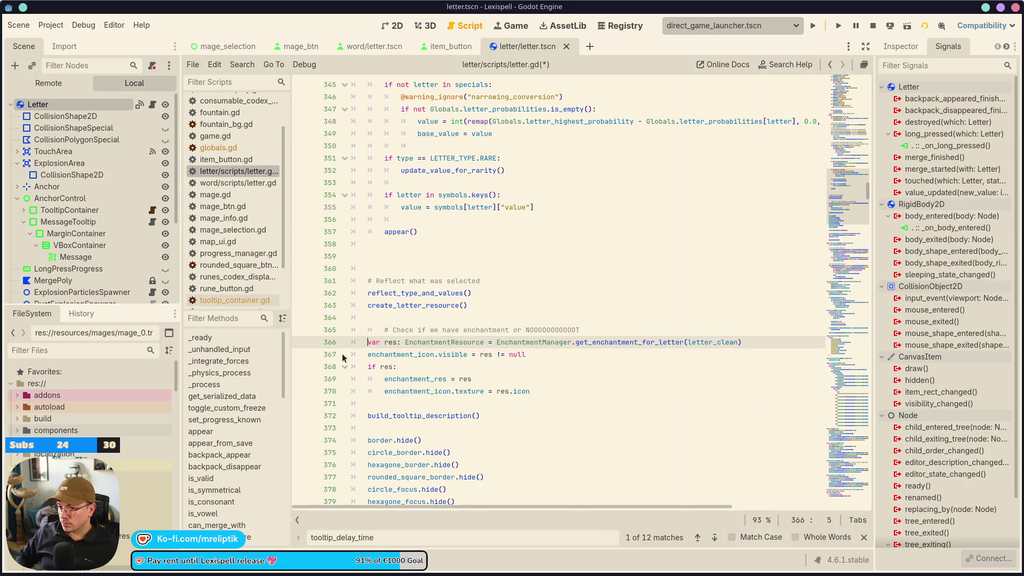
pyautogui.press('Up')
pyautogui.press('Up')
pyautogui.press('Up')
pyautogui.press('BackSpace')
pyautogui.press('Delete')
pyautogui.press('BackSpace')
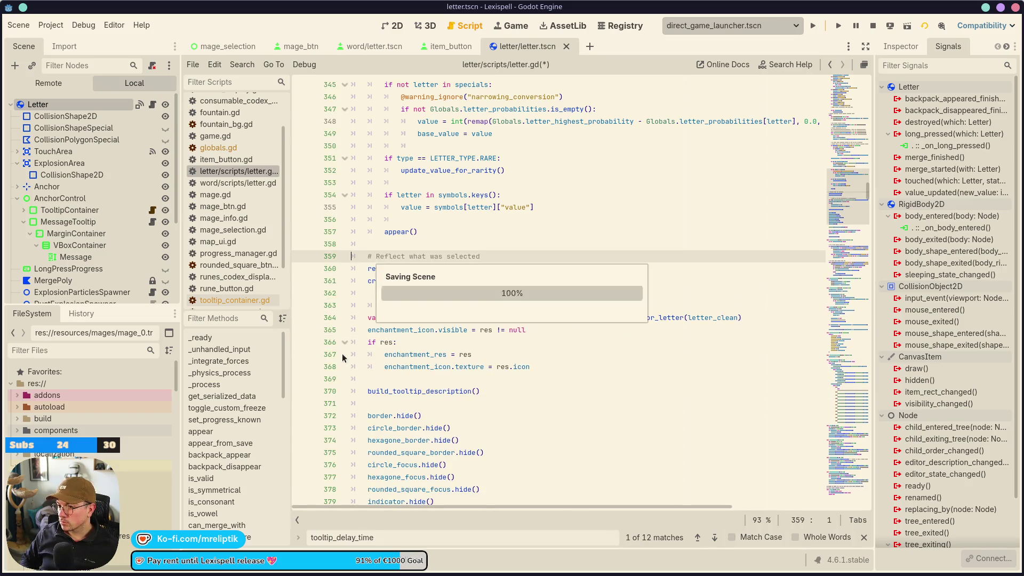
pyautogui.hotkey('ctrl', 's')
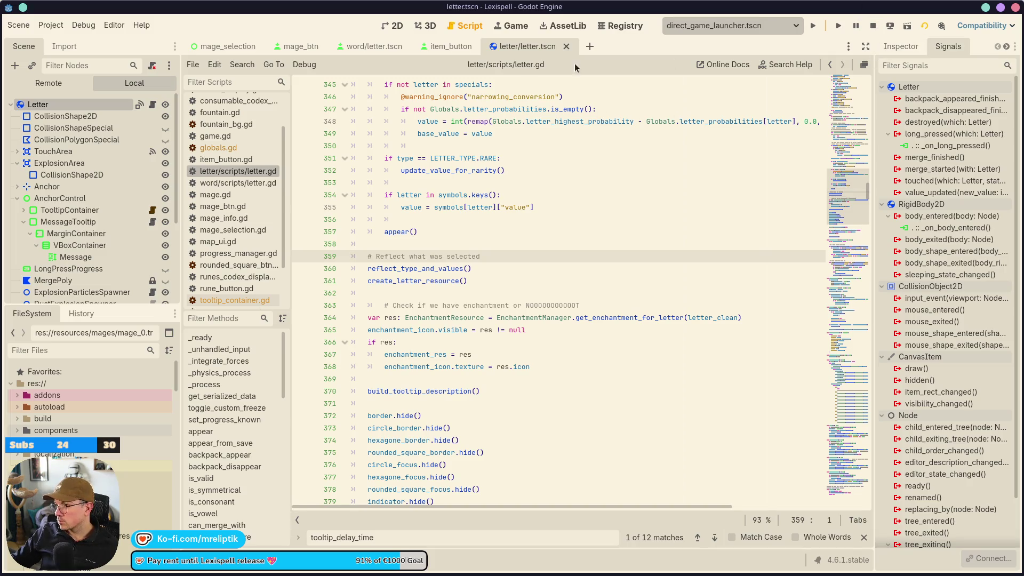
pyautogui.click(494, 24)
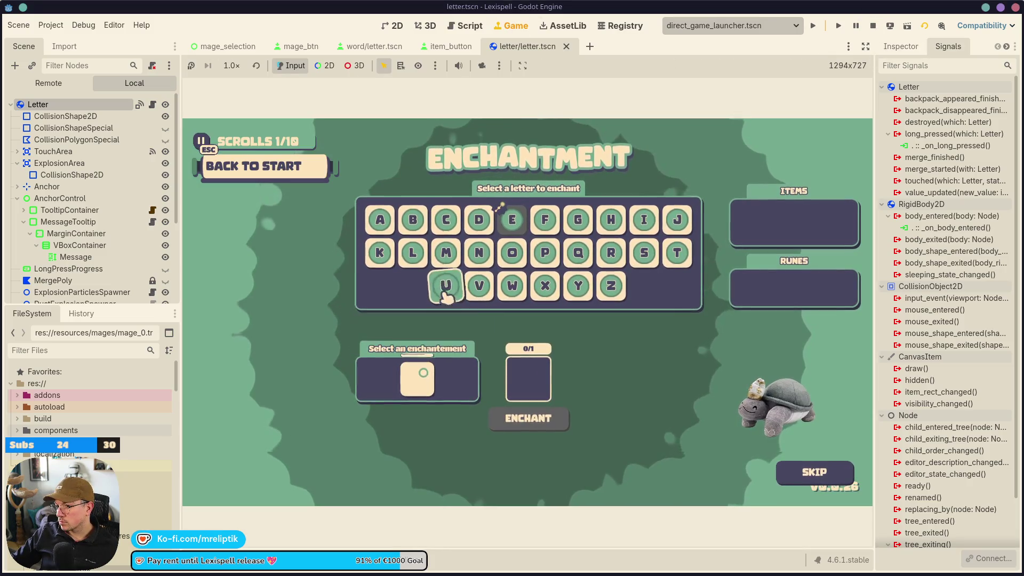
# Step: Enchant the letter C and dismiss the enchanted confirmation
pyautogui.click(446, 222)
pyautogui.moveTo(407, 383)
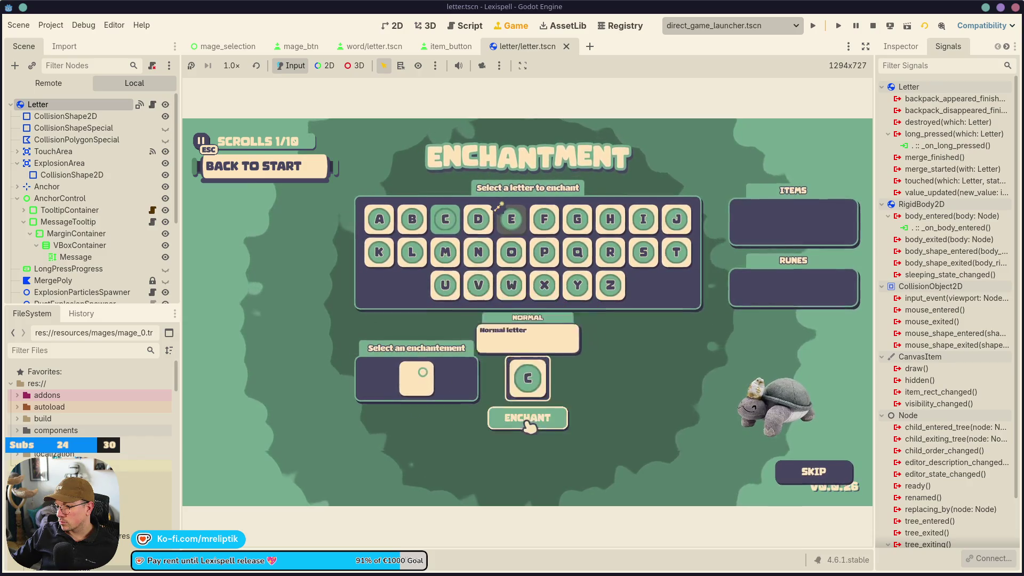
pyautogui.click(562, 422)
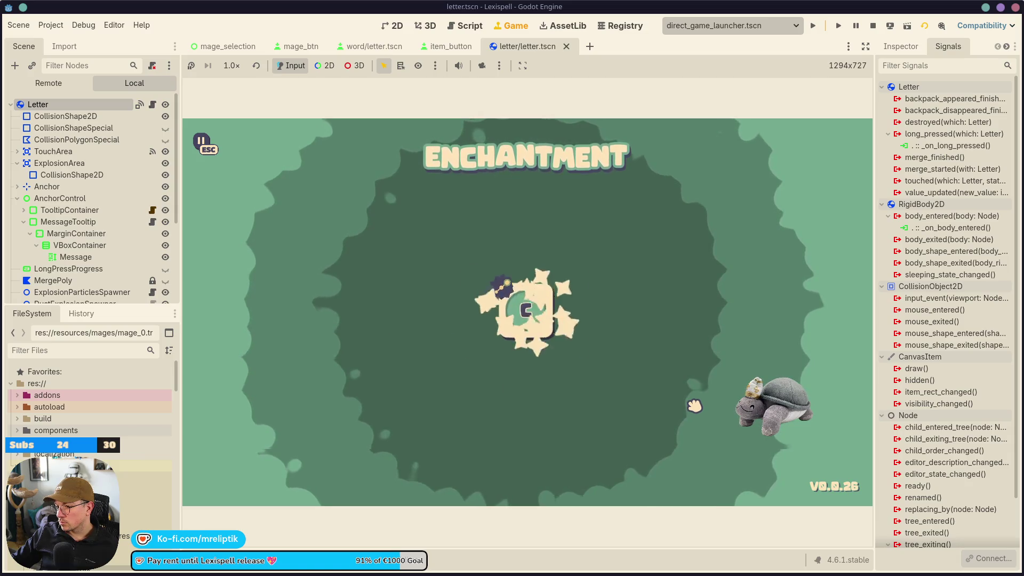
pyautogui.click(543, 466)
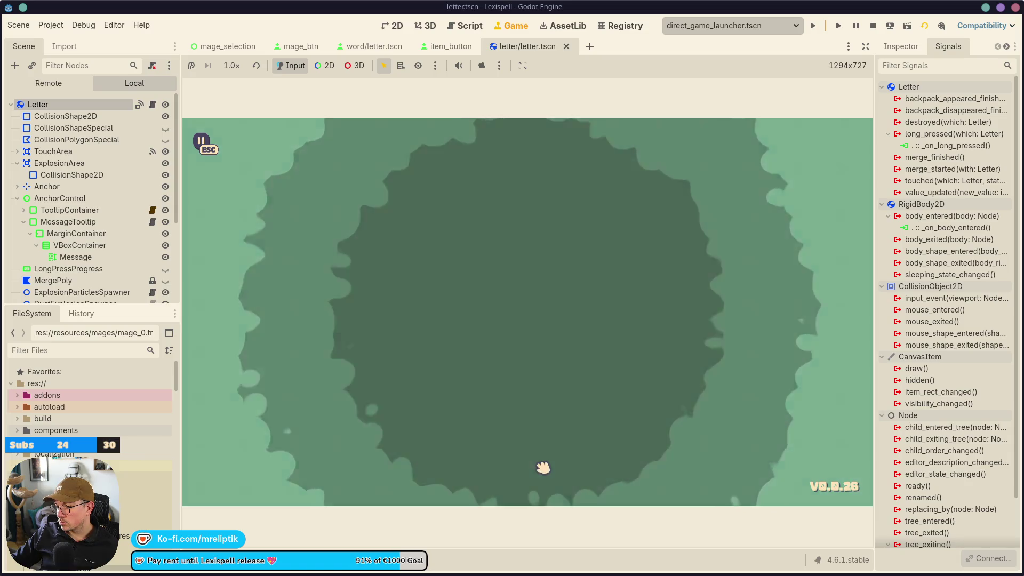
# Step: Buy the CAPITALISM scroll, start chapter 3, then stop the game with F8
pyautogui.click(389, 299)
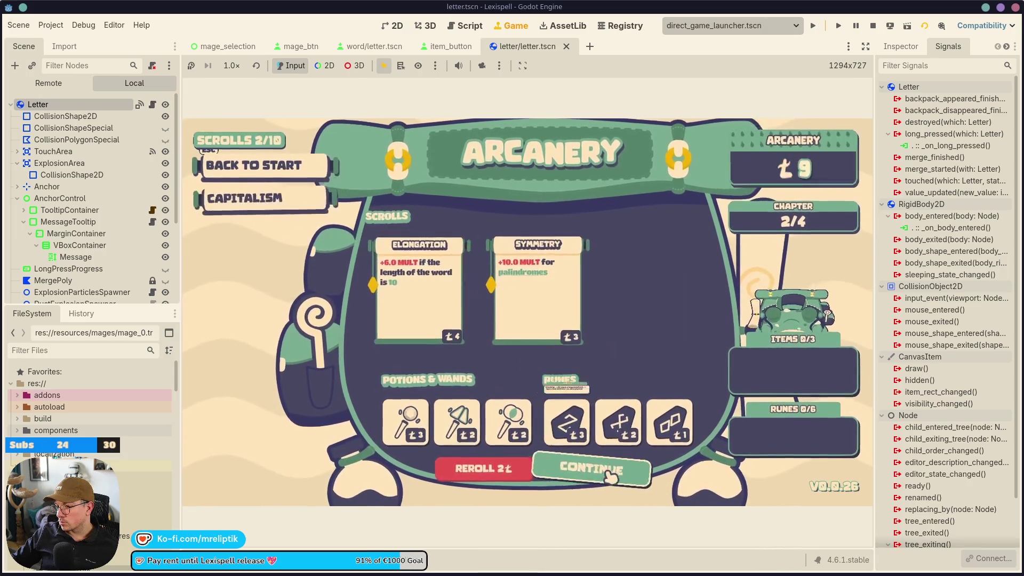
pyautogui.click(554, 460)
pyautogui.click(692, 352)
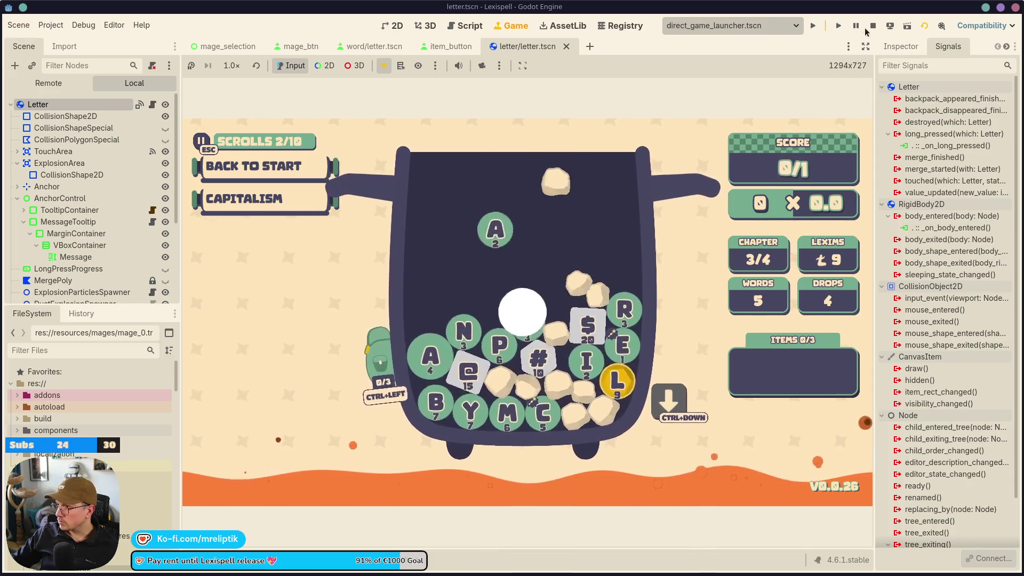
pyautogui.press('F8')
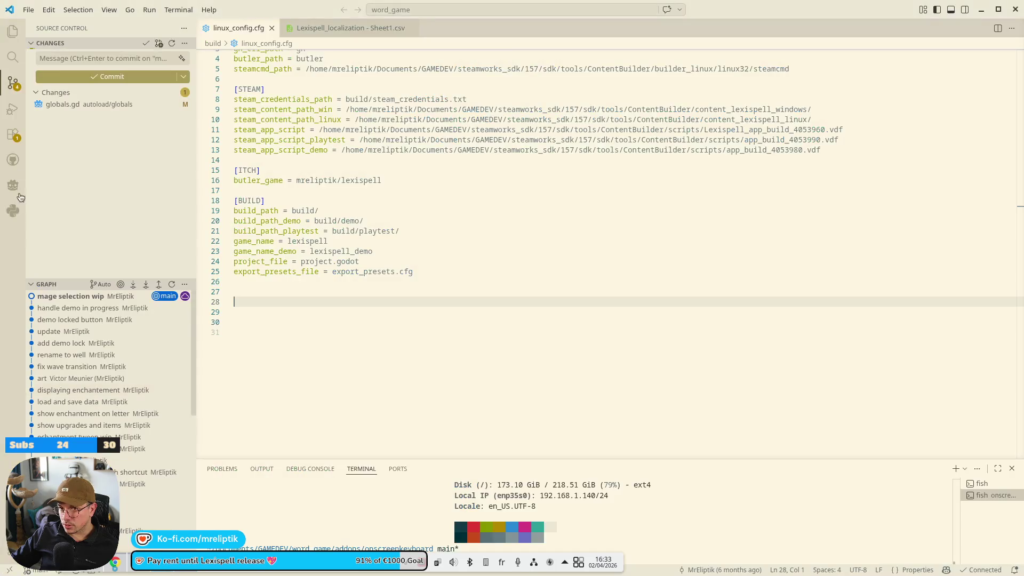
pyautogui.click(165, 572)
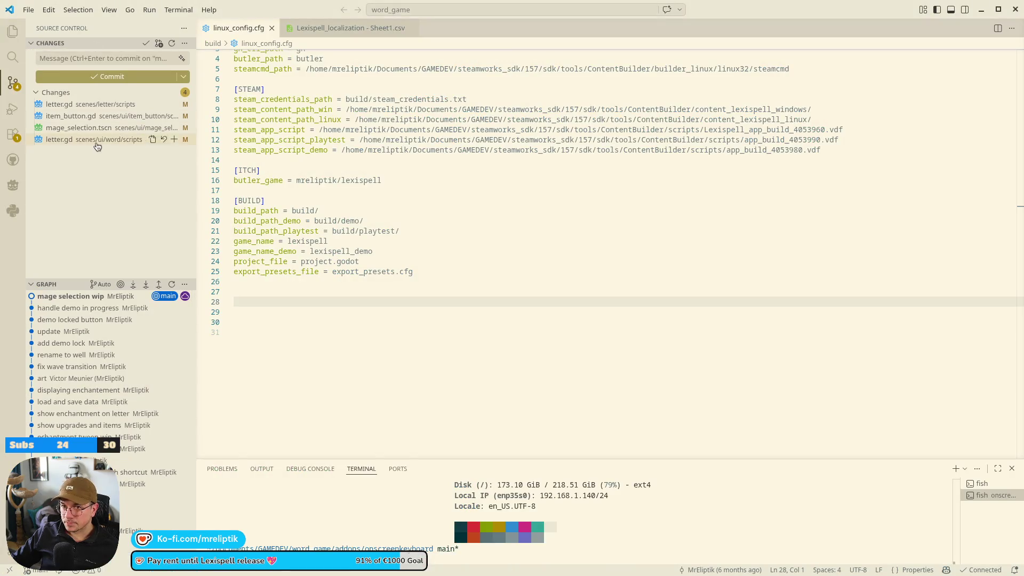
# Step: Stage the four changed files and commit them with the message 'description to'
pyautogui.click(84, 140)
pyautogui.keyDown('shift'); pyautogui.click(69, 106); pyautogui.keyUp('shift')
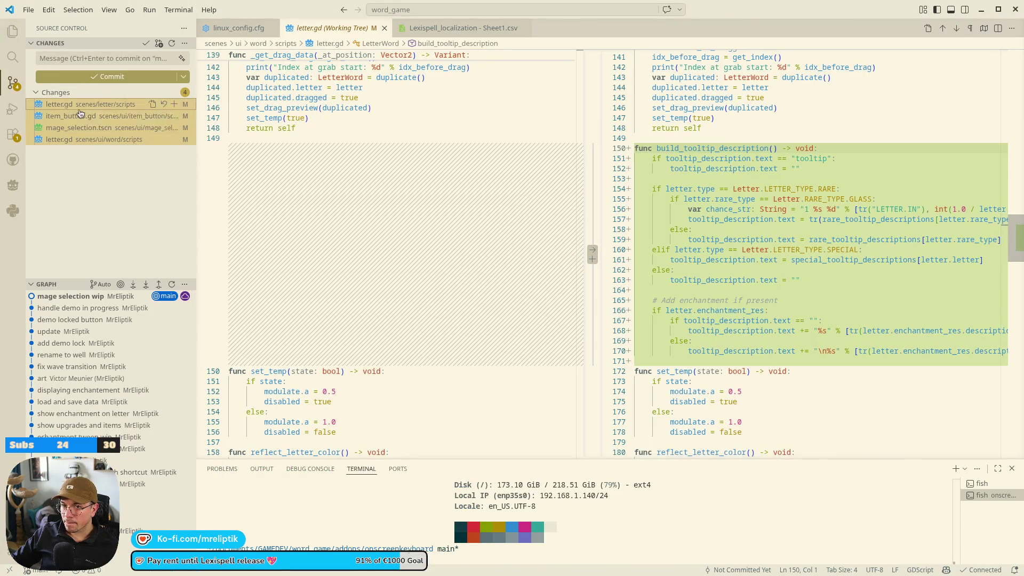
pyautogui.click(174, 106)
pyautogui.click(57, 60)
pyautogui.write('add')
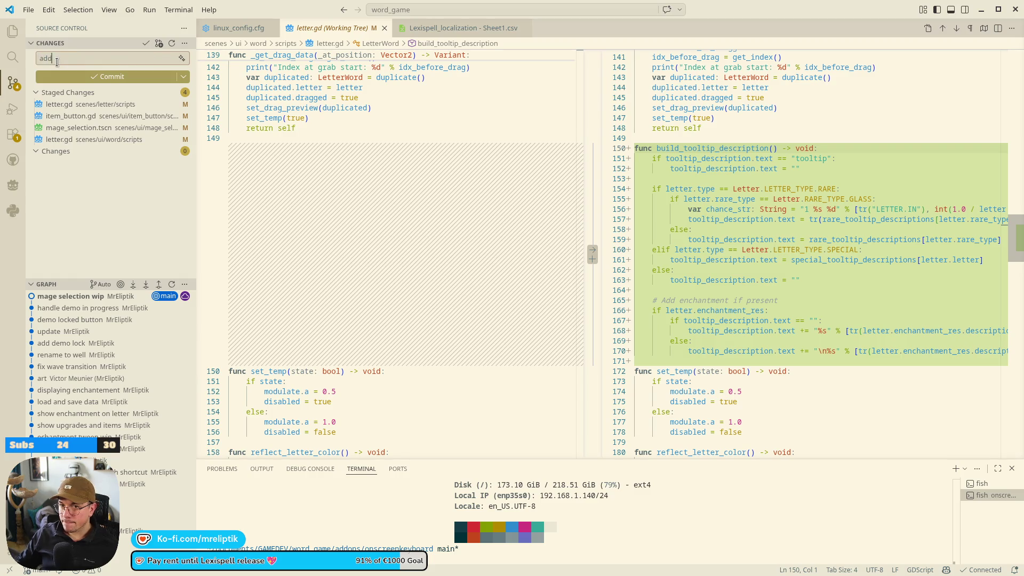
pyautogui.write('description to lett')
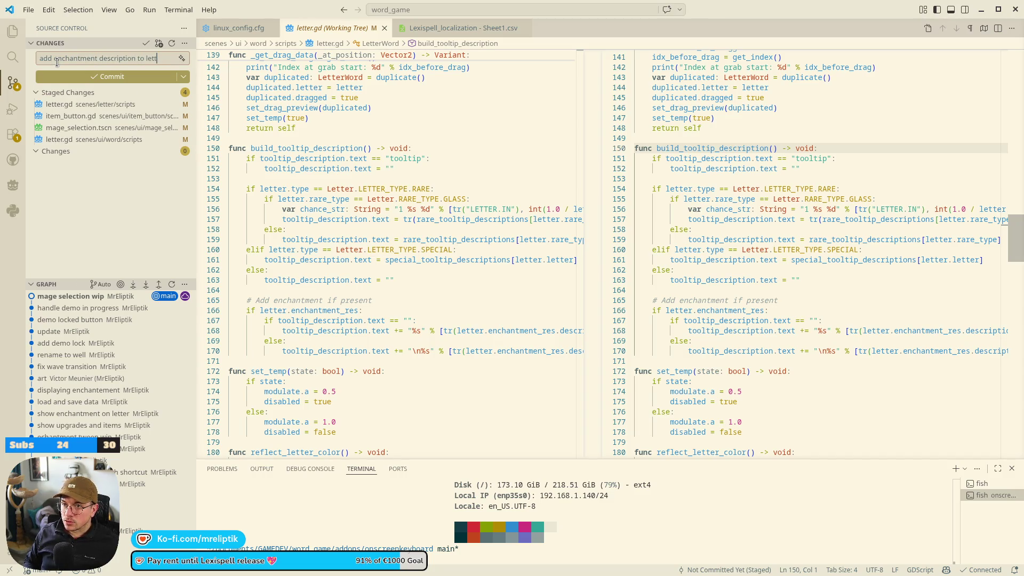
pyautogui.click(125, 78)
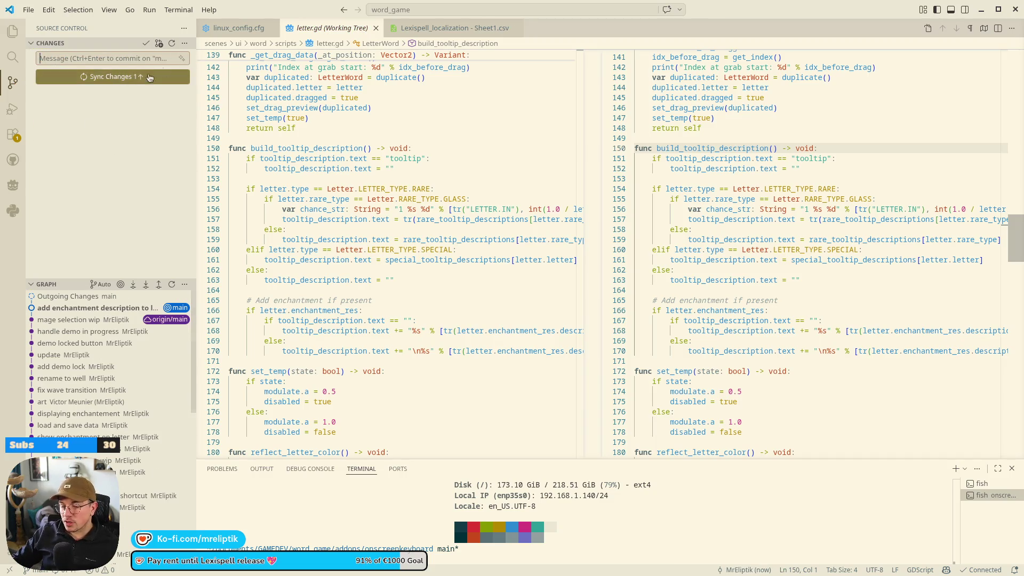
# Step: Sync the new commit to the remote repository and return to Godot
pyautogui.click(184, 42)
pyautogui.click(208, 76)
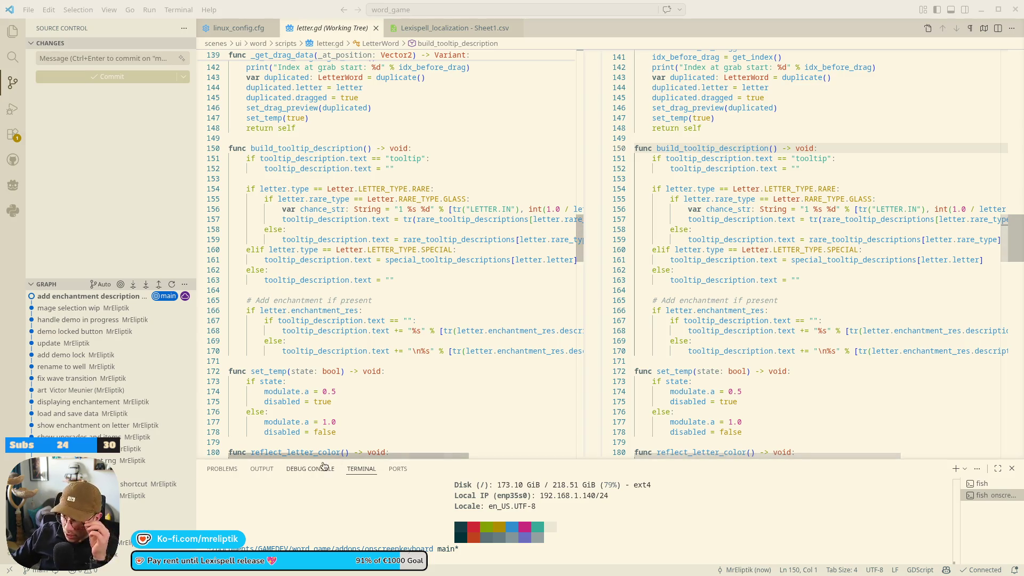
pyautogui.hotkey('alt', 'Tab')
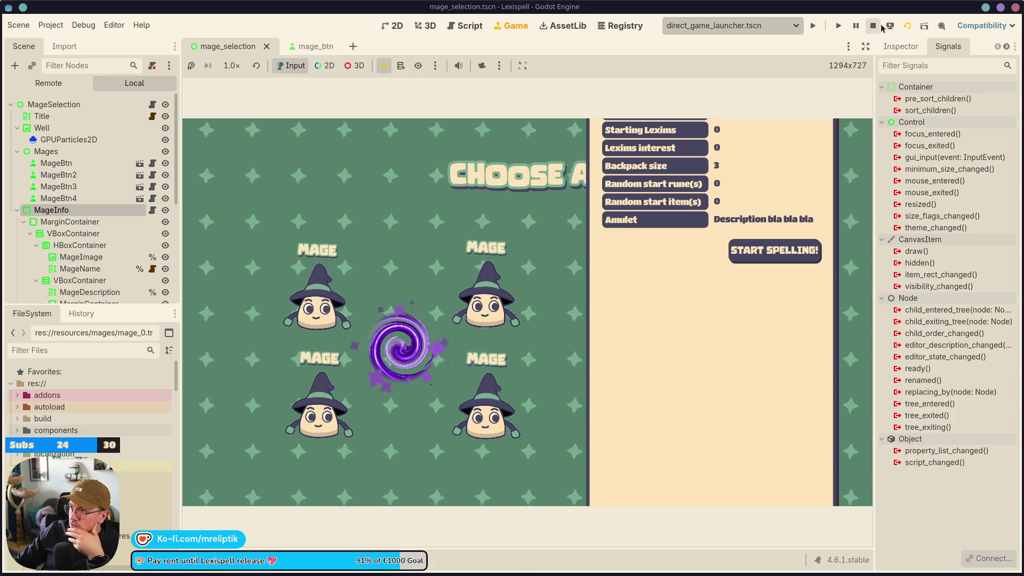
# Step: Stop the mage selection test and browse the MageName, MarginContainer and DemoLocked nodes
pyautogui.press('F8')
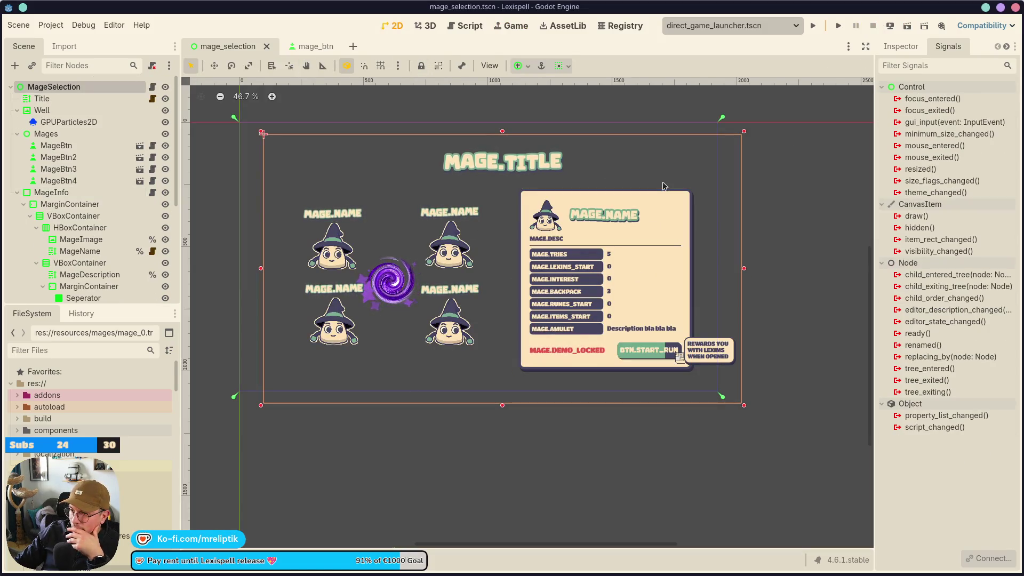
pyautogui.click(661, 215)
pyautogui.click(667, 191)
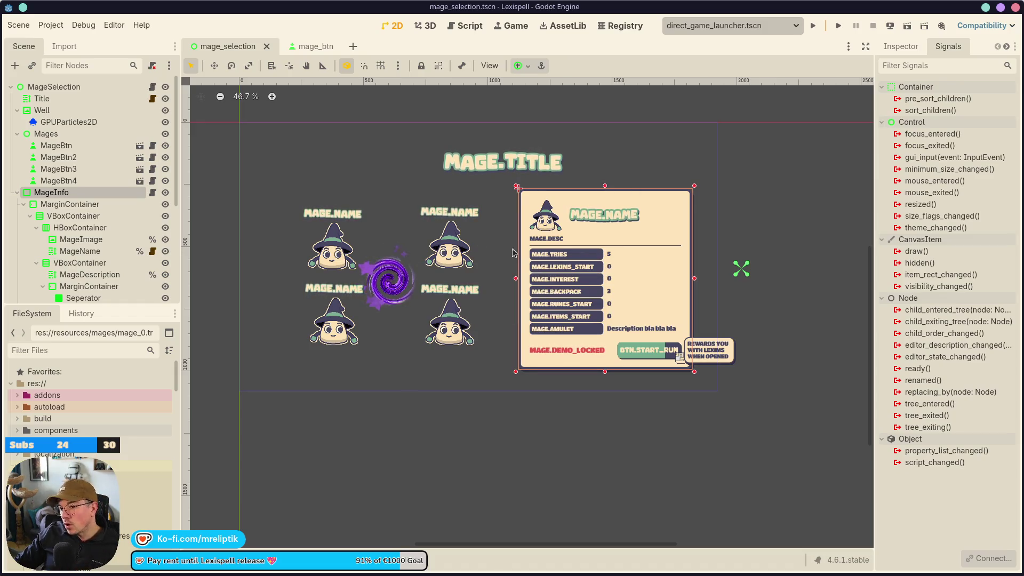
pyautogui.click(24, 205)
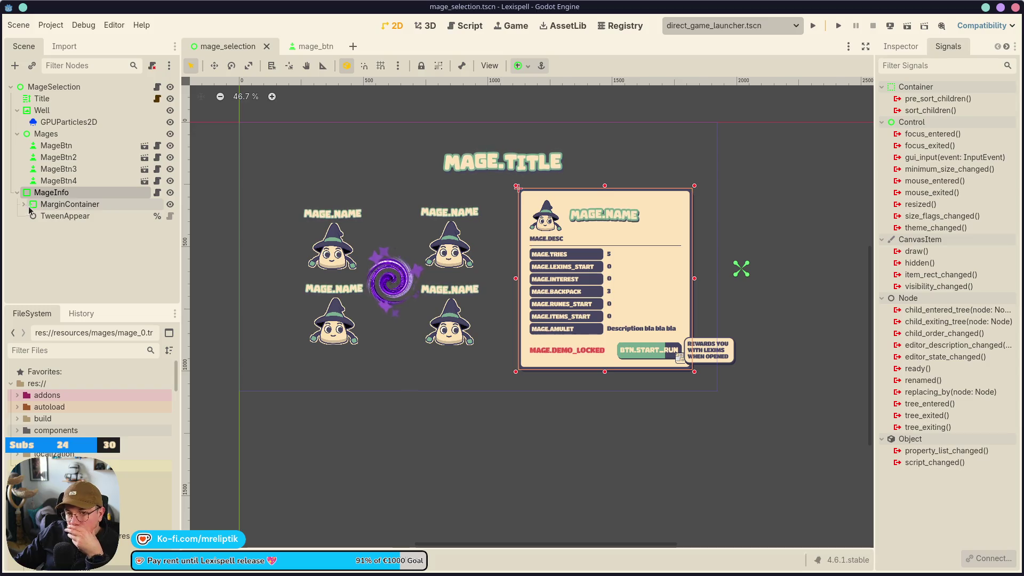
pyautogui.click(24, 204)
pyautogui.scroll(-2, 91, 250)
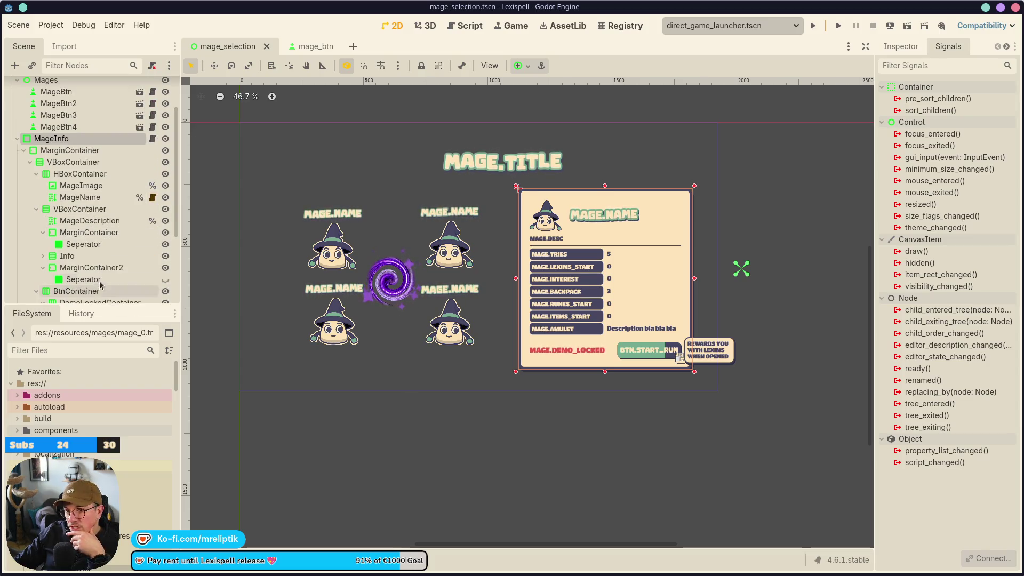
pyautogui.click(580, 351)
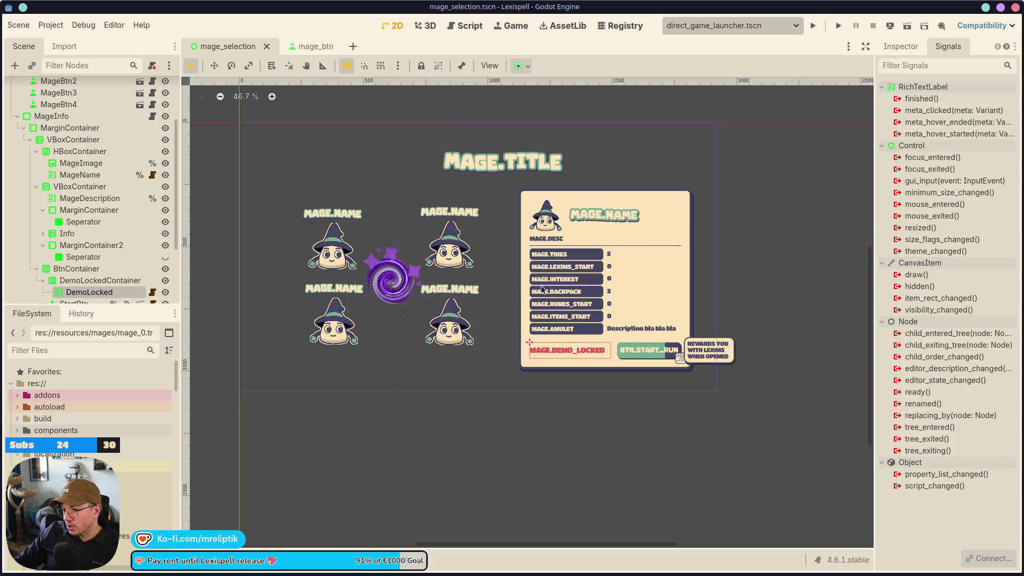
pyautogui.scroll(4, 542, 290)
# Step: Select the MageInfo panel, widen its right edge slightly, and save mage_selection.tscn
pyautogui.click(493, 265)
pyautogui.click(485, 267)
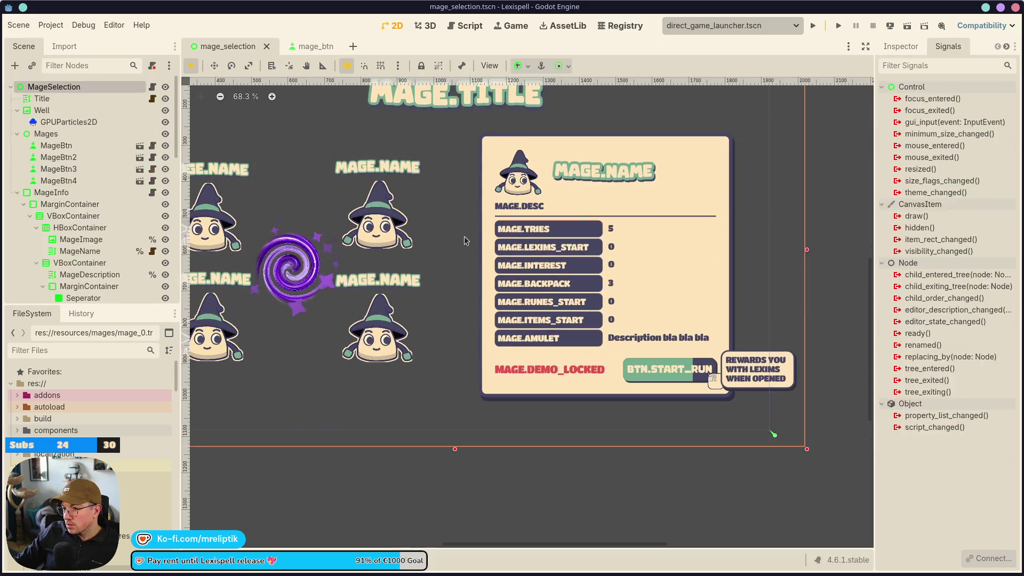
pyautogui.click(485, 268)
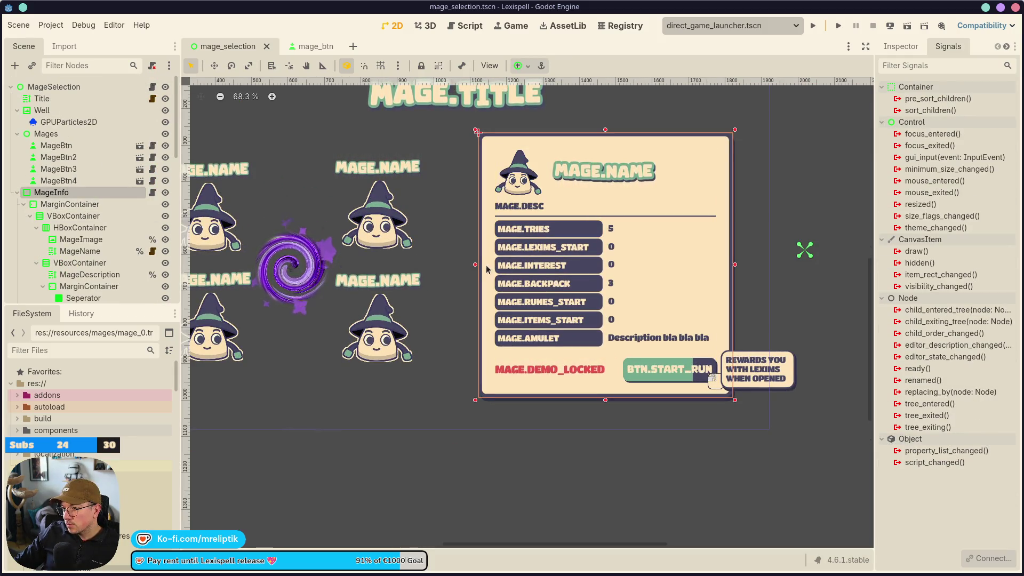
pyautogui.moveTo(735, 265); pyautogui.dragTo(742, 265)
pyautogui.hotkey('ctrl', 's')
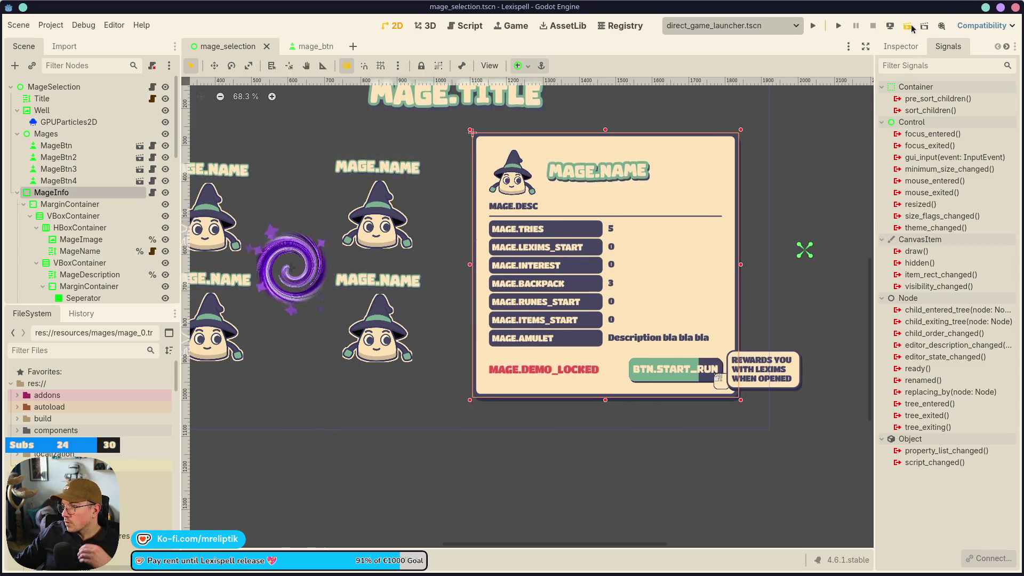
# Step: Run the mage selection scene to review the Choose a Mage screen, then open the app launcher
pyautogui.click(908, 26)
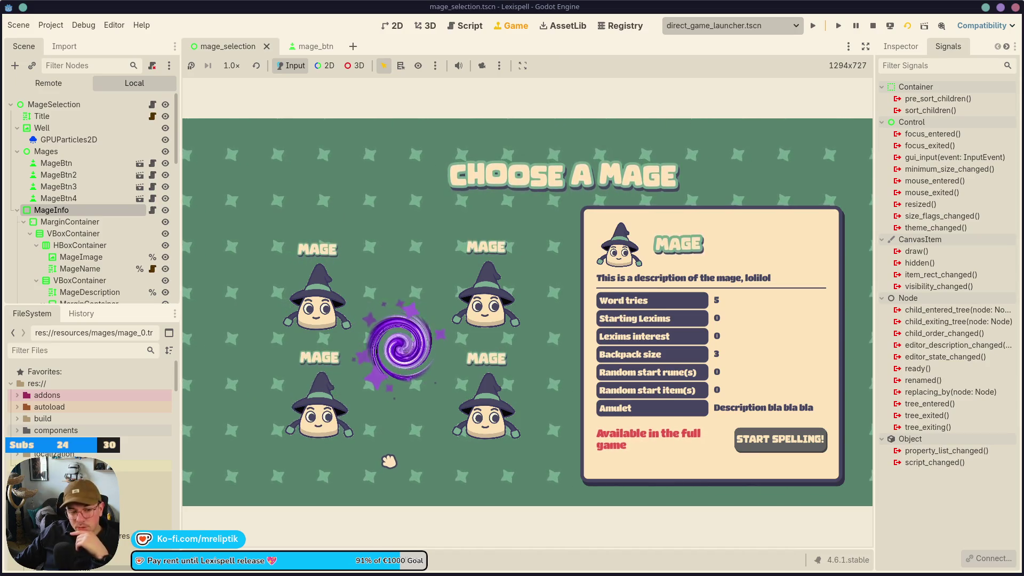
pyautogui.press('super')
# Step: Launch Steam and move the Sniper and Soldier runtime updates to the front of the download queue
pyautogui.write('steam')
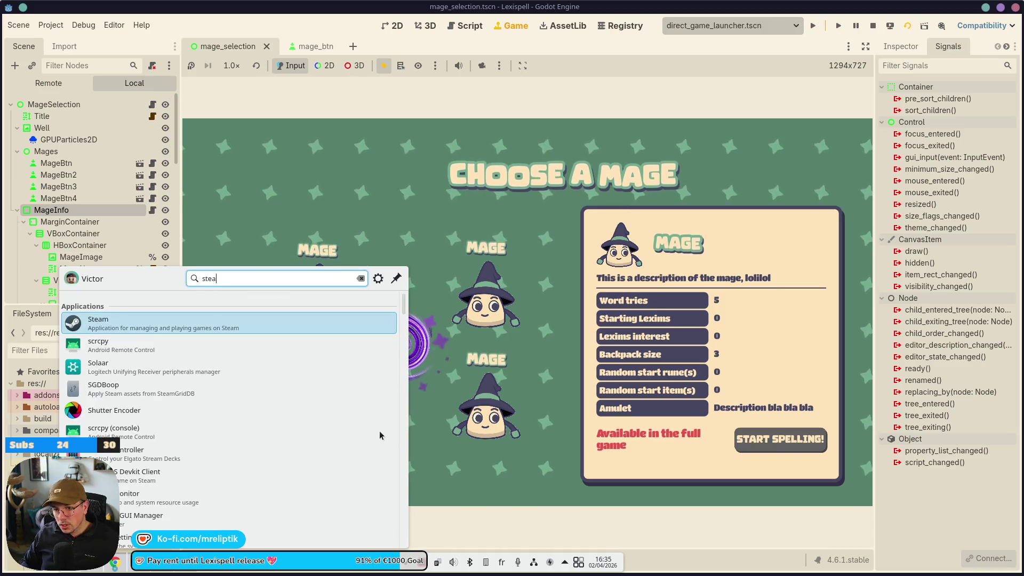
pyautogui.press('Return')
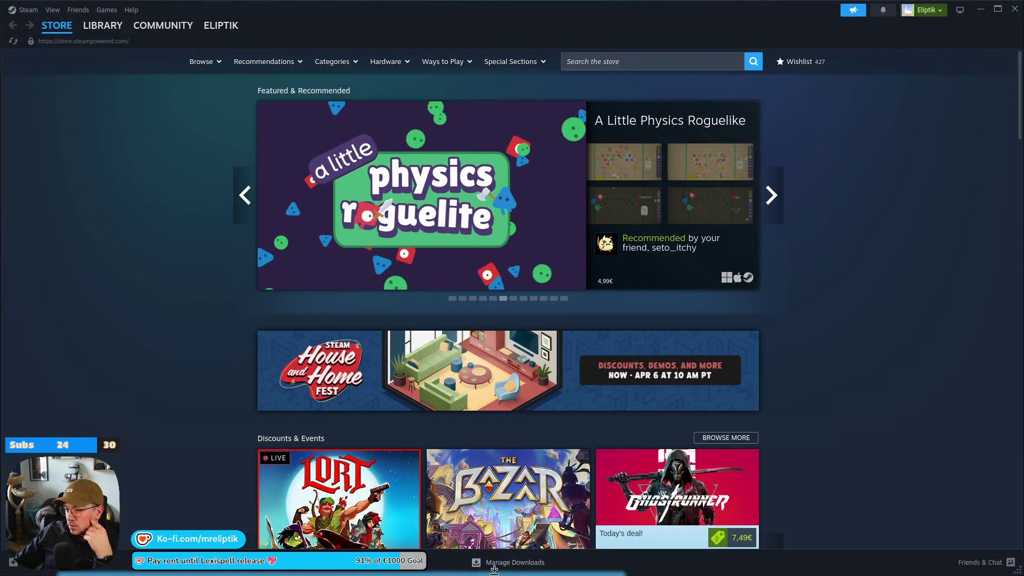
pyautogui.click(514, 562)
pyautogui.moveTo(120, 277); pyautogui.dragTo(171, 183)
pyautogui.moveTo(160, 294)
pyautogui.mouseDown()
pyautogui.moveTo(165, 224)
pyautogui.moveTo(134, 195)
pyautogui.mouseUp()
# Step: Find Megabonk in the library by searching 'megabon', start installing it, and return to Godot
pyautogui.click(106, 9)
pyautogui.click(128, 25)
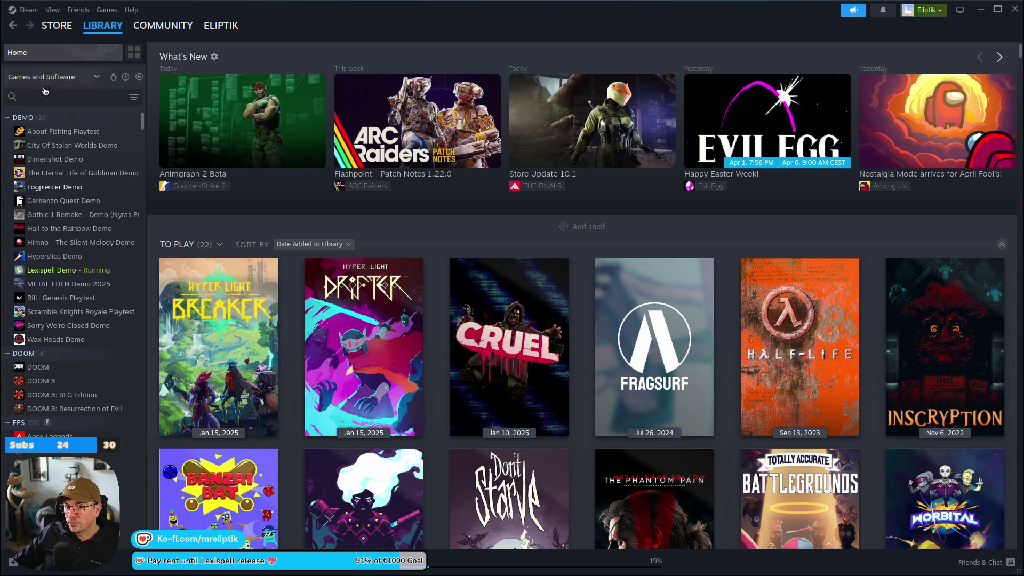
pyautogui.click(33, 94)
pyautogui.write('megabon')
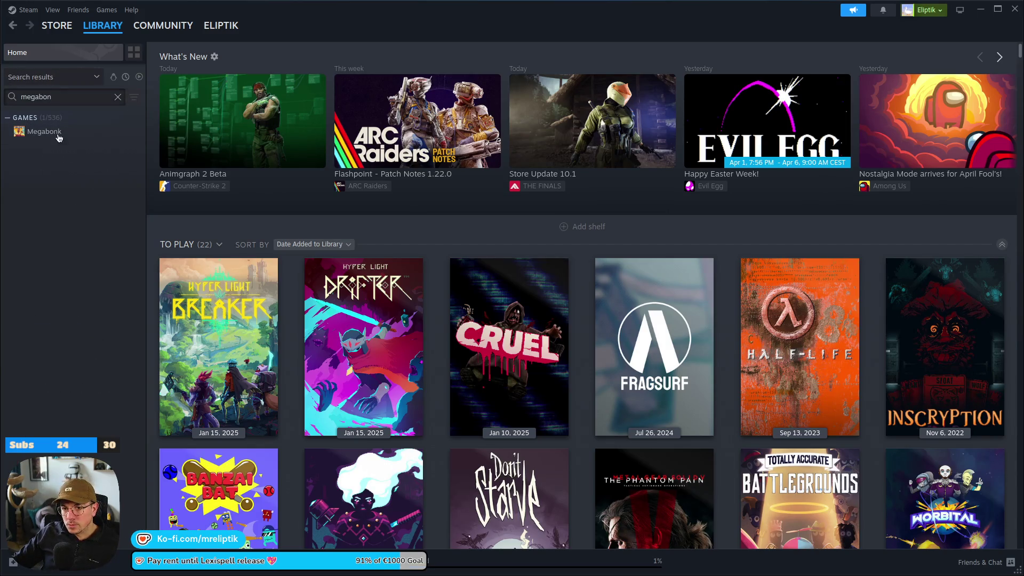
pyautogui.doubleClick(59, 137)
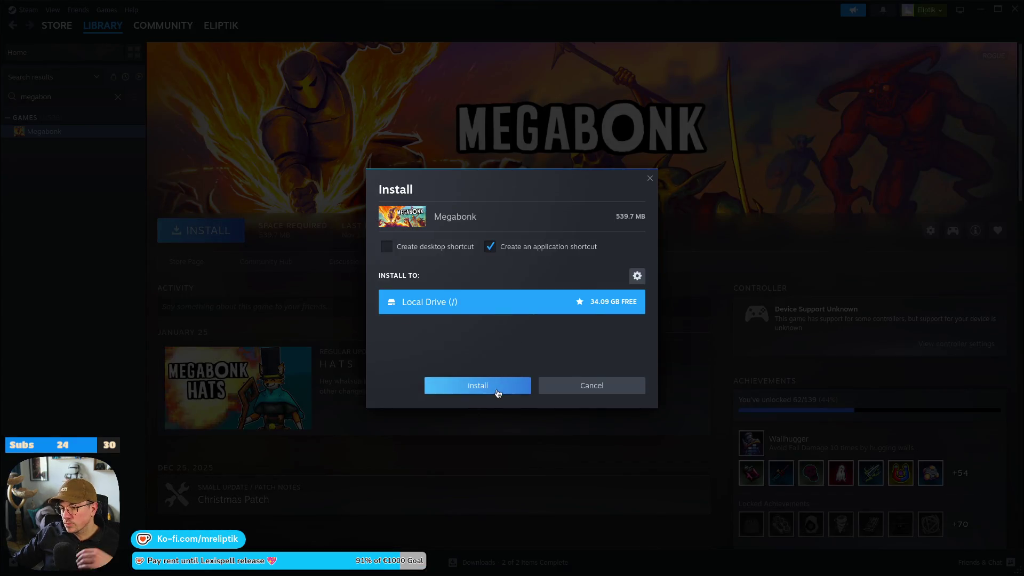
pyautogui.click(497, 393)
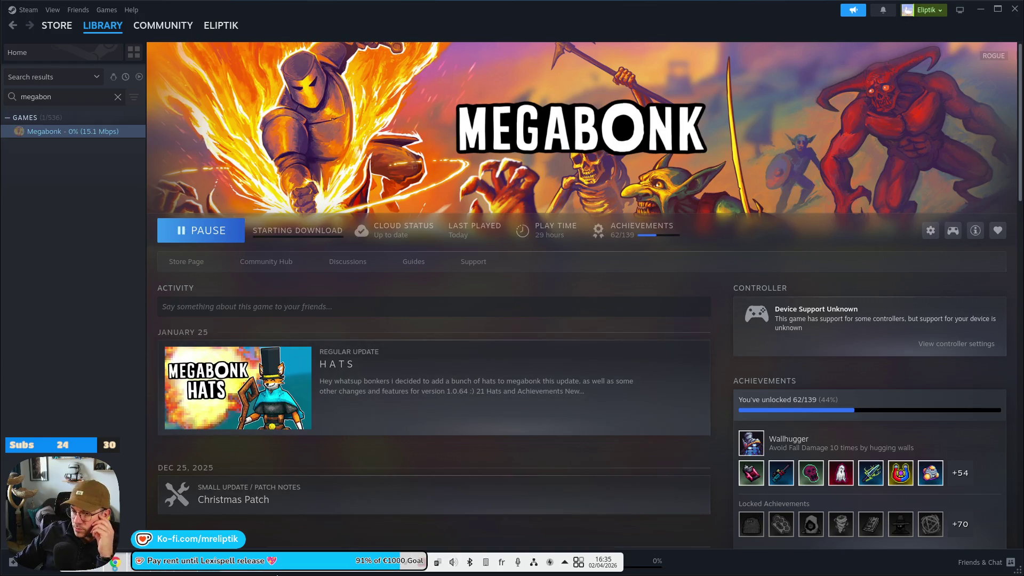
pyautogui.click(191, 574)
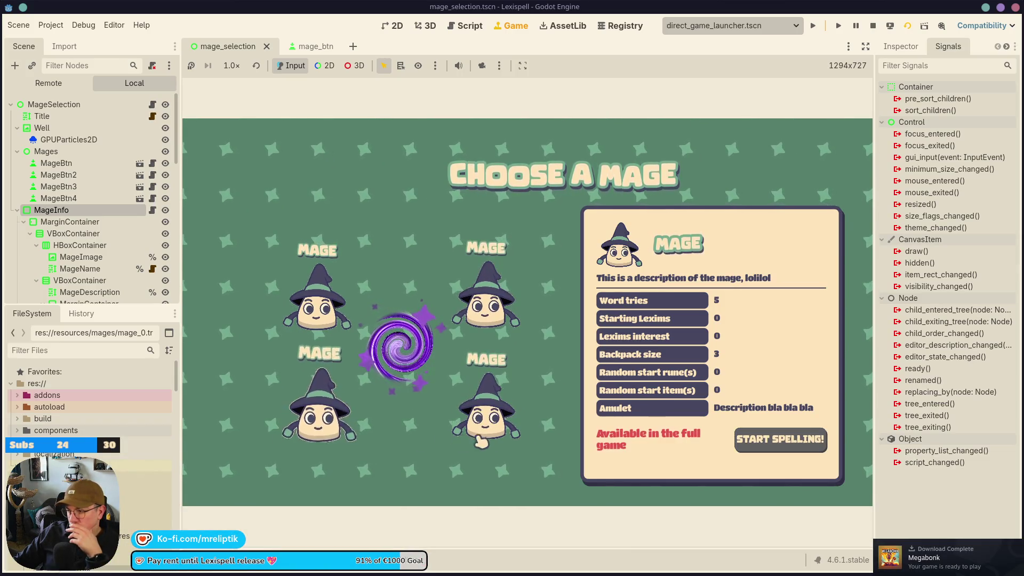
# Step: Select each of the four mages on the Choose a Mage screen to compare their info panels
pyautogui.click(324, 290)
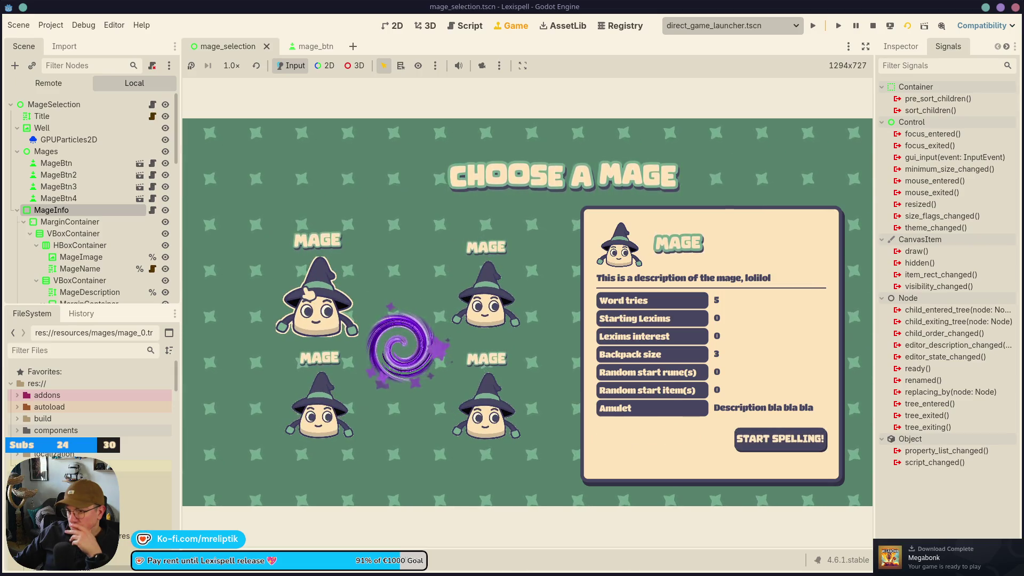
pyautogui.click(486, 419)
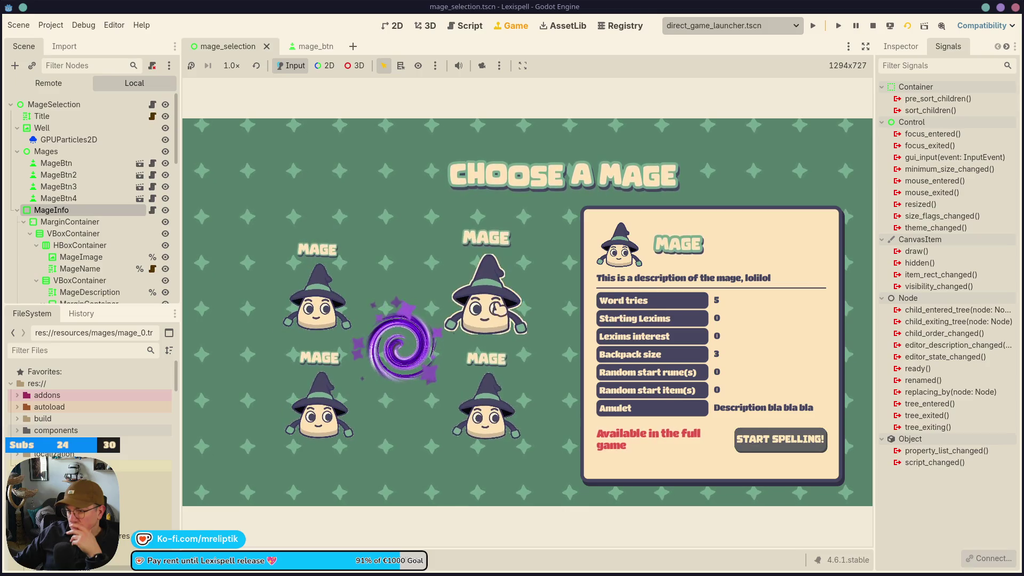
pyautogui.click(323, 411)
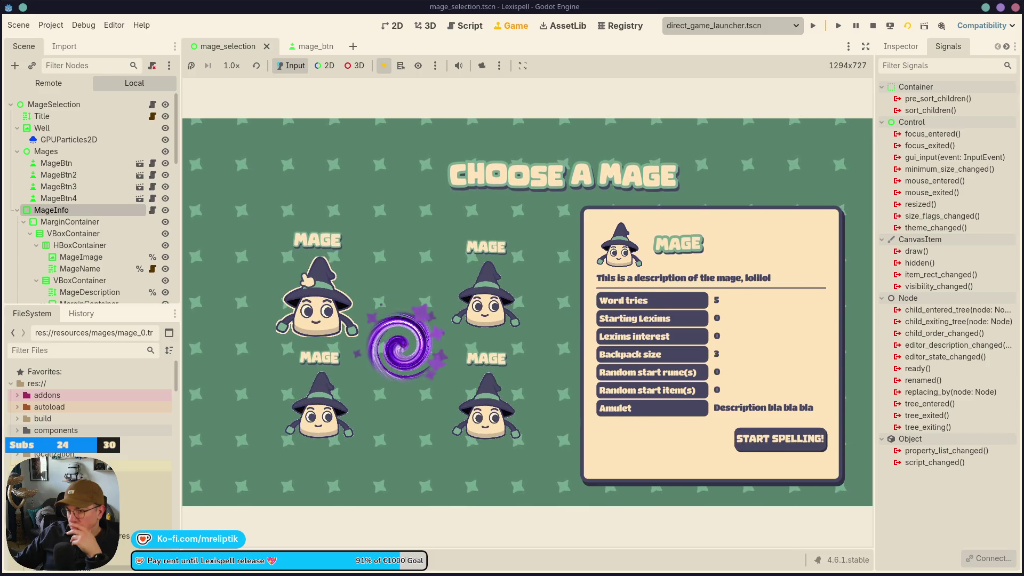
pyautogui.click(315, 316)
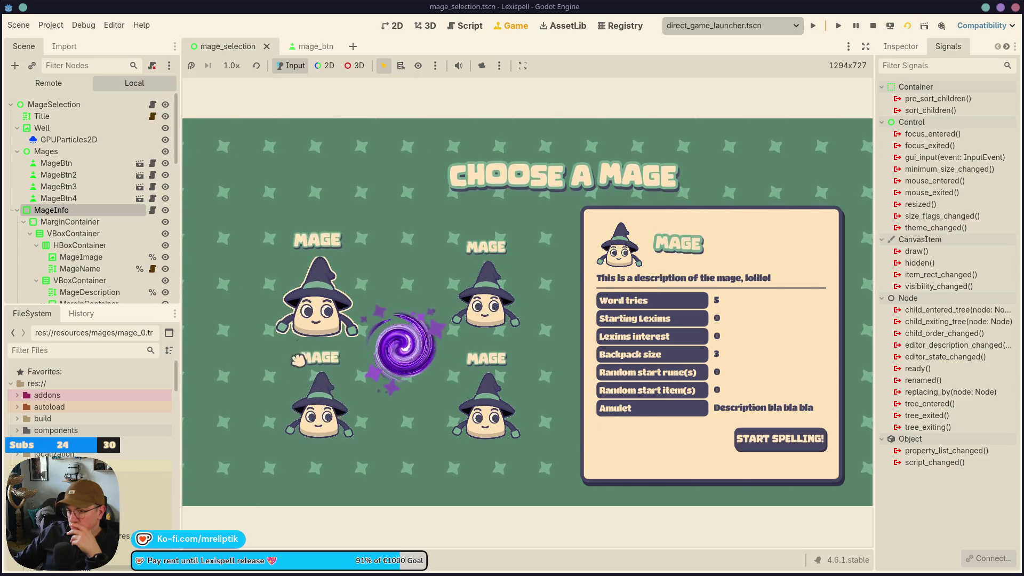
pyautogui.click(497, 302)
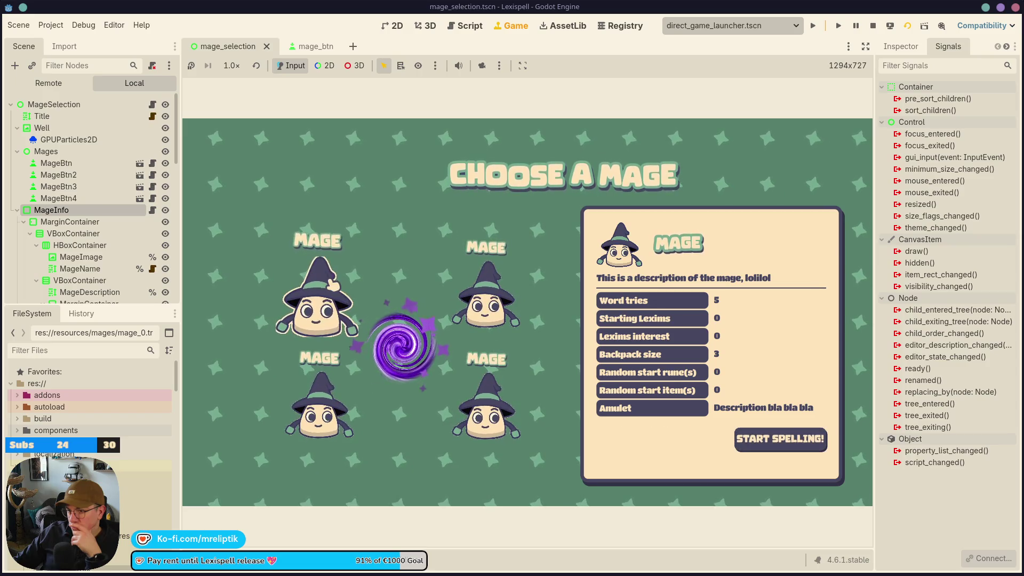
pyautogui.click(304, 308)
# Step: Alternate between the top-left mage and the locked mages, then bring Steam forward
pyautogui.click(323, 413)
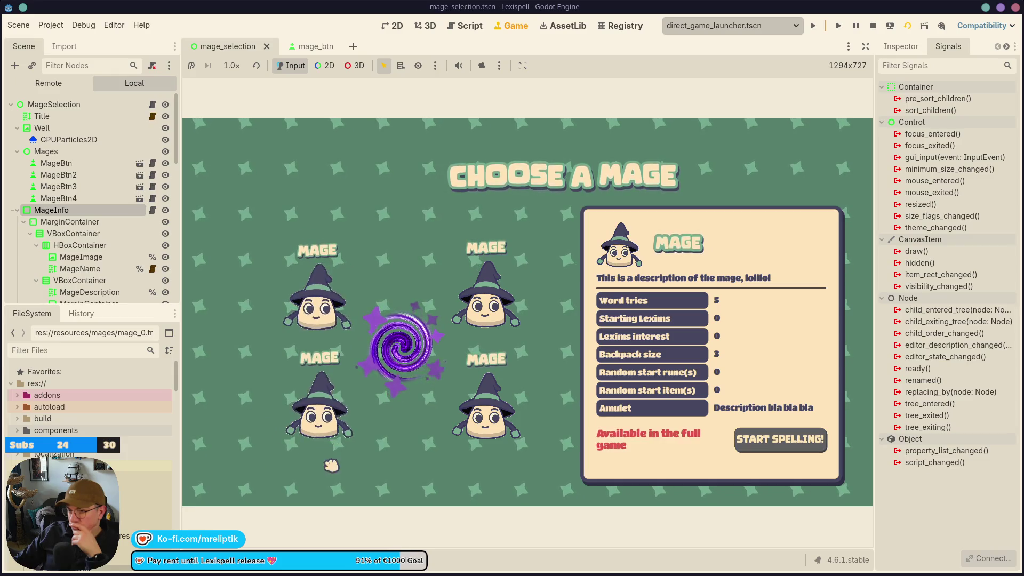
pyautogui.click(304, 300)
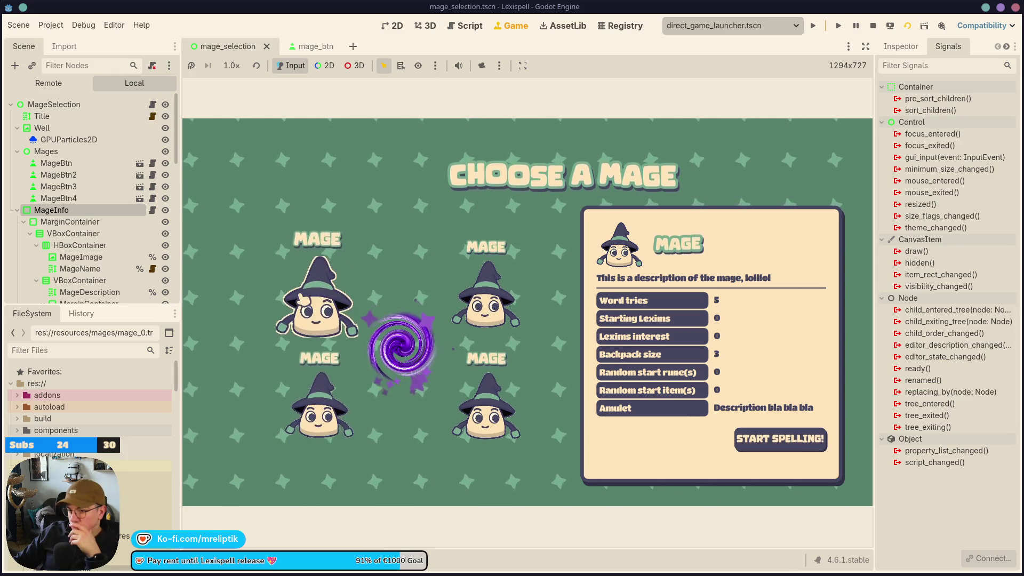
pyautogui.click(320, 408)
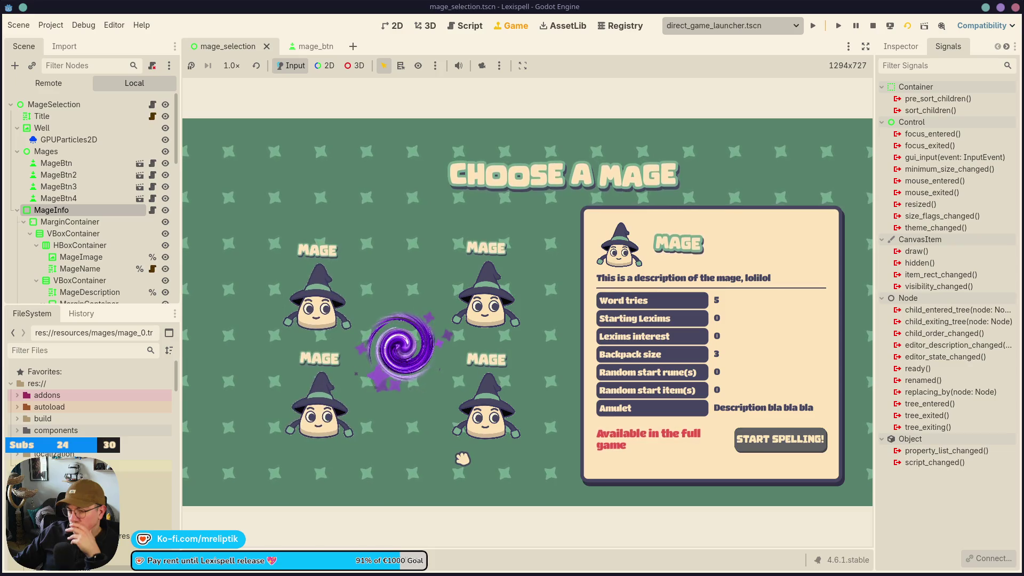
pyautogui.click(348, 291)
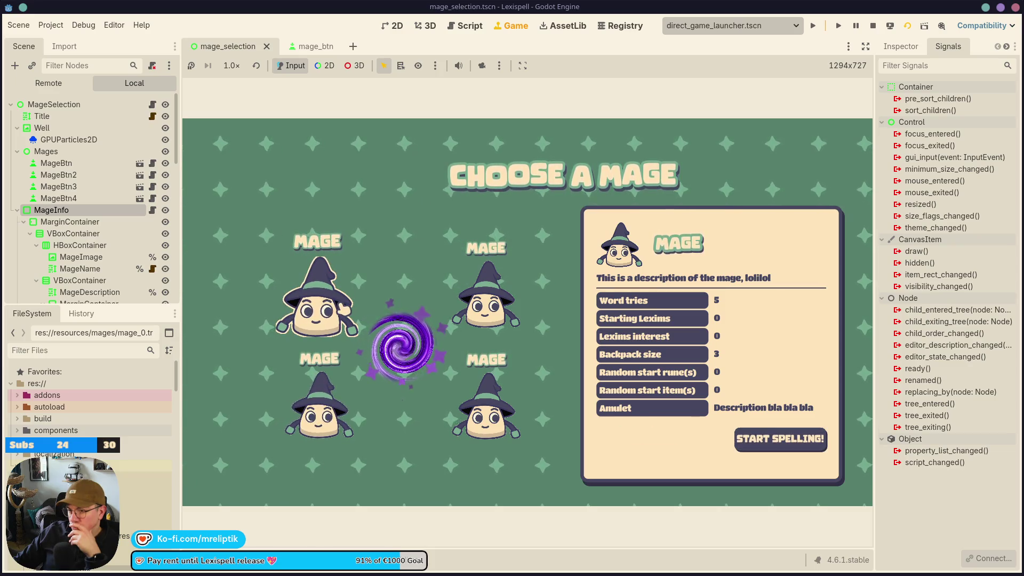
pyautogui.click(297, 403)
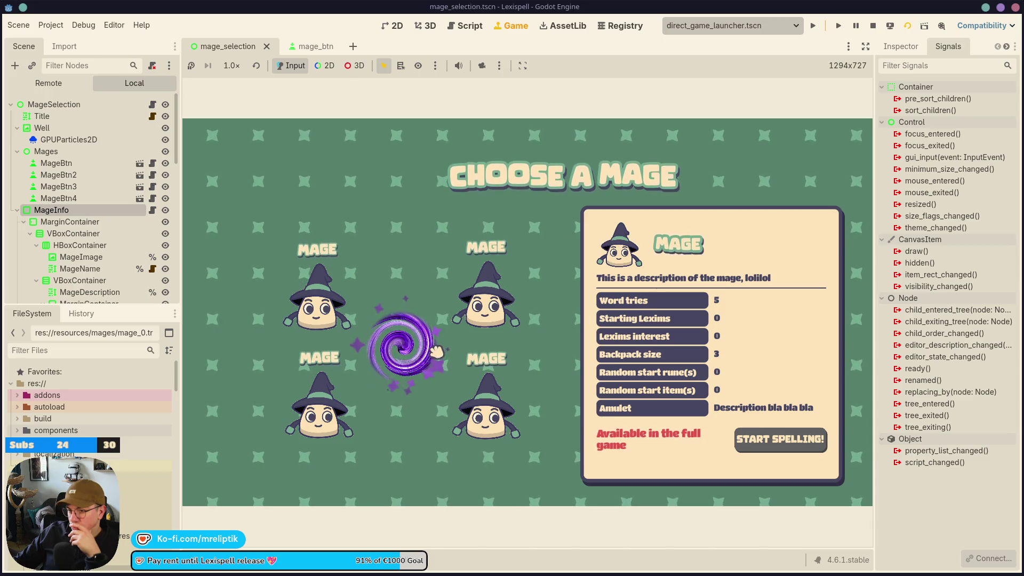
pyautogui.click(302, 292)
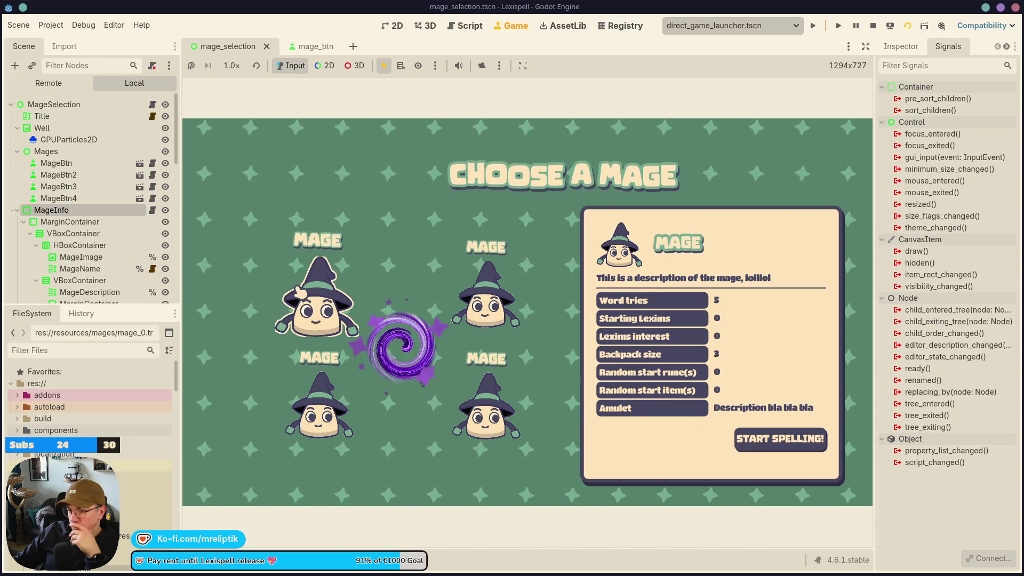
pyautogui.click(208, 570)
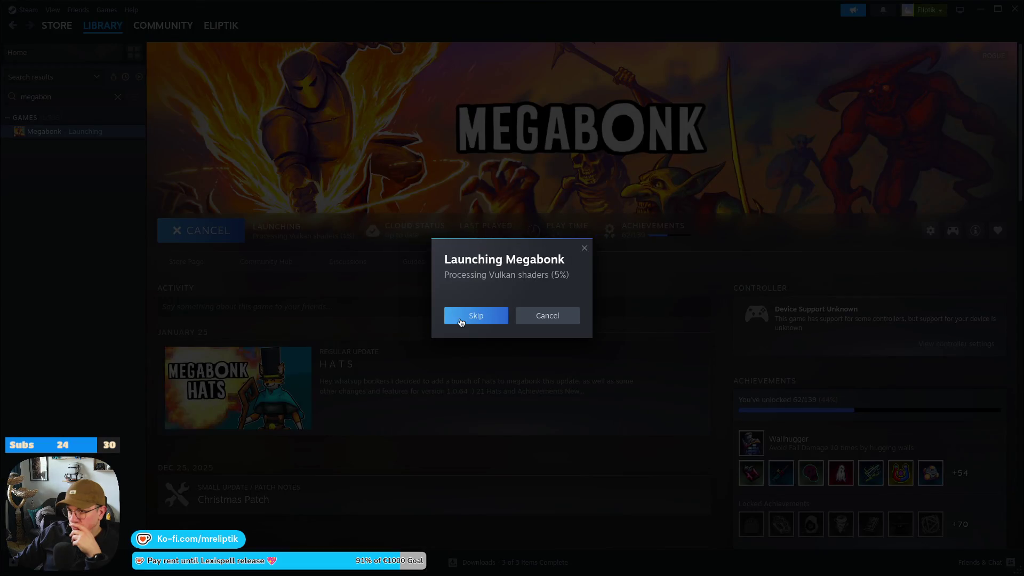
# Step: Skip cloud sync, dismiss the photosensitivity warning, and reach Megabonk's character selection
pyautogui.click(461, 318)
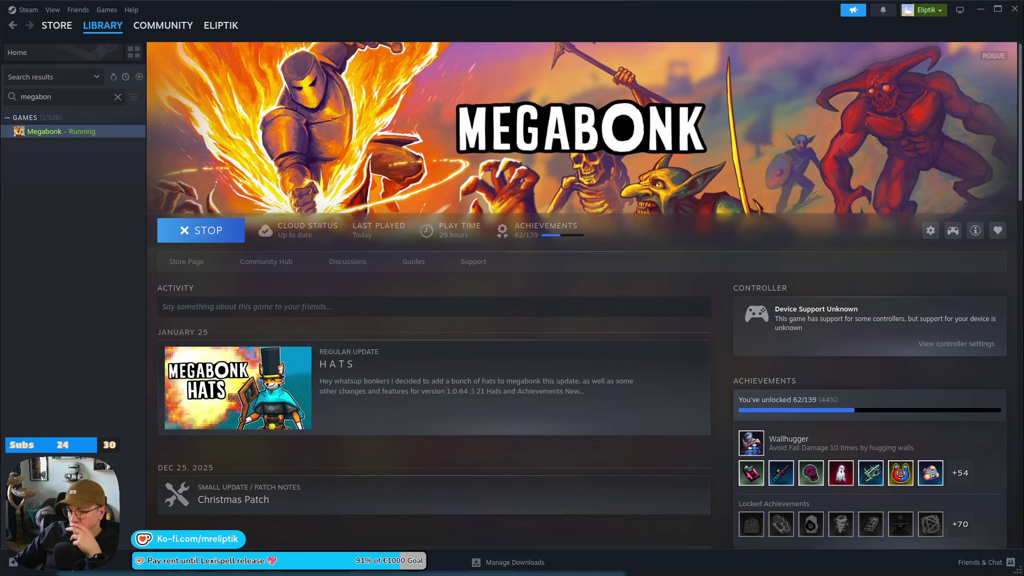
pyautogui.moveTo(124, 558)
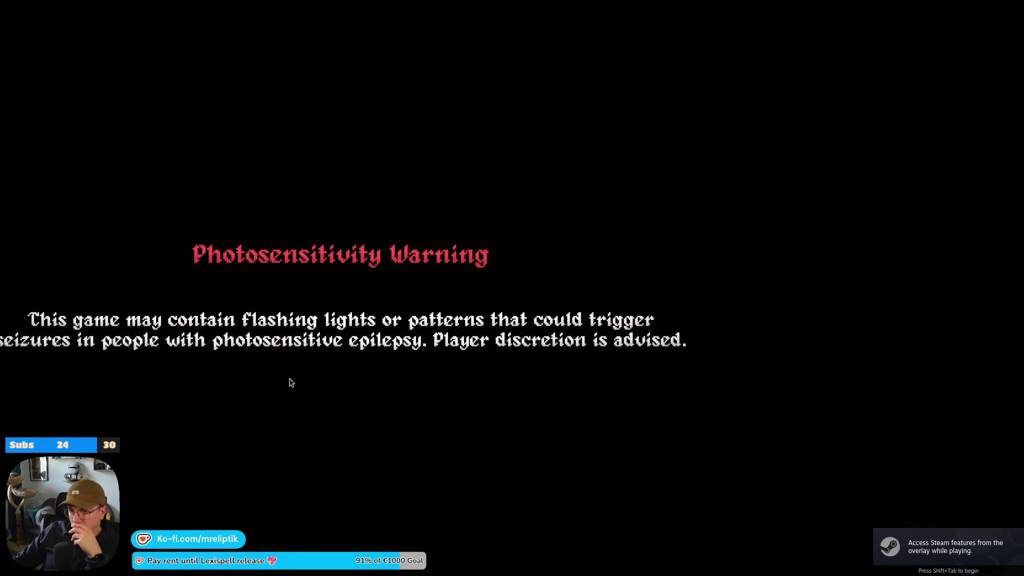
pyautogui.press('Return')
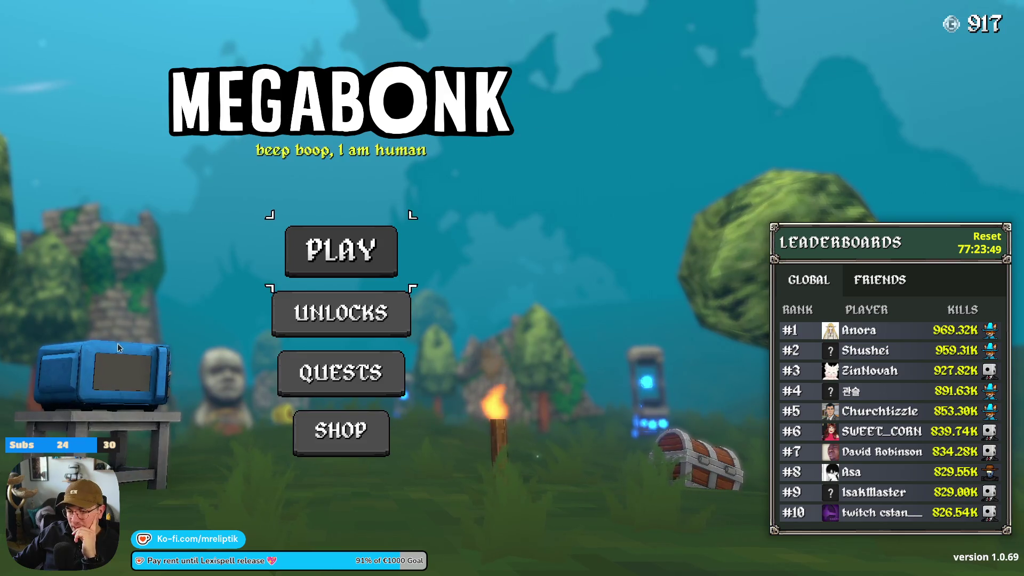
pyautogui.press('Return')
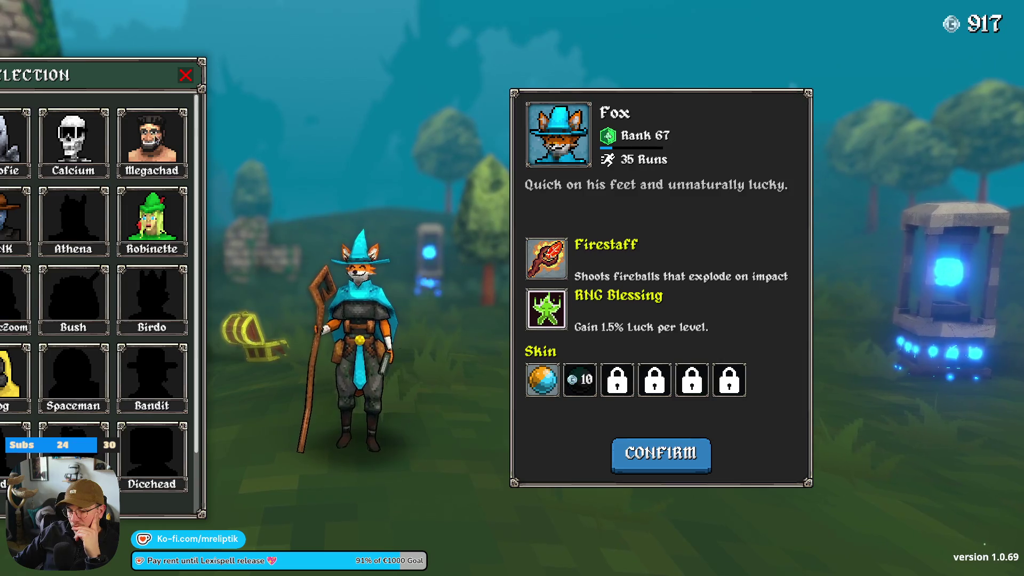
# Step: Select Sir Oofie and step through the neighbouring characters to Amog
pyautogui.click(16, 138)
pyautogui.press('Right')
pyautogui.press('Right')
pyautogui.press('Down')
pyautogui.press('Left')
pyautogui.press('Down')
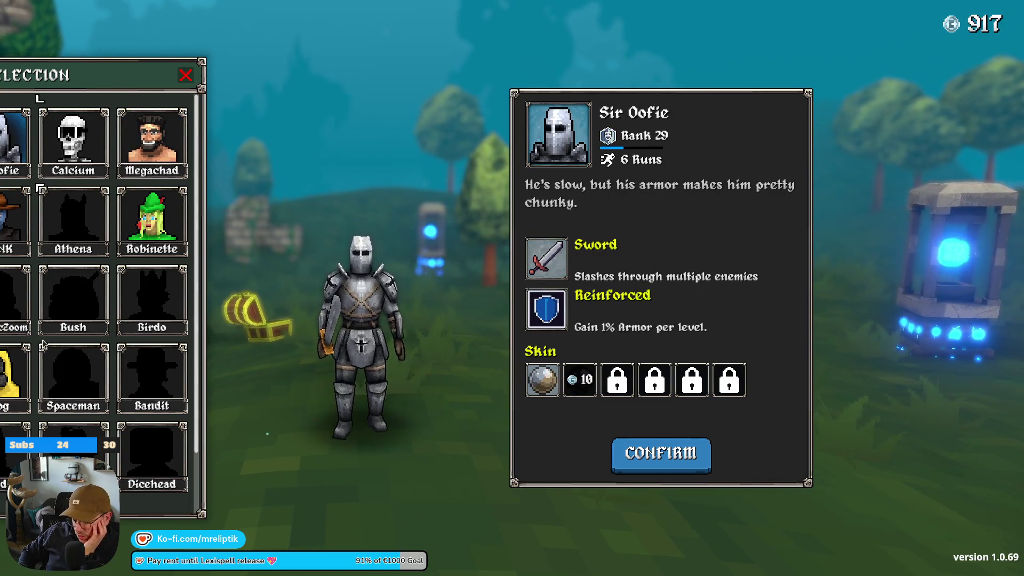
# Step: Browse the roster through Megachad, Monke, Fox and Robinette, ending on Megachad
pyautogui.press('Down')
pyautogui.press('Up')
pyautogui.press('Right')
pyautogui.press('Right')
pyautogui.press('Down')
pyautogui.press('Left')
pyautogui.press('Left')
pyautogui.press('Up')
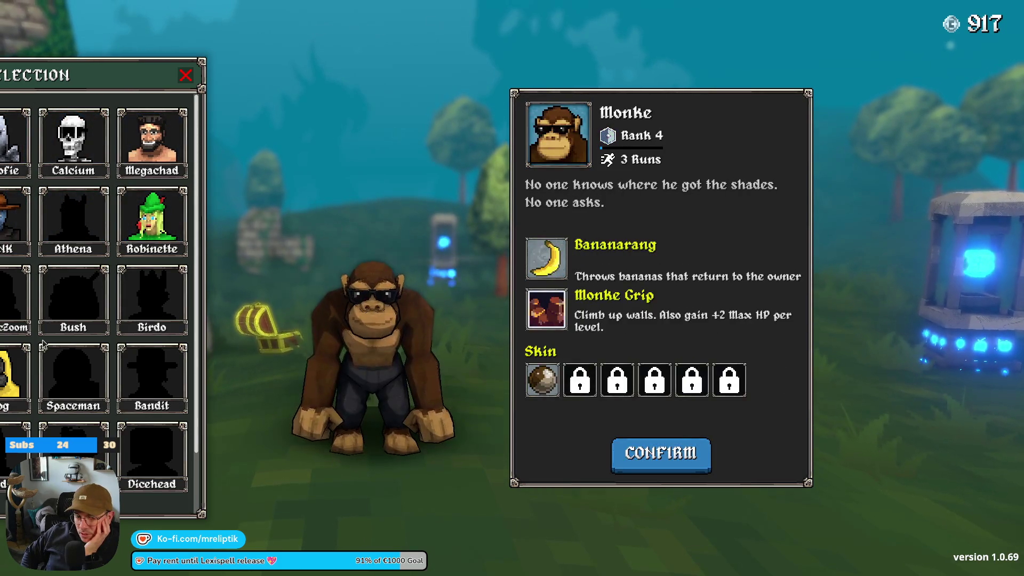
pyautogui.press('Right')
pyautogui.press('Down')
pyautogui.press('Left')
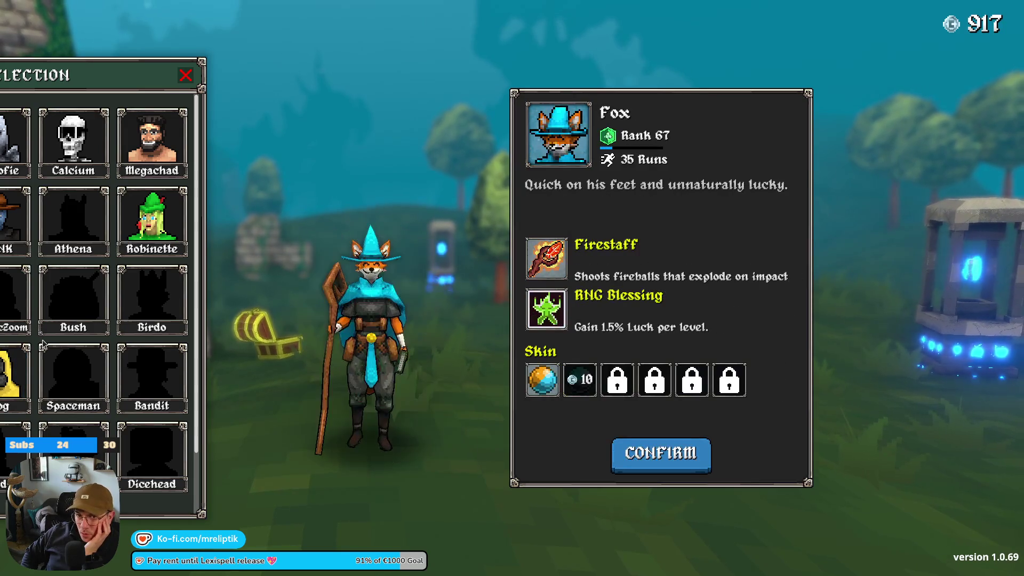
pyautogui.press('Down')
pyautogui.press('Left')
pyautogui.press('Down')
pyautogui.press('Right')
pyautogui.press('Up')
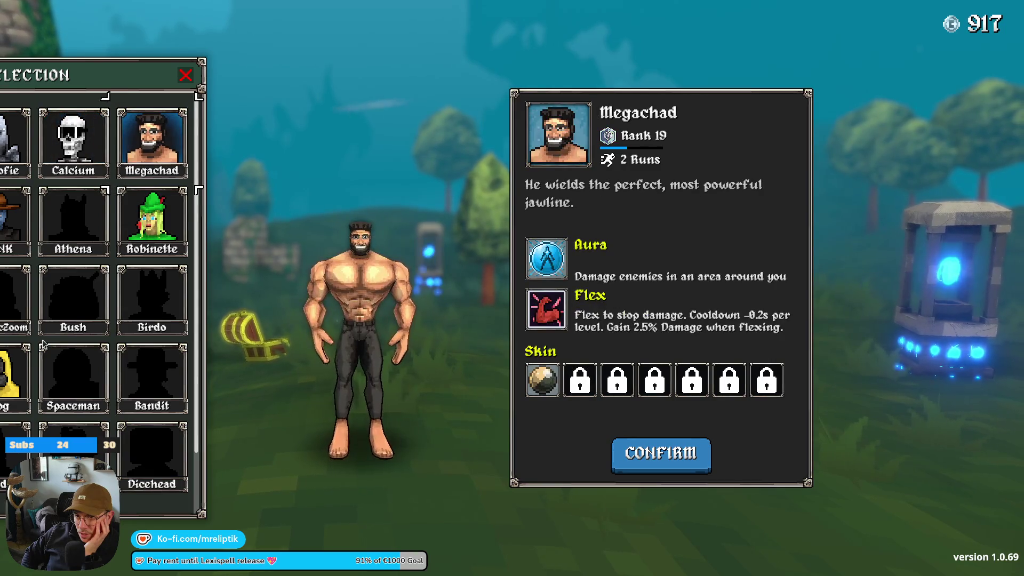
# Step: Keep browsing Calcium, Megachad, Robinette and Athena, checking each character's details
pyautogui.press('Right')
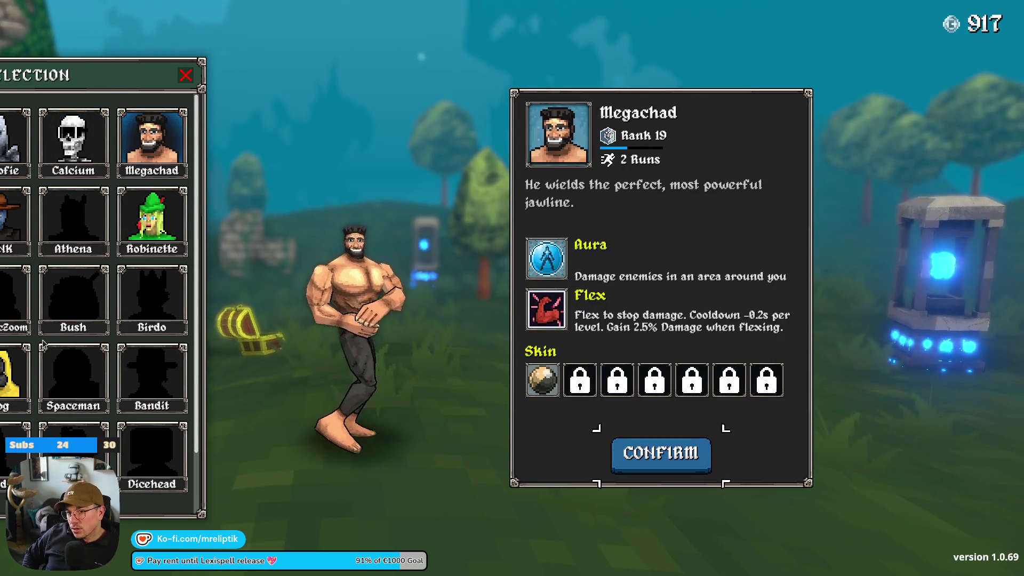
pyautogui.press('Left')
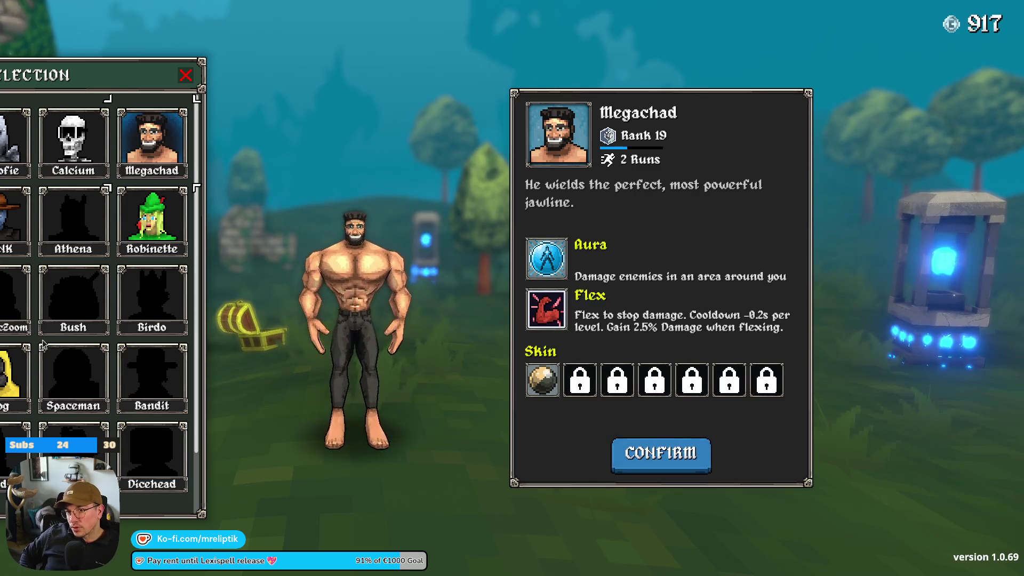
pyautogui.press('Left')
pyautogui.press('Right')
pyautogui.press('Down')
pyautogui.press('Left')
pyautogui.press('Up')
pyautogui.press('Right')
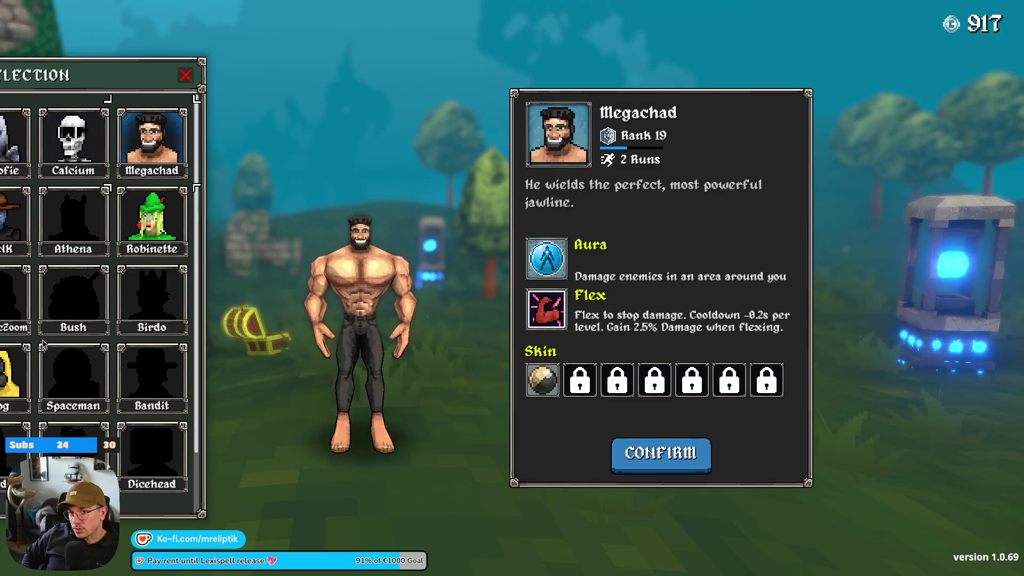
pyautogui.press('Left')
pyautogui.press('Right')
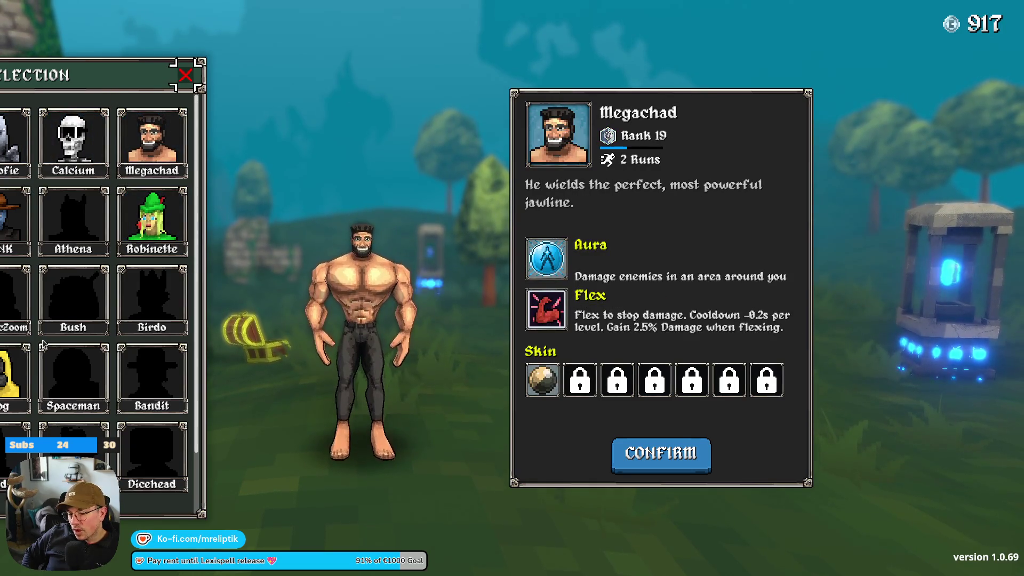
pyautogui.press('Down')
pyautogui.press('Right')
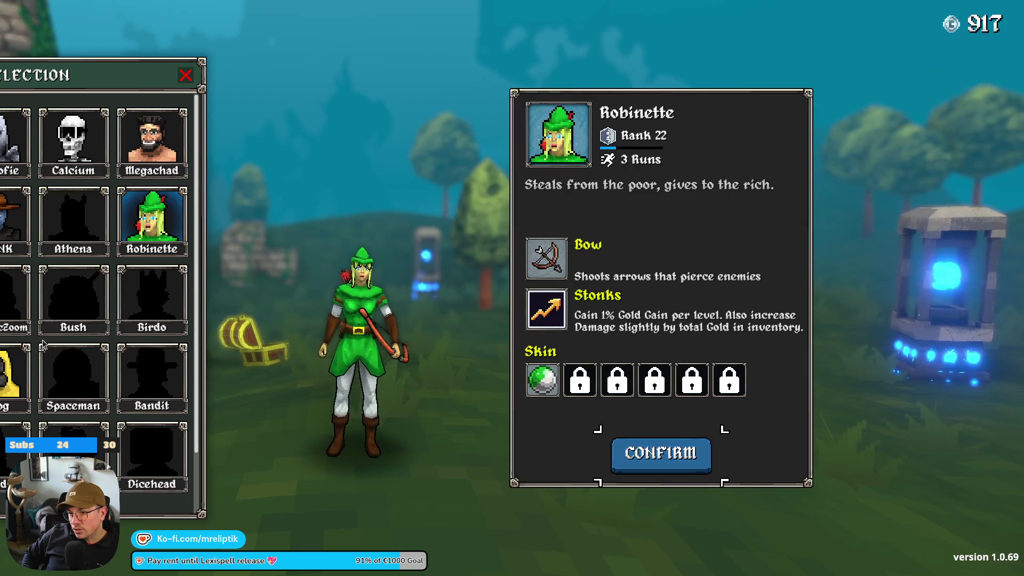
pyautogui.press('Left')
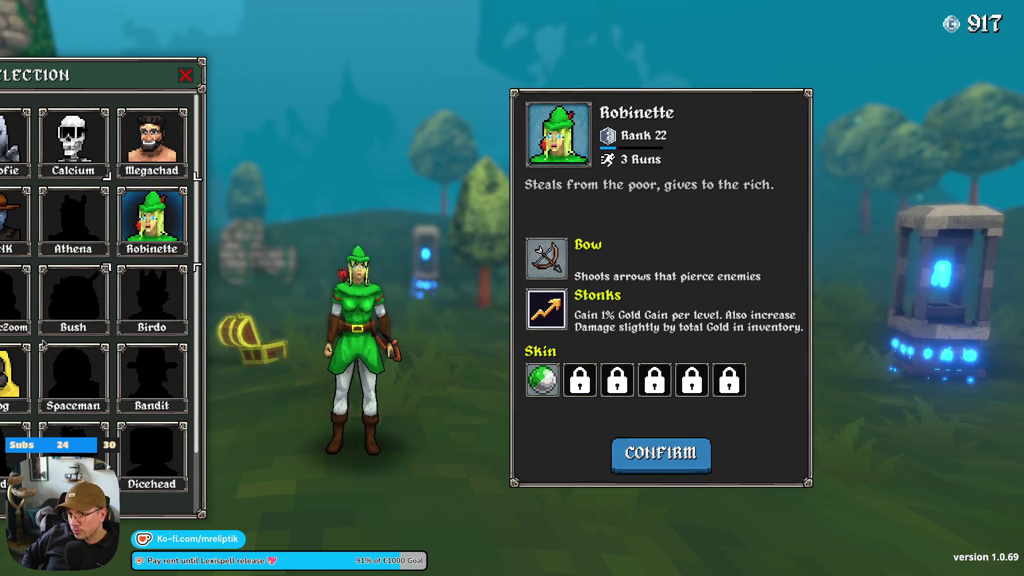
pyautogui.press('Left')
pyautogui.press('Left')
pyautogui.press('Left')
pyautogui.press('Up')
pyautogui.press('Right')
pyautogui.press('Down')
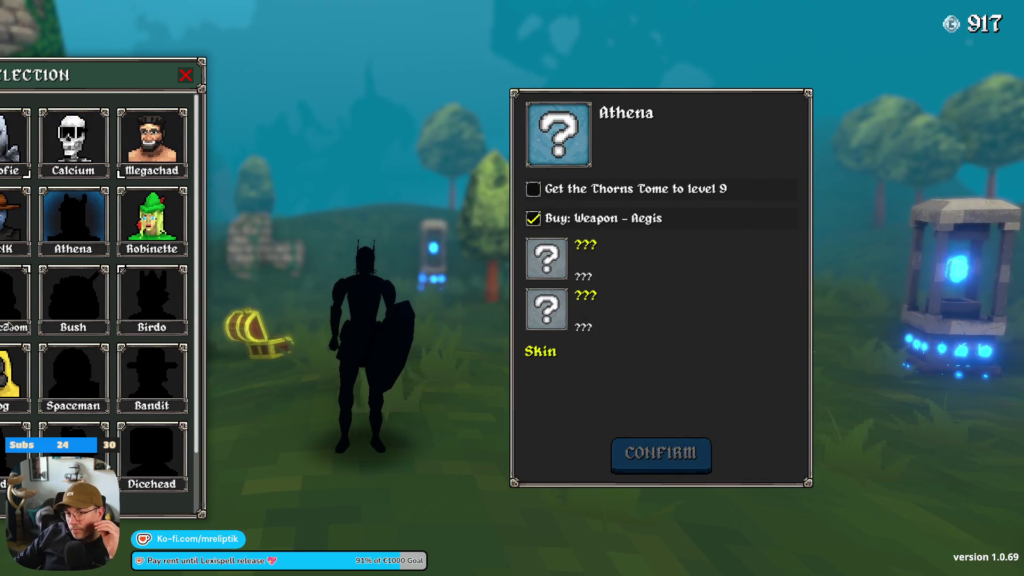
# Step: View Robinette, Monke, Amog and Calcium details, then go back to the main menu
pyautogui.click(136, 224)
pyautogui.click(155, 162)
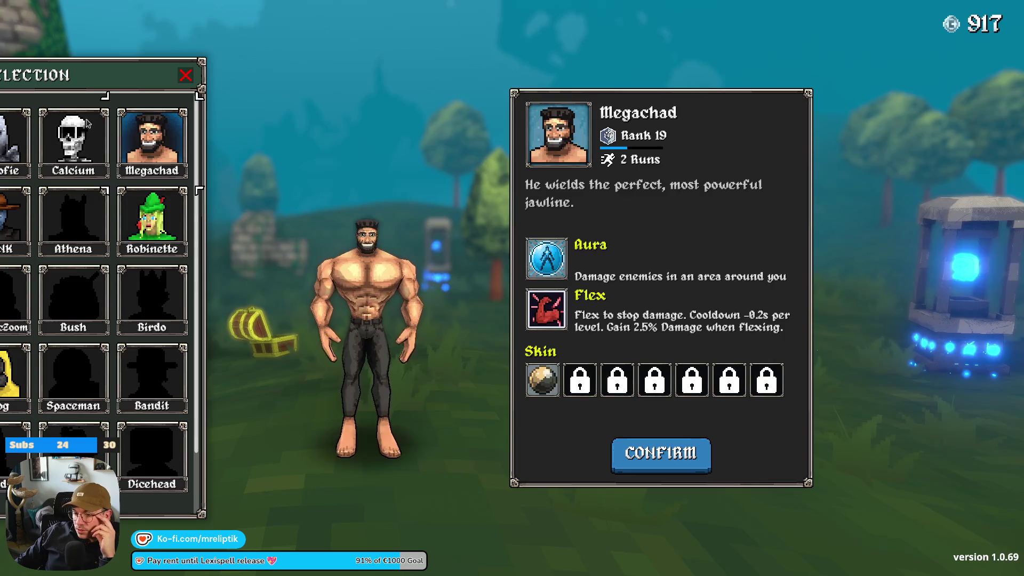
pyautogui.press('Left')
pyautogui.press('Left')
pyautogui.press('Down')
pyautogui.press('Left')
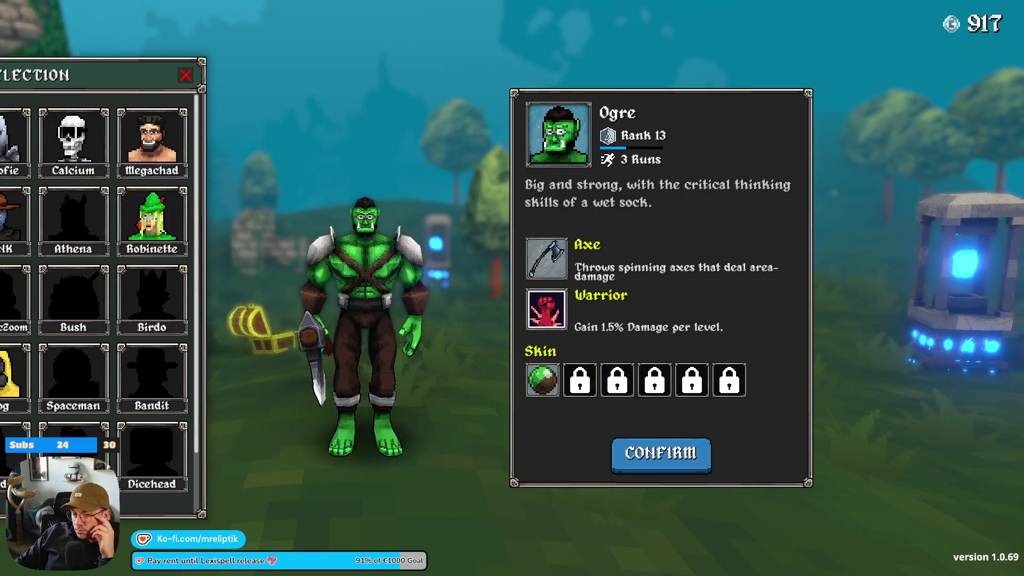
pyautogui.press('Left')
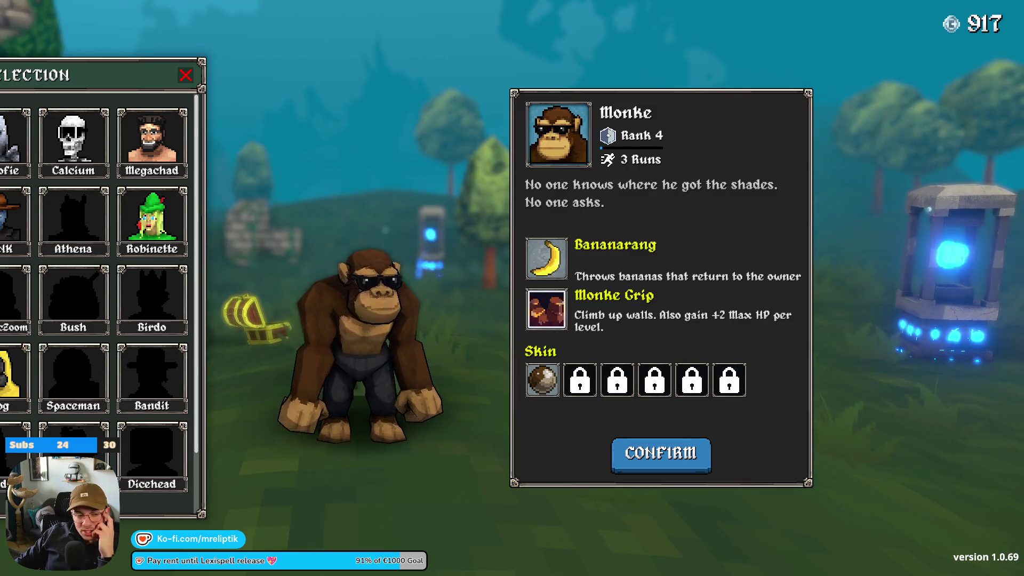
pyautogui.click(13, 374)
pyautogui.click(73, 140)
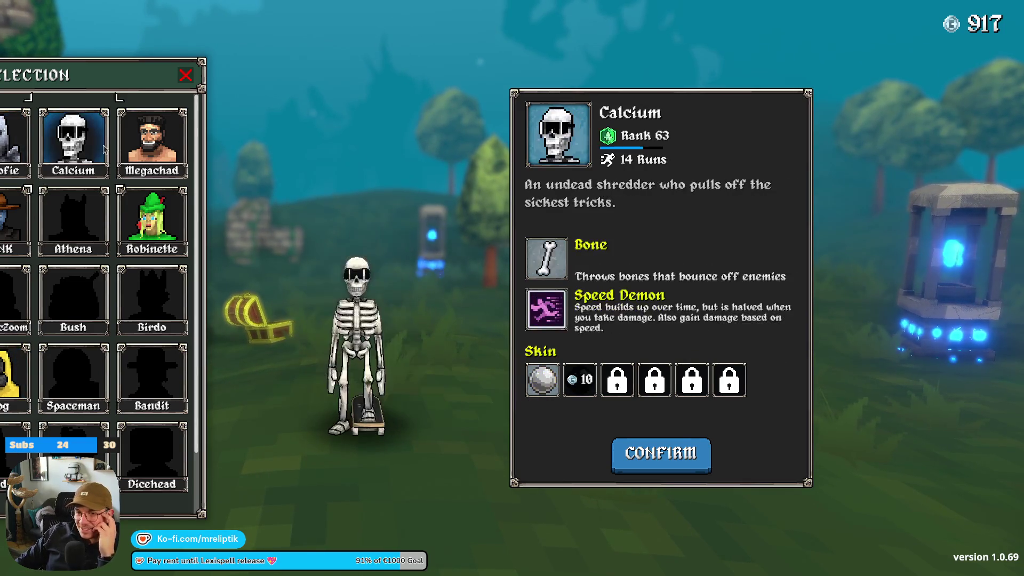
pyautogui.click(152, 219)
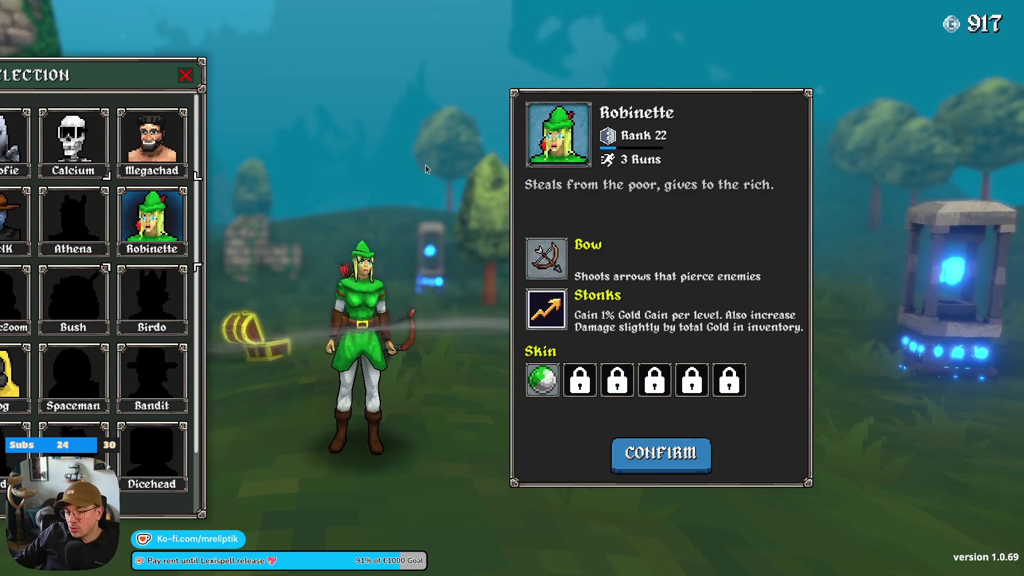
pyautogui.press('Escape')
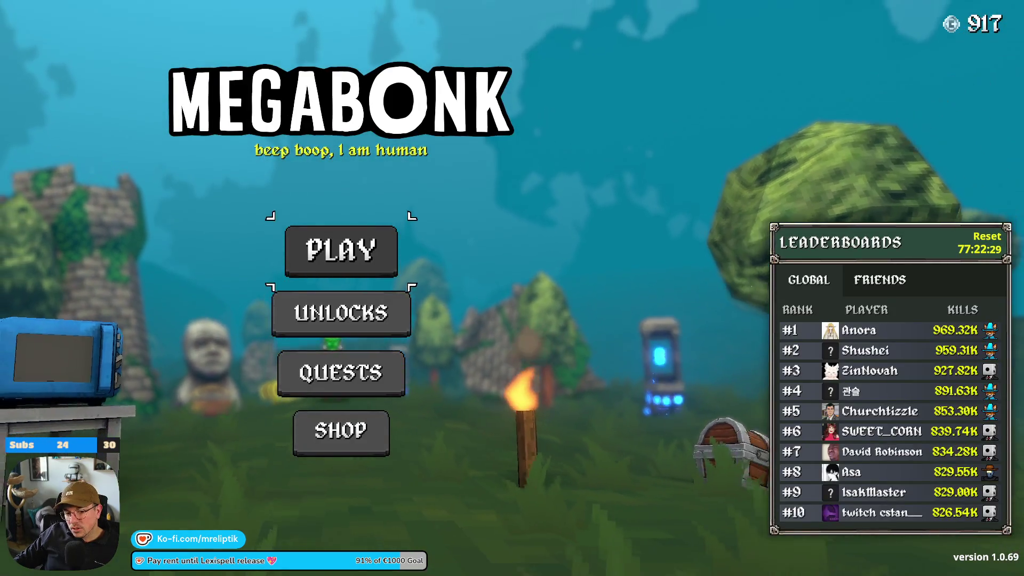
# Step: Exit Megabonk, check the Steam downloads list, and close Steam
pyautogui.press('Escape')
pyautogui.press('Escape')
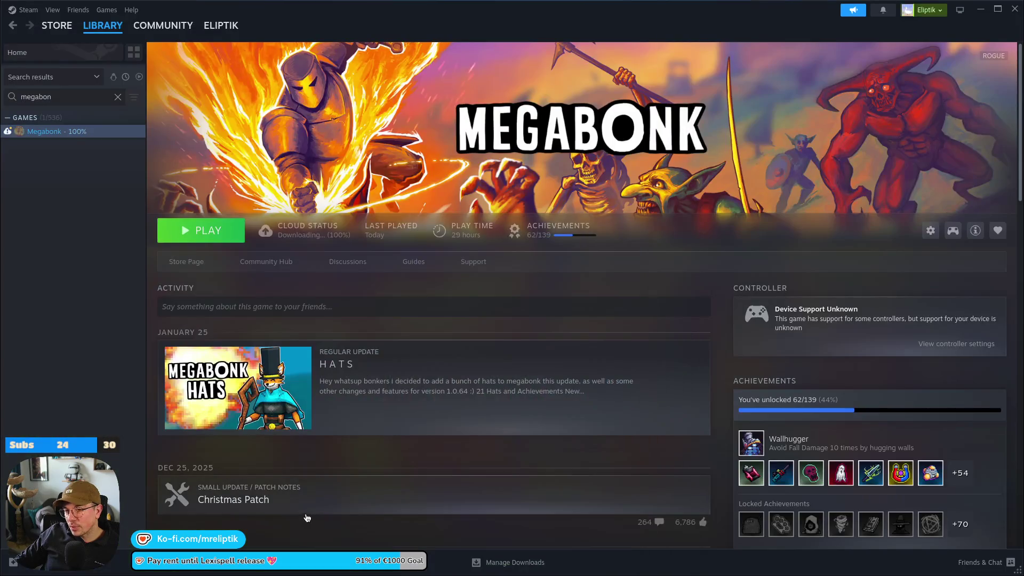
pyautogui.click(516, 567)
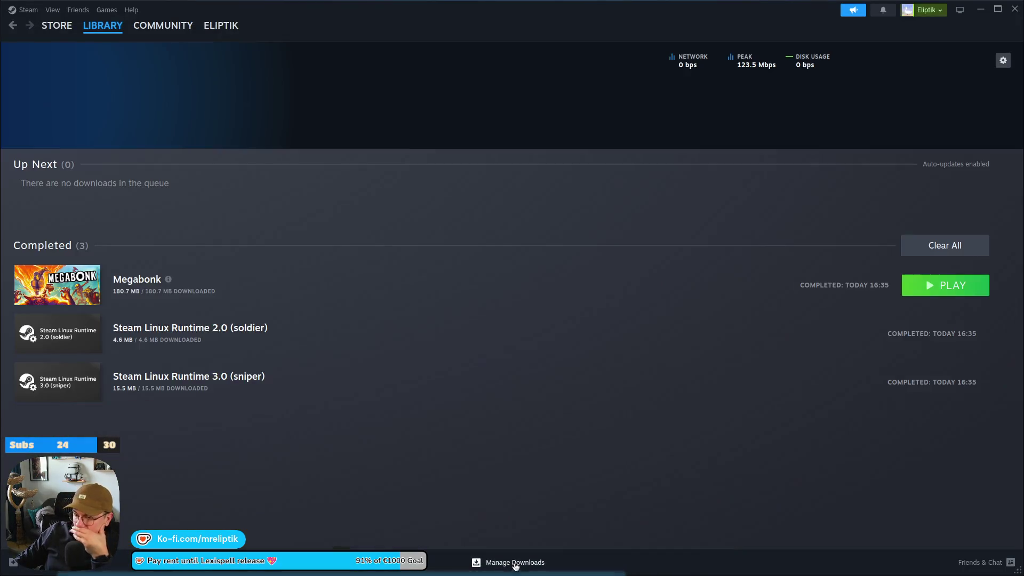
pyautogui.click(1016, 9)
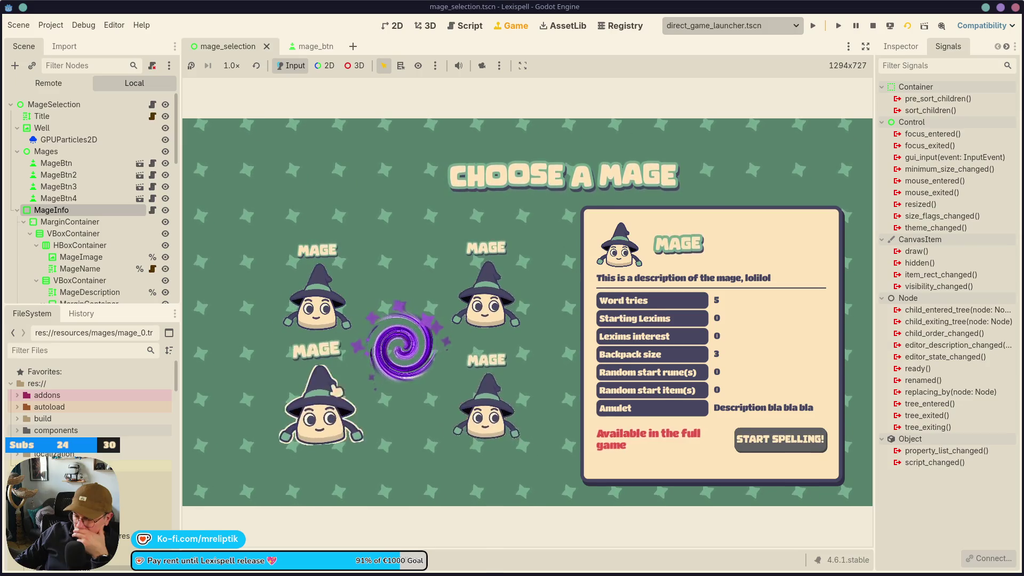
# Step: Select a mage in the running scene, then open mage_btn.gd from the MageBtn node
pyautogui.click(446, 314)
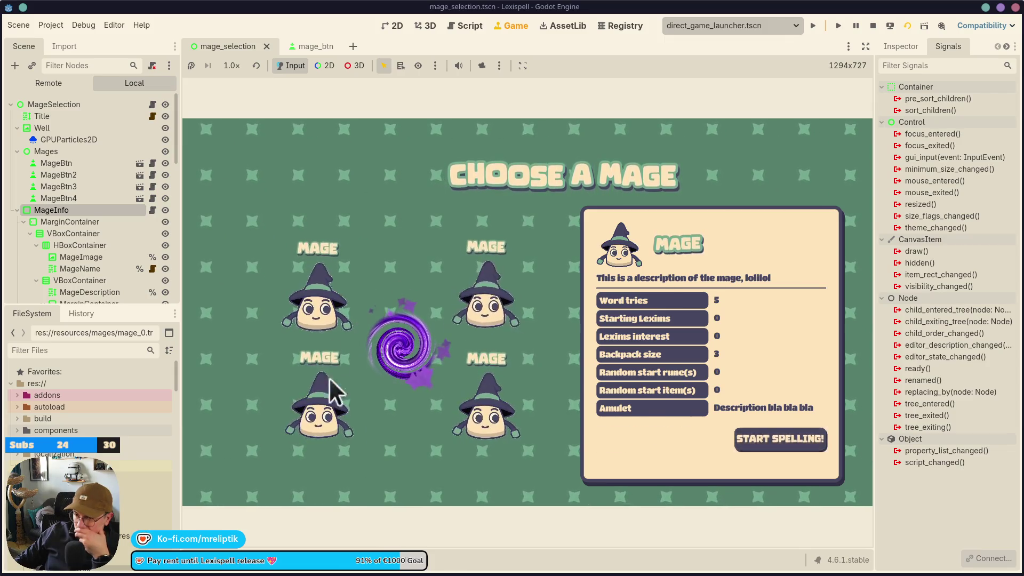
pyautogui.click(152, 163)
pyautogui.click(469, 179)
pyautogui.scroll(3, 469, 179)
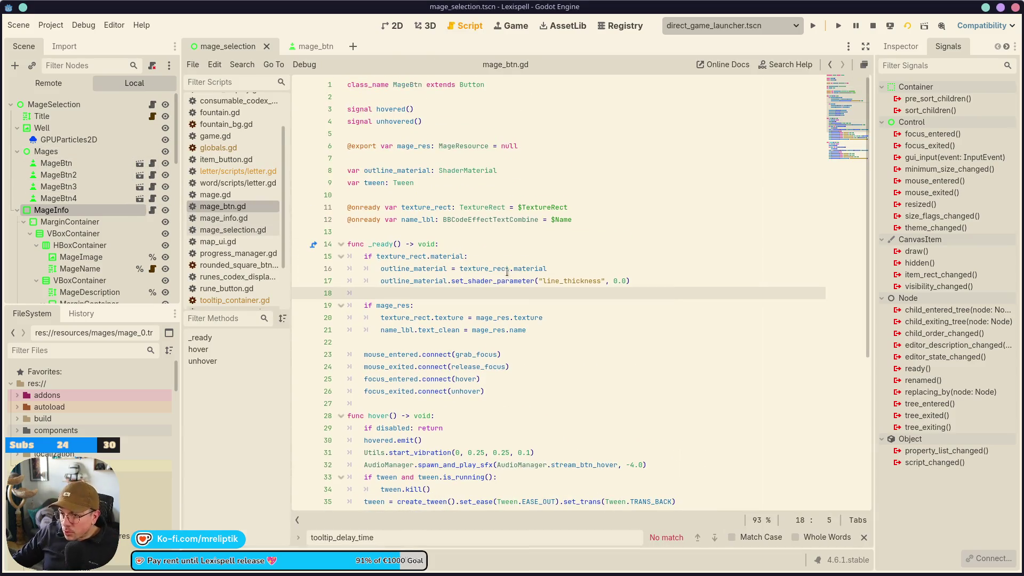
# Step: Open mage_selection.gd and duplicate the hovered-connection line in _ready
pyautogui.click(479, 120)
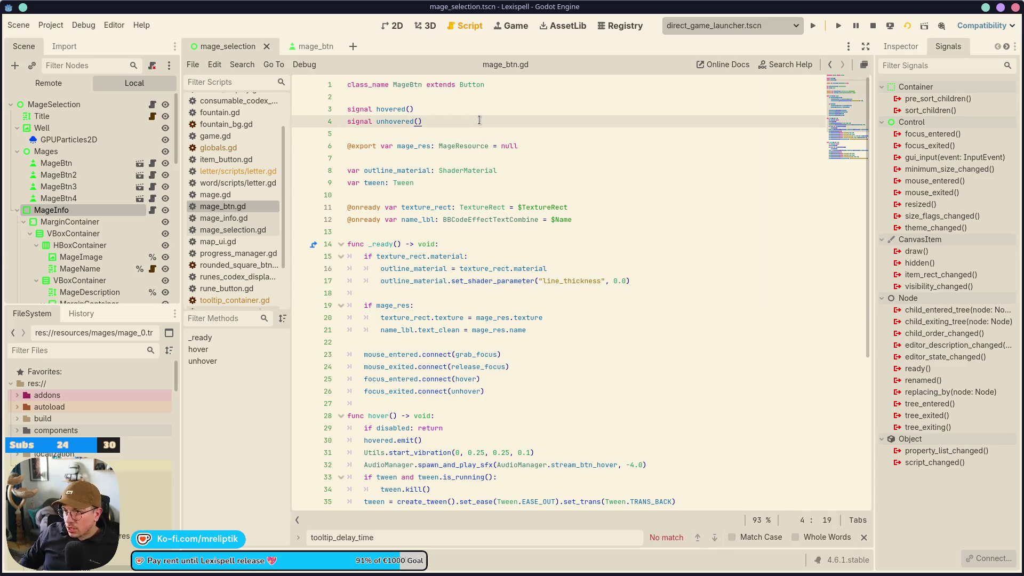
pyautogui.click(153, 105)
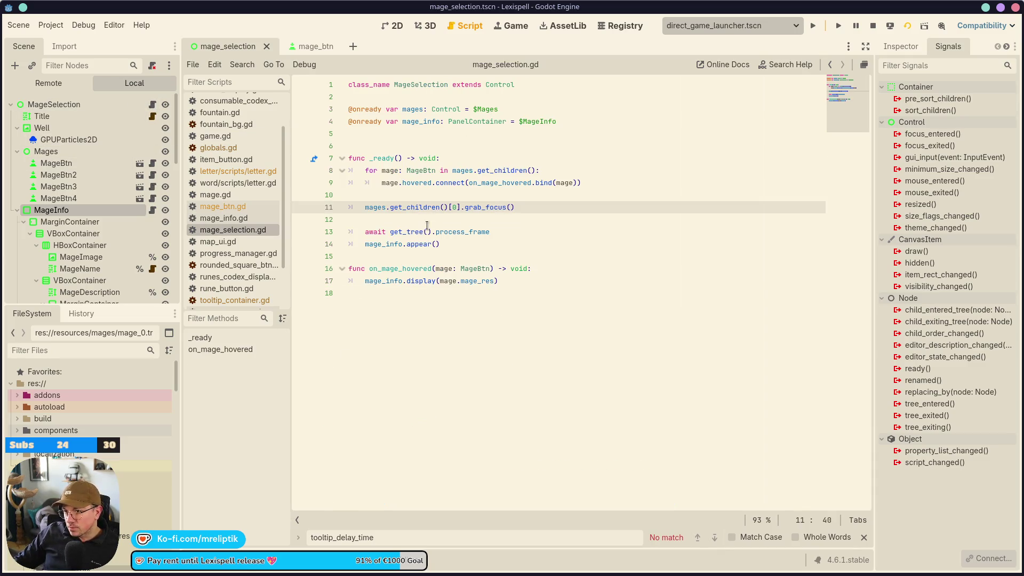
pyautogui.click(398, 182)
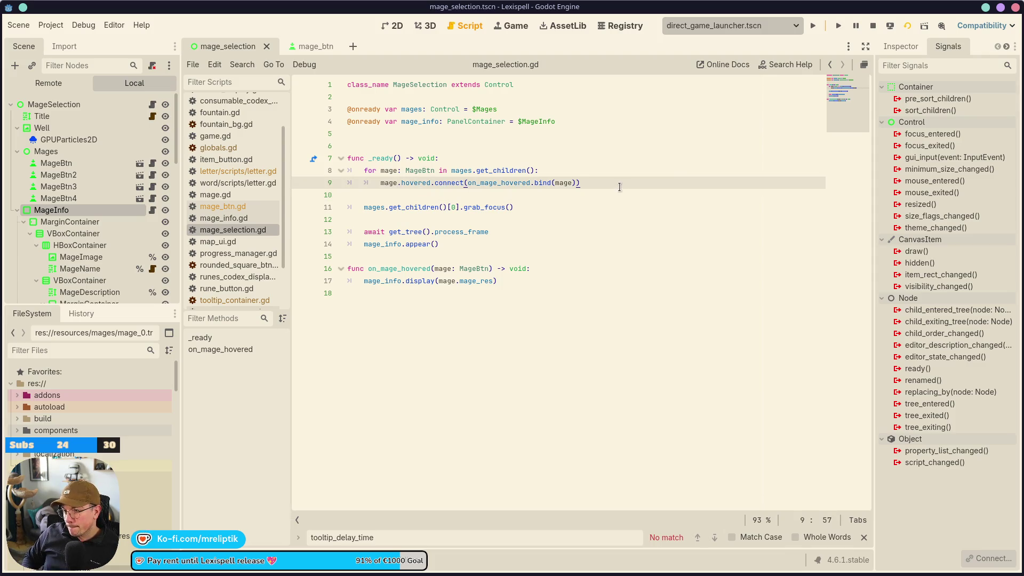
pyautogui.hotkey('ctrl', 'shift', 'd')
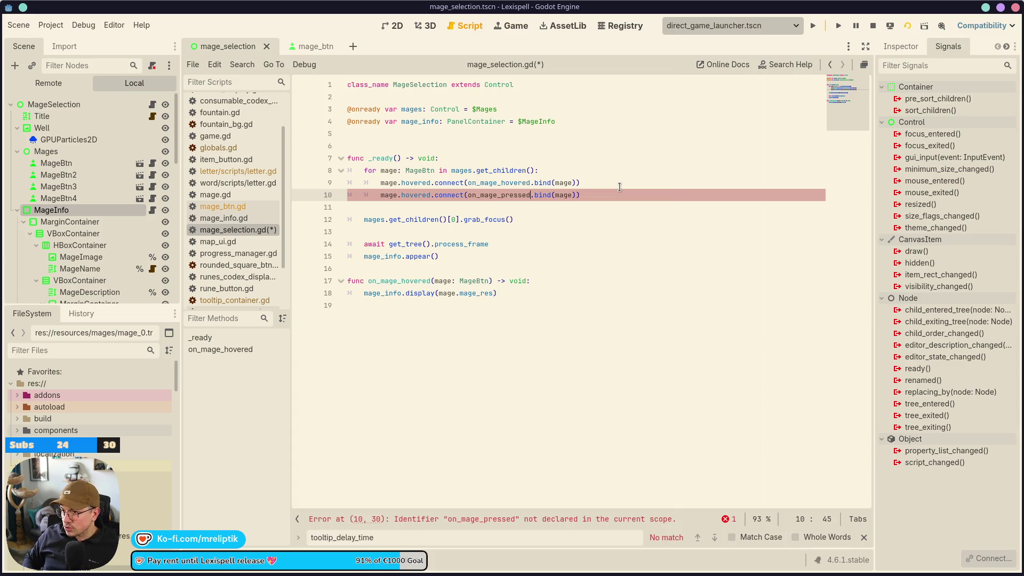
# Step: Change the duplicated line to mage.toggled.connect(on_mage_toggled.bind(mage))
pyautogui.hotkey('ctrl', 'shift', 'Right')
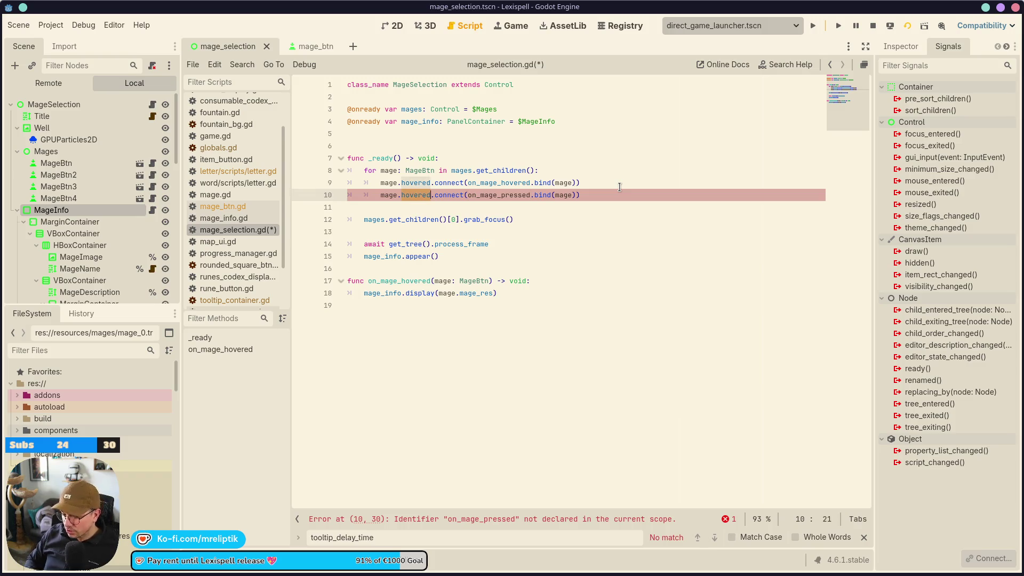
pyautogui.write('press')
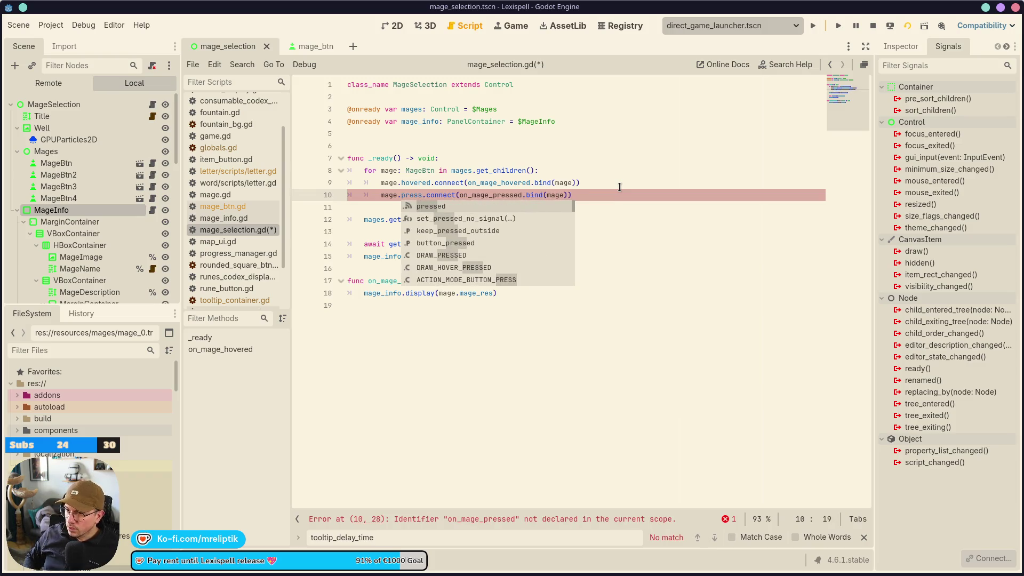
pyautogui.press('BackSpace')
pyautogui.press('BackSpace')
pyautogui.press('BackSpace')
pyautogui.write('toggl')
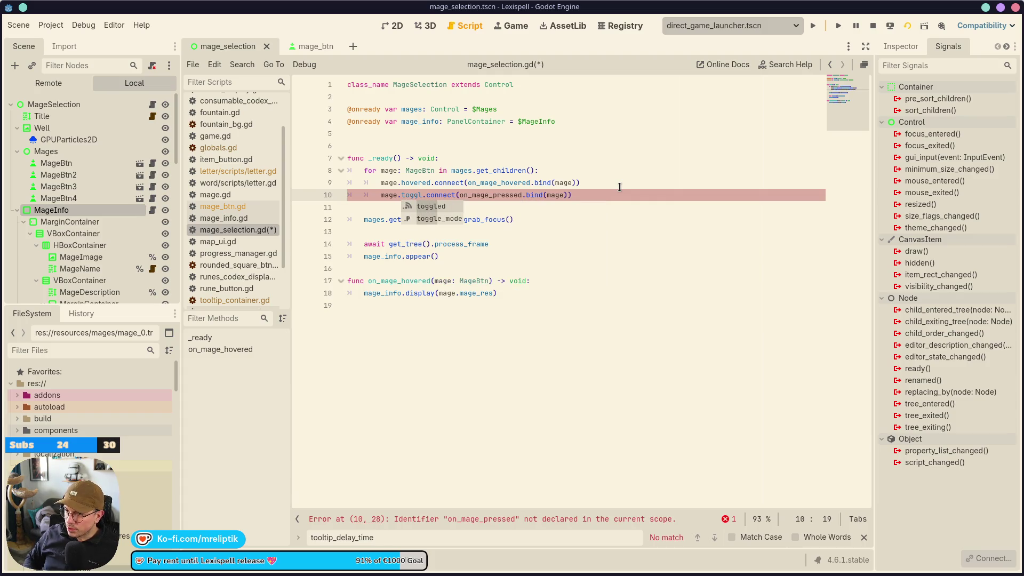
pyautogui.press('Return')
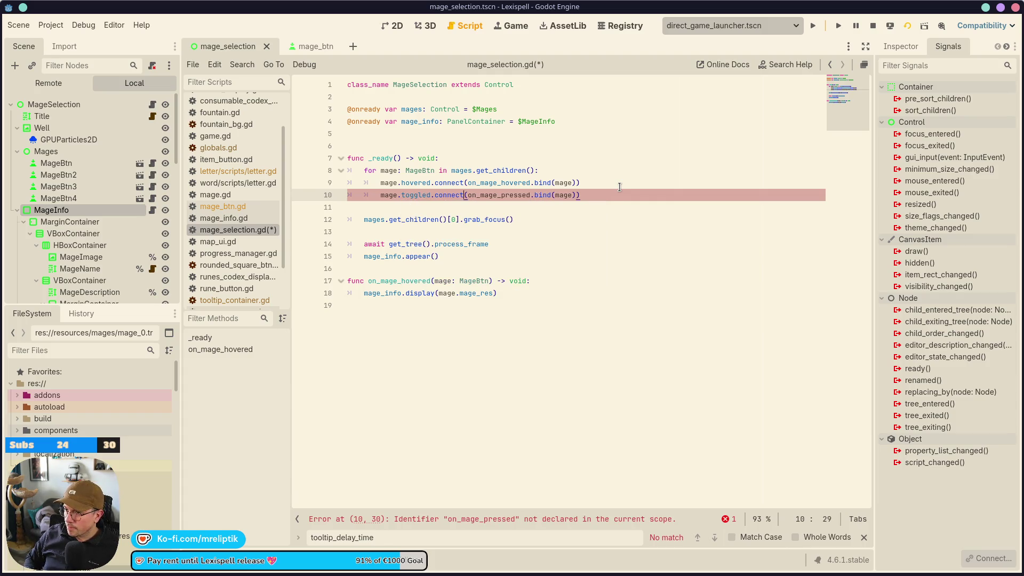
pyautogui.press('BackSpace')
pyautogui.press('BackSpace')
pyautogui.press('BackSpace')
pyautogui.write('ggled')
# Step: Duplicate the on_mage_hovered declaration into a new function separated by a blank line
pyautogui.press('Down')
pyautogui.press('Down')
pyautogui.press('Down')
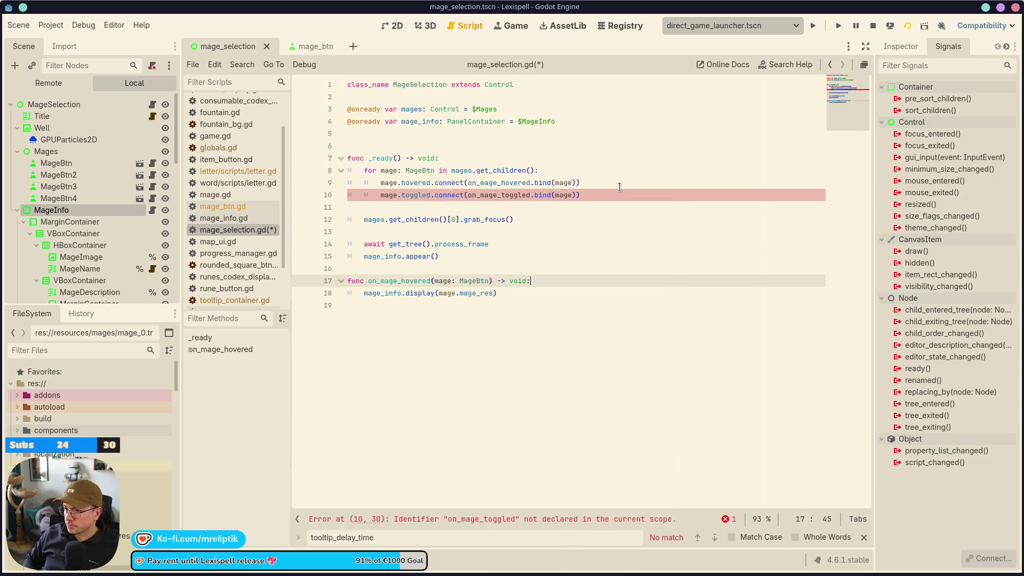
pyautogui.hotkey('ctrl', 'shift', 'd')
pyautogui.press('Down')
pyautogui.hotkey('ctrl', 'shift', 'Return')
pyautogui.press('Delete')
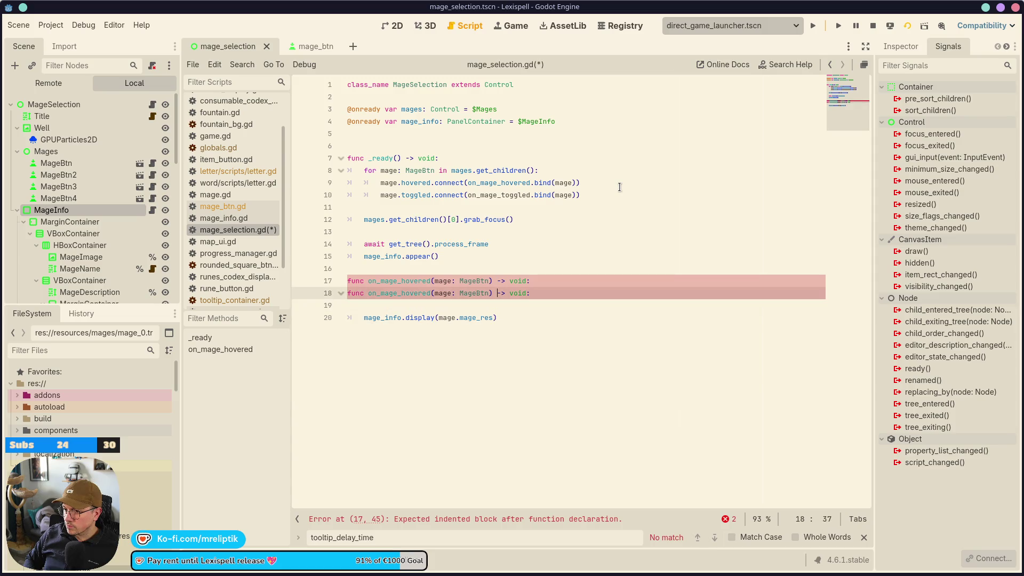
pyautogui.hotkey('alt', 'Up')
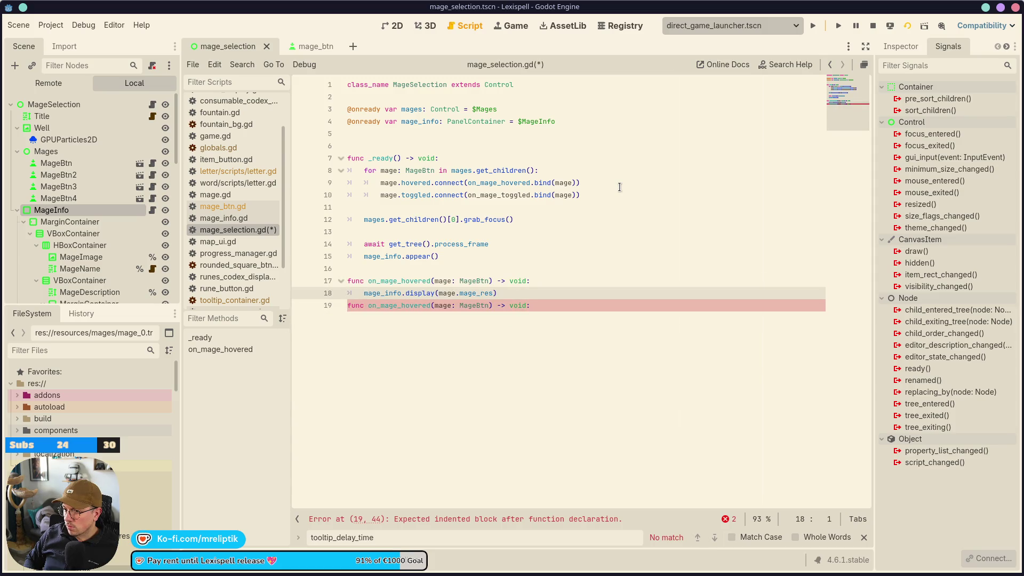
pyautogui.press('Down')
pyautogui.press('Return')
pyautogui.hotkey('ctrl', 'Right')
pyautogui.hotkey('ctrl', 'Right')
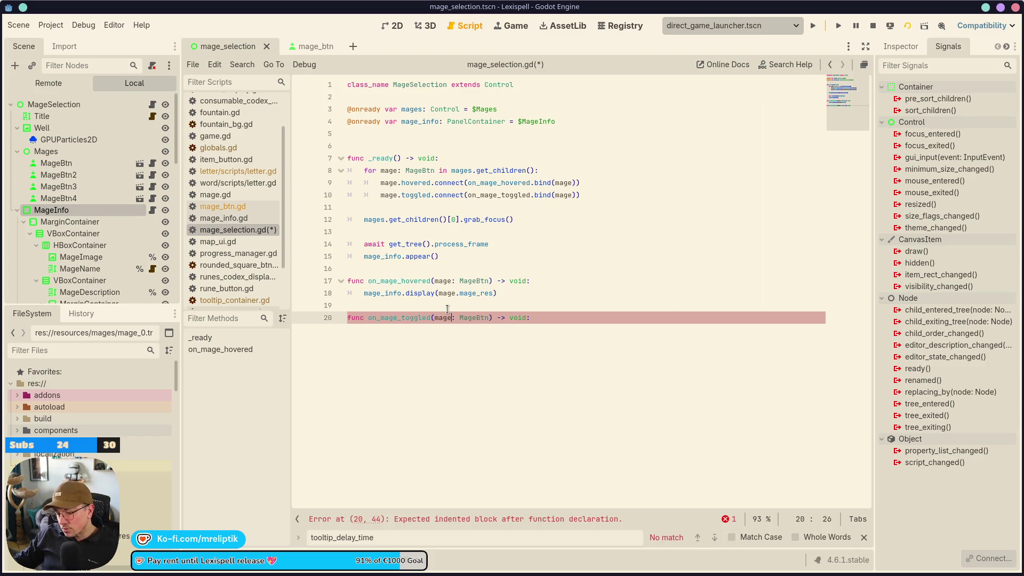
# Step: Complete the on_mage_toggled(mage: MageBtn) stub with pass and save mage_selection.gd
pyautogui.doubleClick(476, 317)
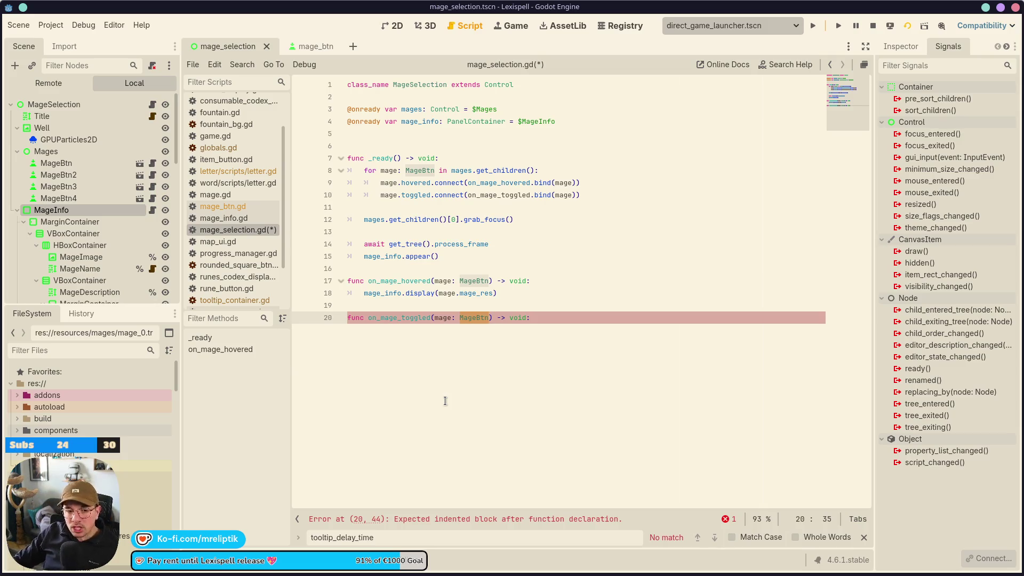
pyautogui.click(456, 317)
pyautogui.doubleClick(477, 318)
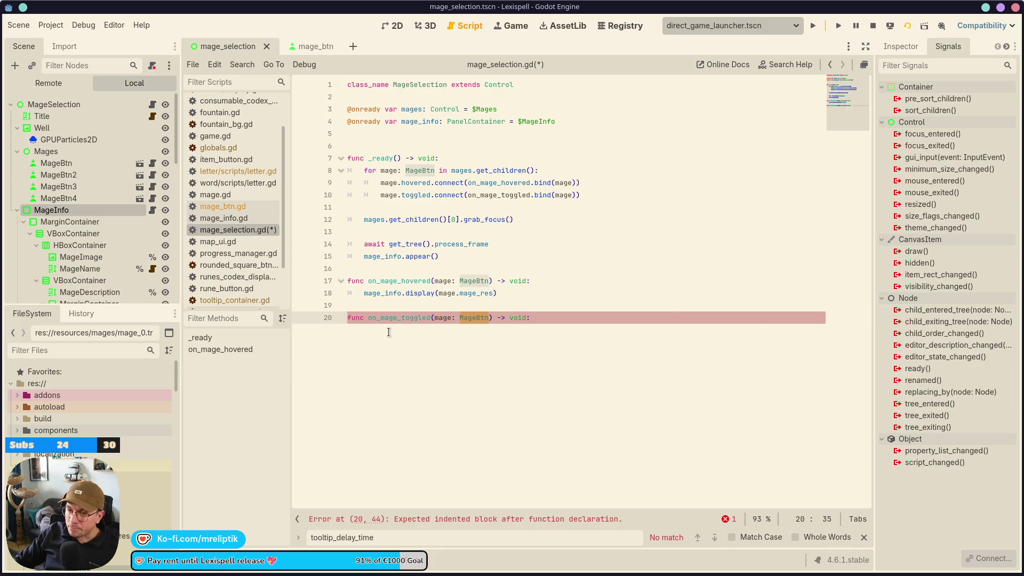
pyautogui.press('End')
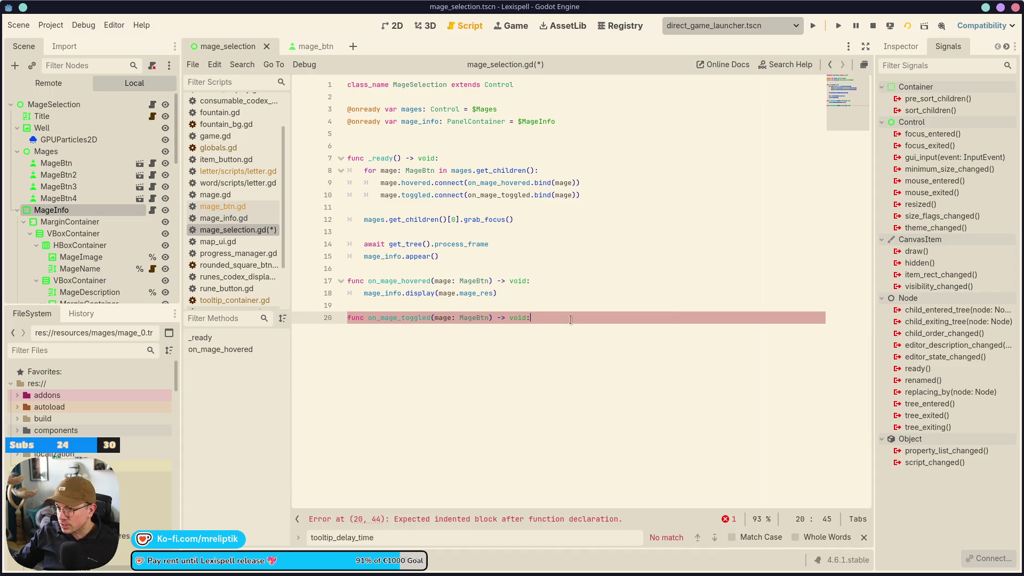
pyautogui.press('Return')
pyautogui.write('pass')
pyautogui.hotkey('ctrl', 's')
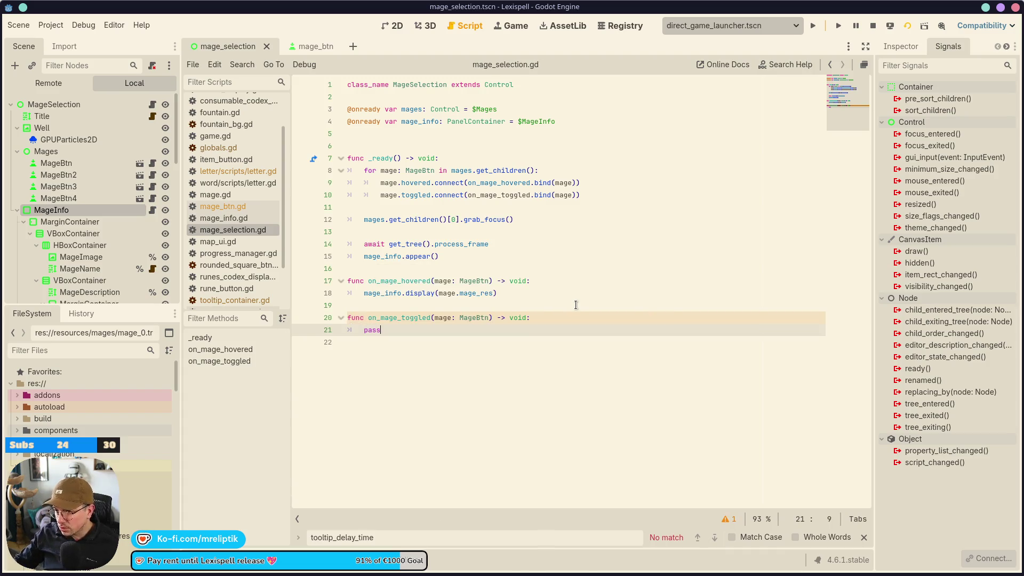
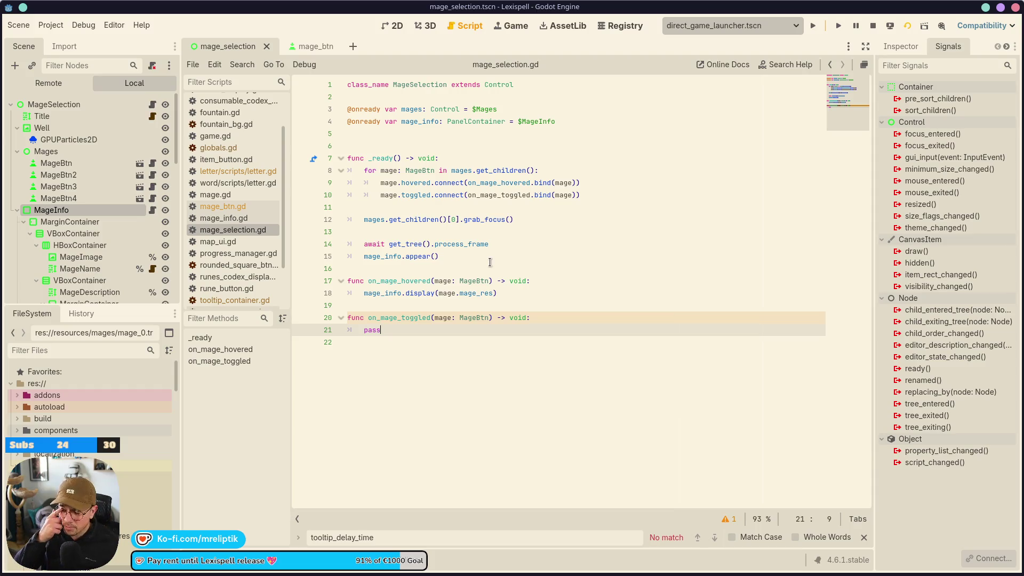
# Step: Add a 'toggled_on: bool' parameter to on_mage_toggled and save the script
pyautogui.click(435, 321)
pyautogui.write('toggled_')
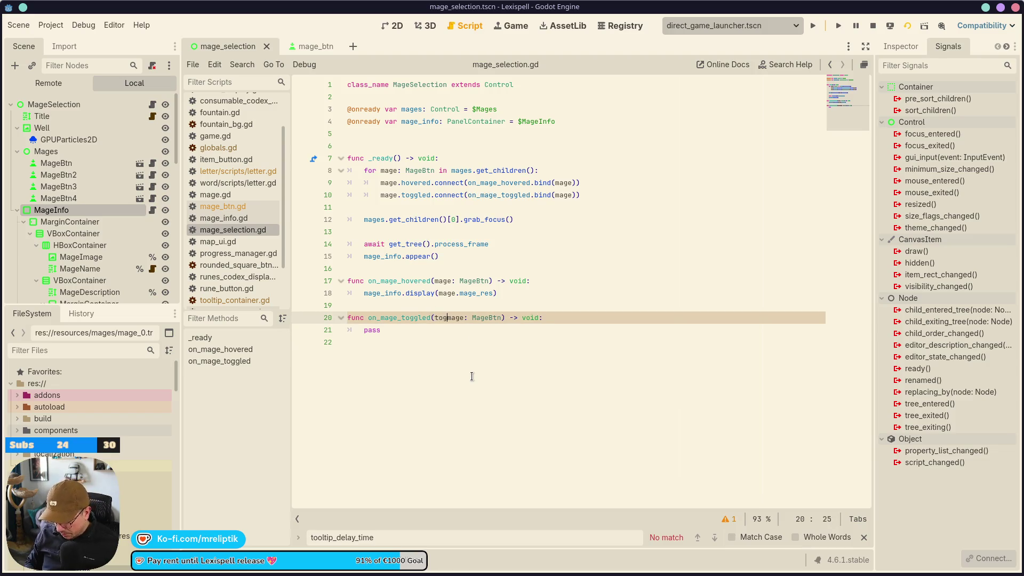
pyautogui.write('on: boool')
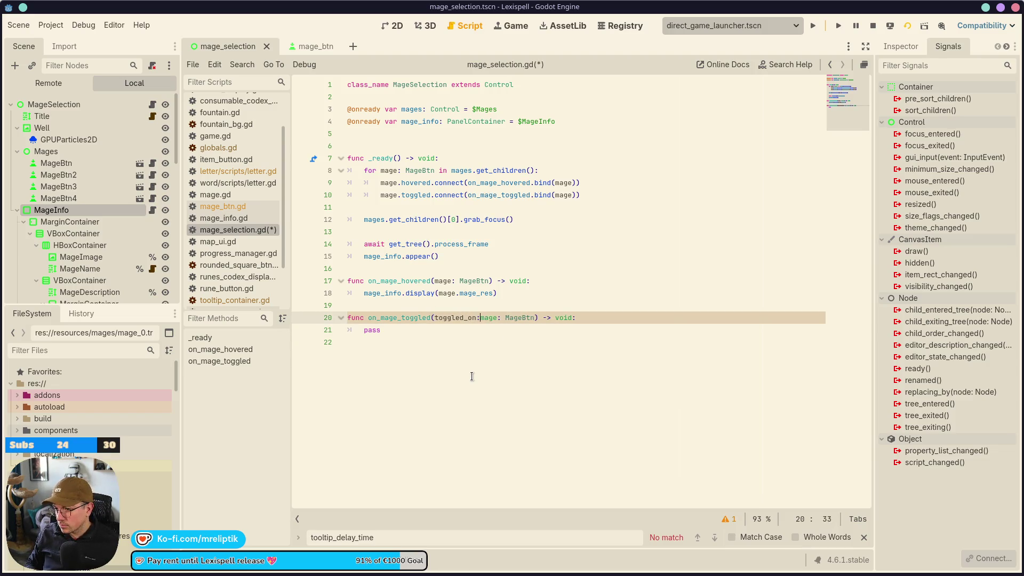
pyautogui.press('BackSpace')
pyautogui.write(',')
pyautogui.hotkey('ctrl', 's')
# Step: Enable Toggle Mode on the MageBtn scene in the Inspector and save it
pyautogui.click(107, 162)
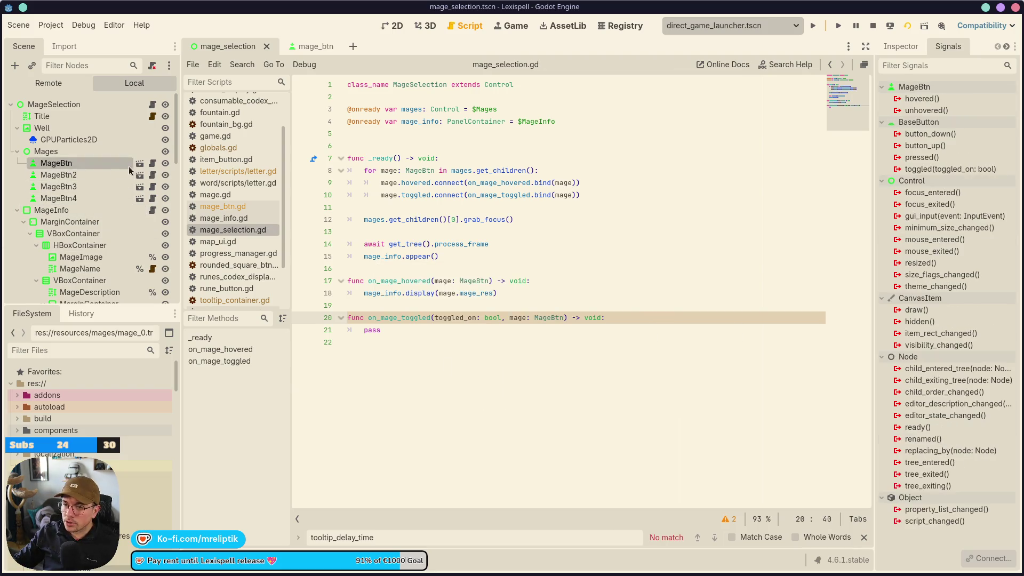
pyautogui.click(139, 164)
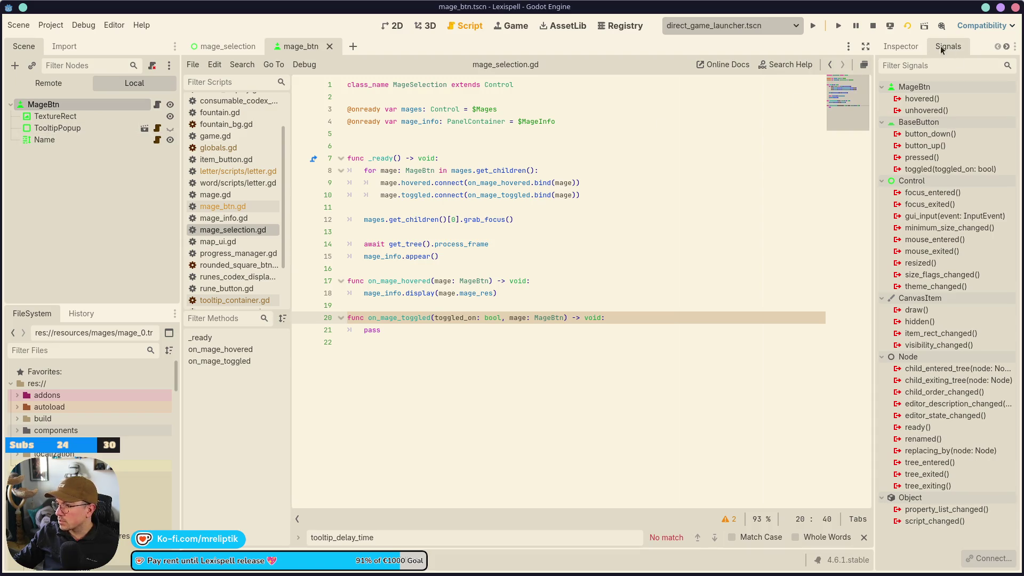
pyautogui.click(901, 47)
pyautogui.click(951, 312)
pyautogui.hotkey('ctrl', 's')
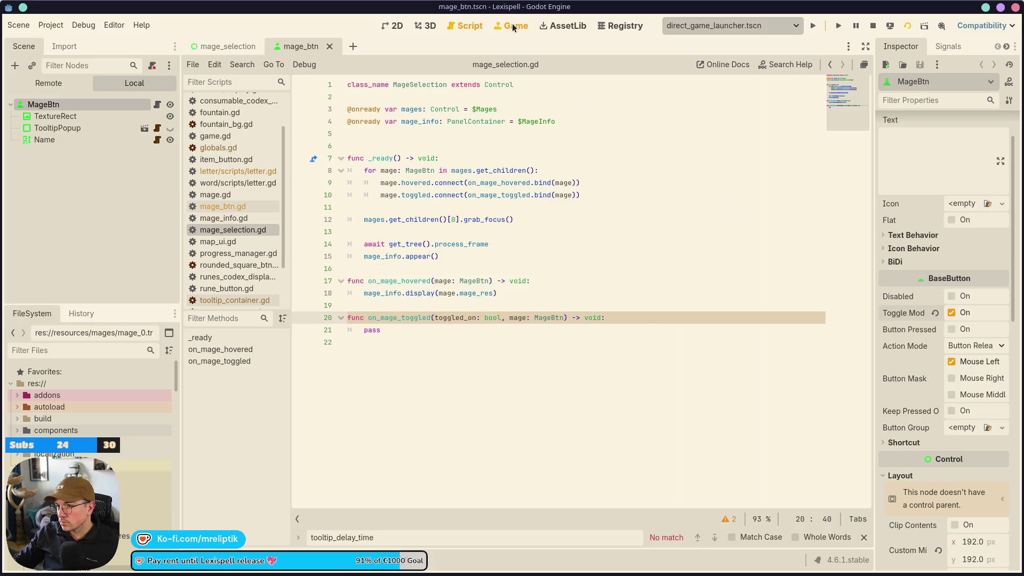
# Step: Check the running game, then return to the mage_selection.gd script
pyautogui.click(512, 25)
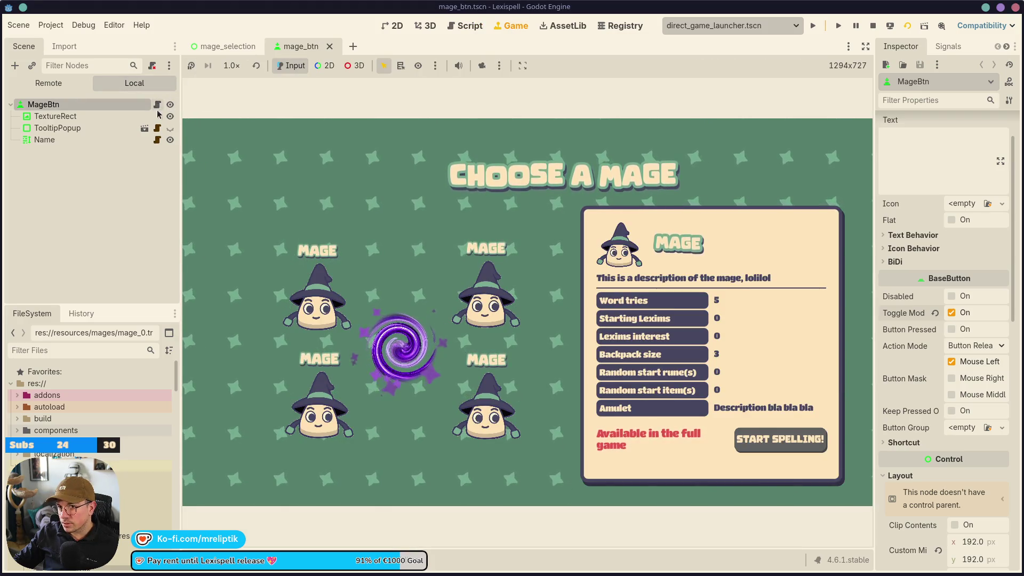
pyautogui.click(157, 104)
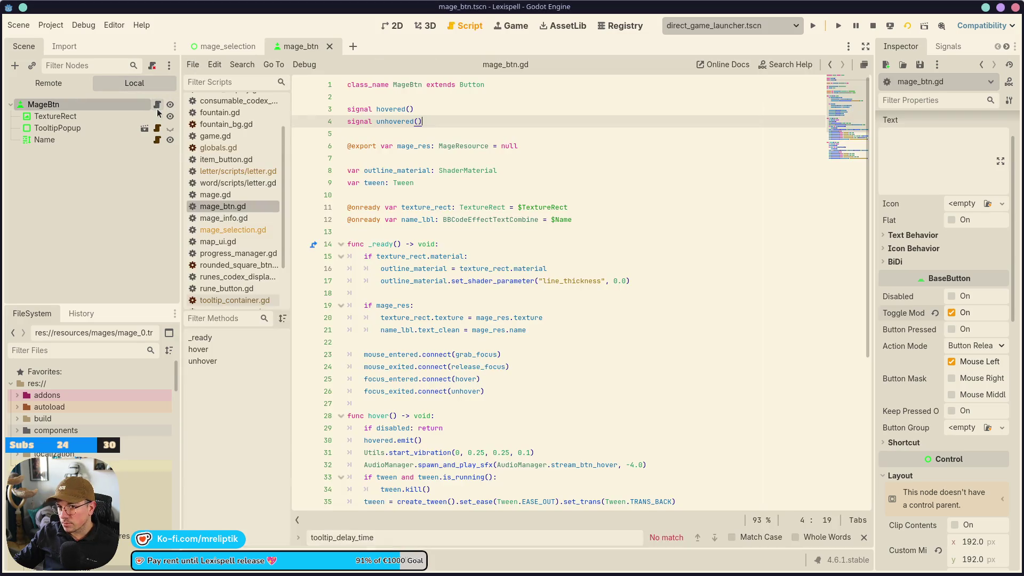
pyautogui.click(395, 26)
pyautogui.click(218, 46)
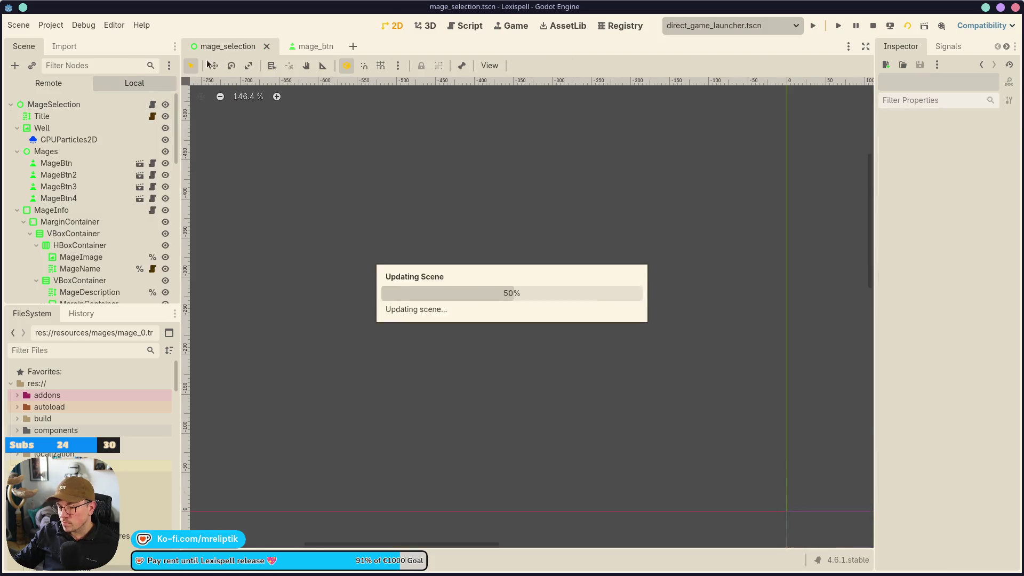
pyautogui.click(152, 105)
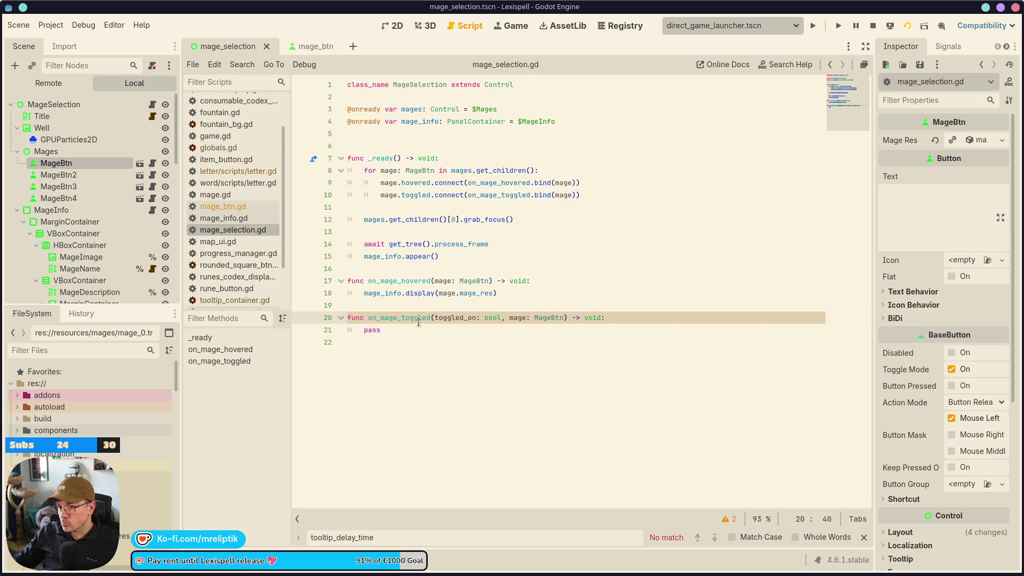
# Step: Move the mage_info.display call into on_mage_toggled under an 'if toggled_on:' condition
pyautogui.click(533, 290)
pyautogui.hotkey('alt', 'Down')
pyautogui.hotkey('alt', 'Down')
pyautogui.hotkey('alt', 'Down')
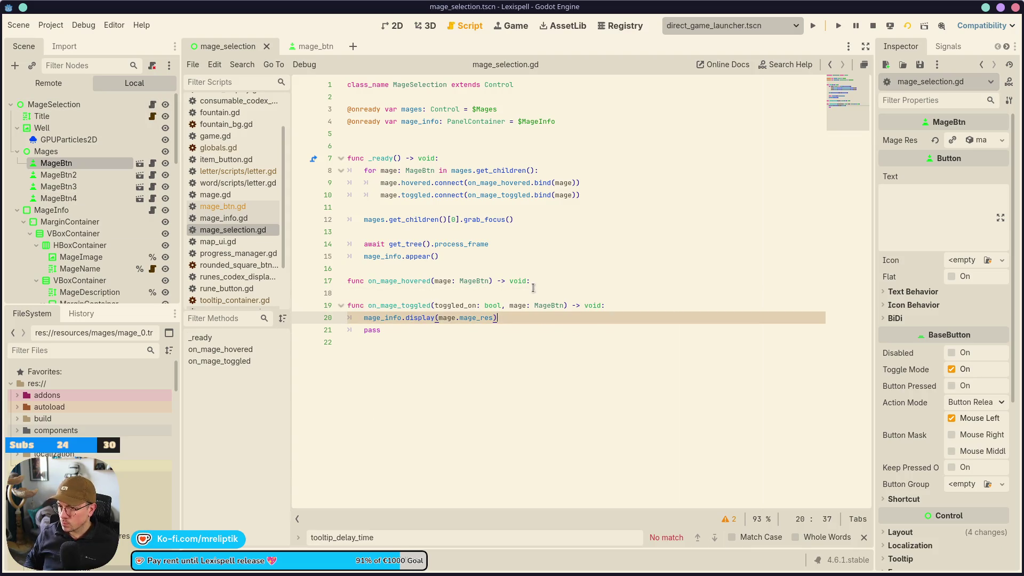
pyautogui.press('Up')
pyautogui.hotkey('ctrl', 'BackSpace')
pyautogui.write('of t')
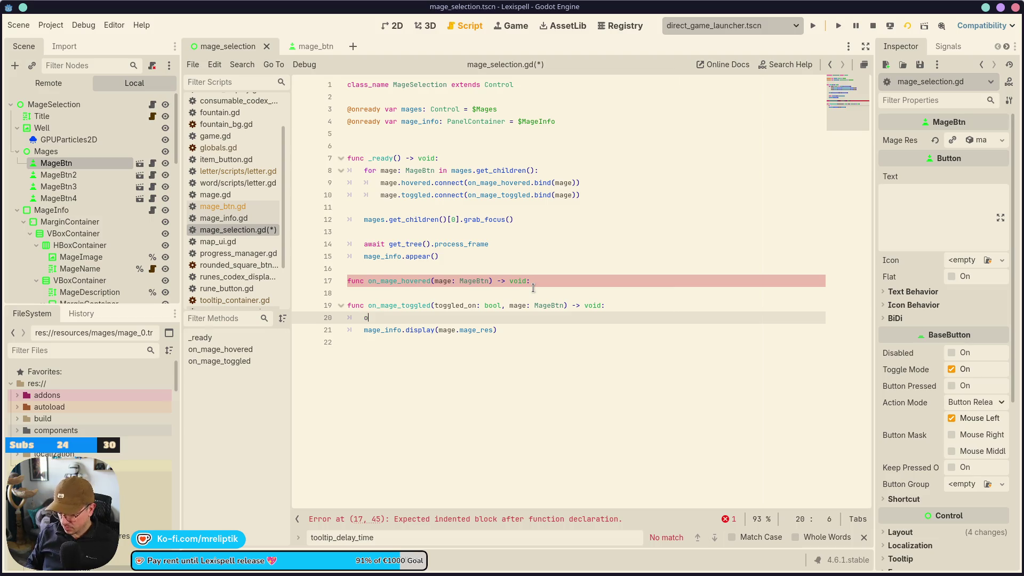
pyautogui.press('BackSpace')
pyautogui.press('BackSpace')
pyautogui.press('BackSpace')
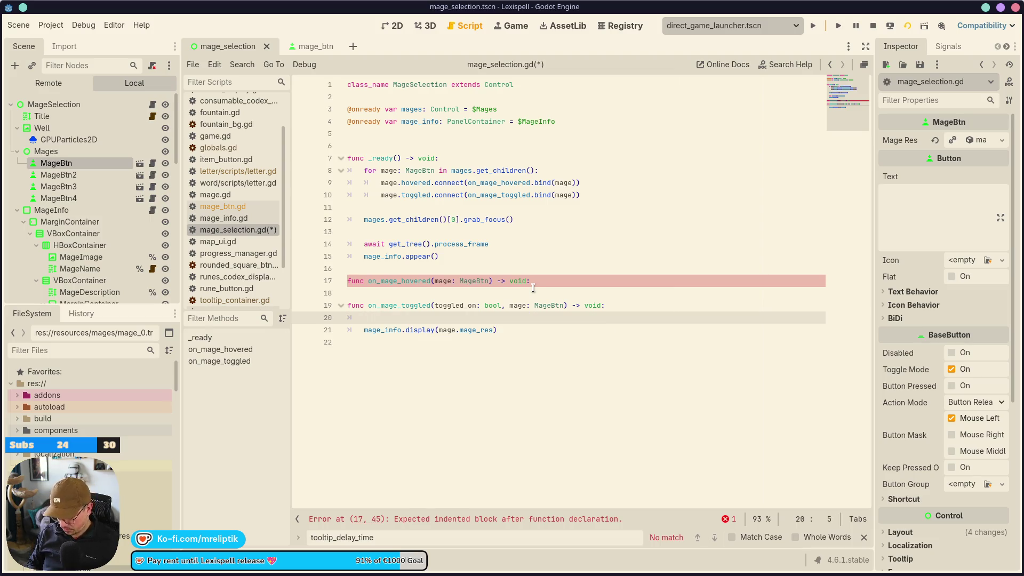
pyautogui.write('if to')
pyautogui.press('Return')
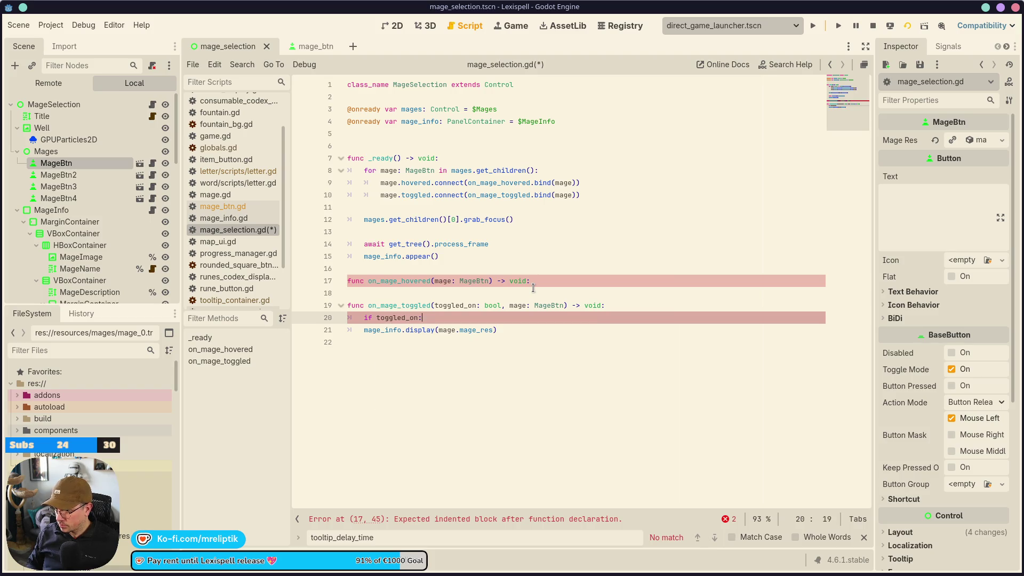
pyautogui.press('Down')
pyautogui.press('Tab')
# Step: Delete the on_mage_hovered function and its hovered.connect line, then save
pyautogui.press('Up')
pyautogui.press('Up')
pyautogui.press('Up')
pyautogui.hotkey('ctrl', 'shift', 'k')
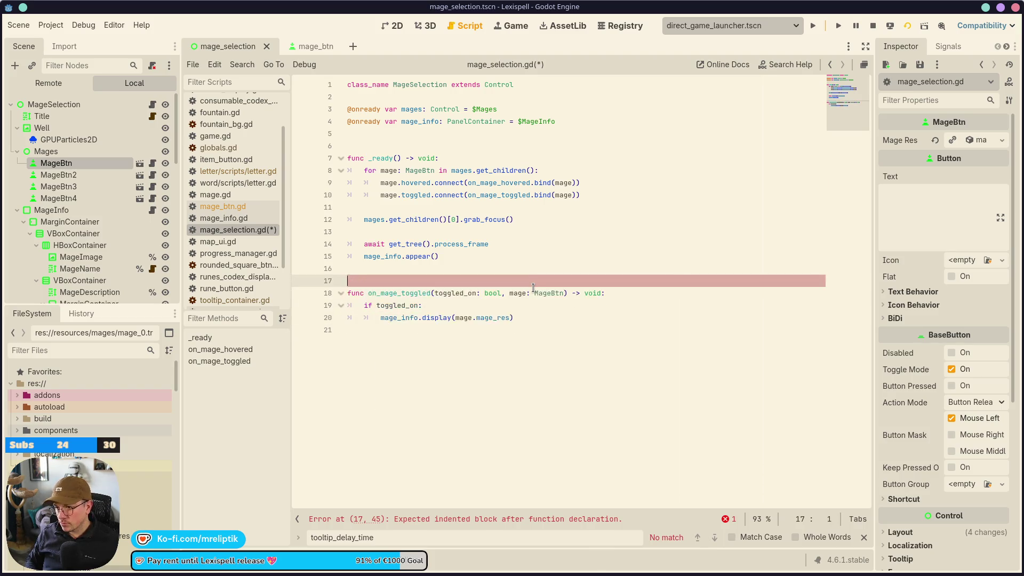
pyautogui.hotkey('ctrl', 'shift', 'k')
pyautogui.hotkey('ctrl', 's')
pyautogui.click(585, 182)
pyautogui.hotkey('ctrl', 'shift', 'k')
pyautogui.hotkey('ctrl', 's')
pyautogui.click(307, 46)
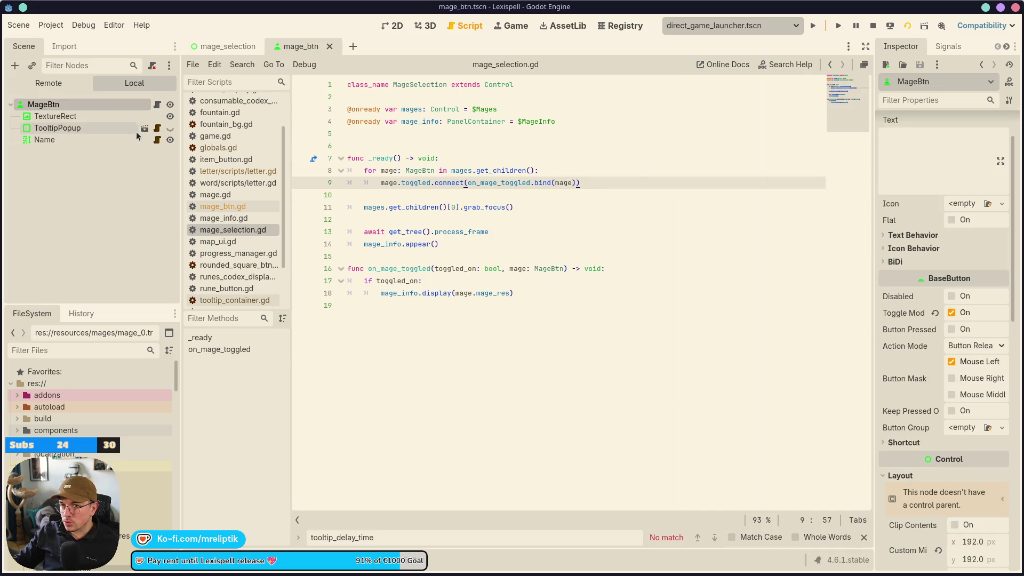
# Step: Open mage_btn.gd and go to the end of the script after unhover
pyautogui.click(157, 105)
pyautogui.click(392, 26)
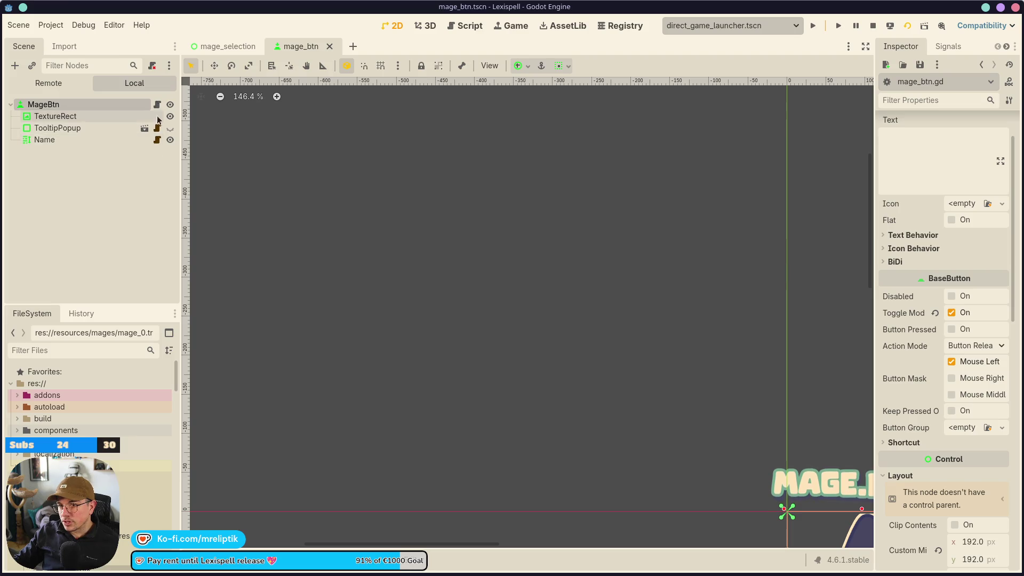
pyautogui.click(156, 104)
pyautogui.scroll(-5, 451, 311)
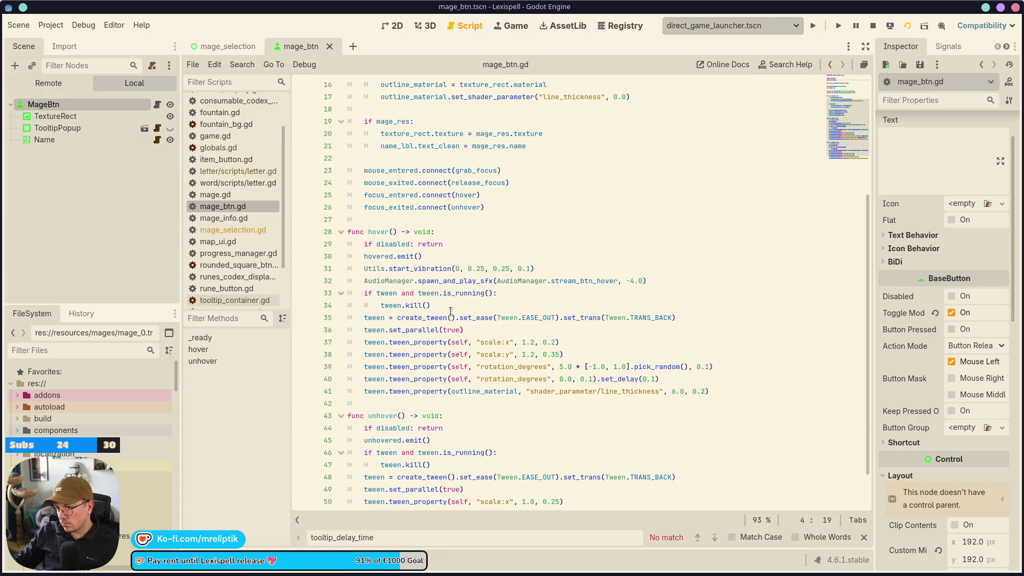
pyautogui.scroll(-1, 451, 311)
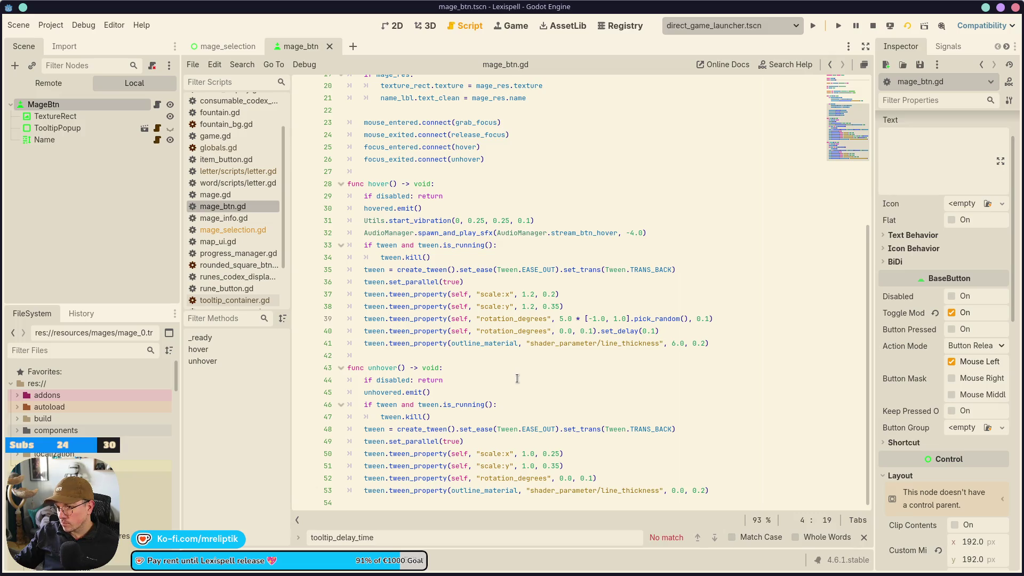
pyautogui.scroll(3, 422, 374)
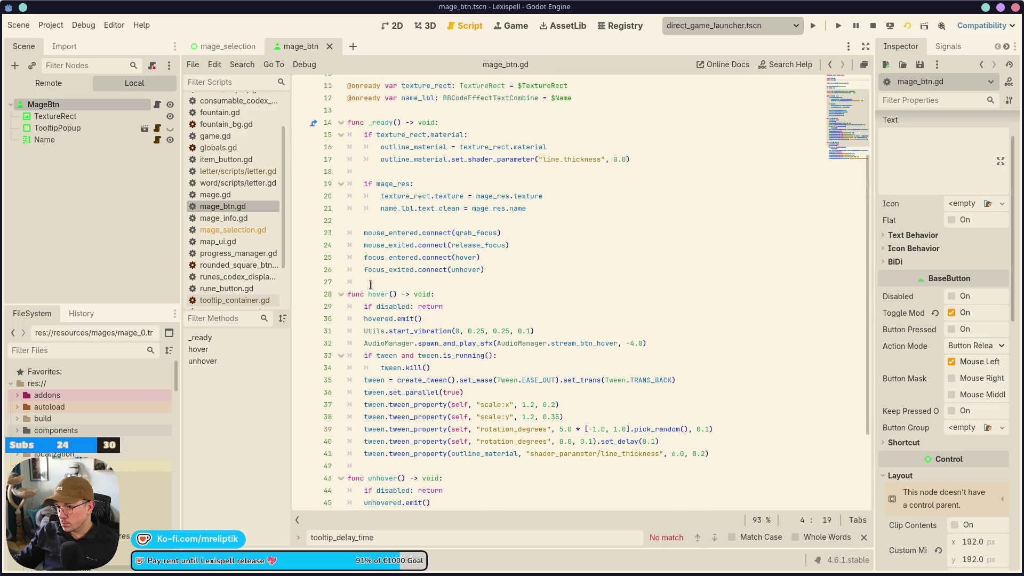
pyautogui.scroll(-3, 384, 479)
pyautogui.click(379, 503)
# Step: Append an empty 'func focus() -> void:' function with a pass body
pyautogui.press('Return')
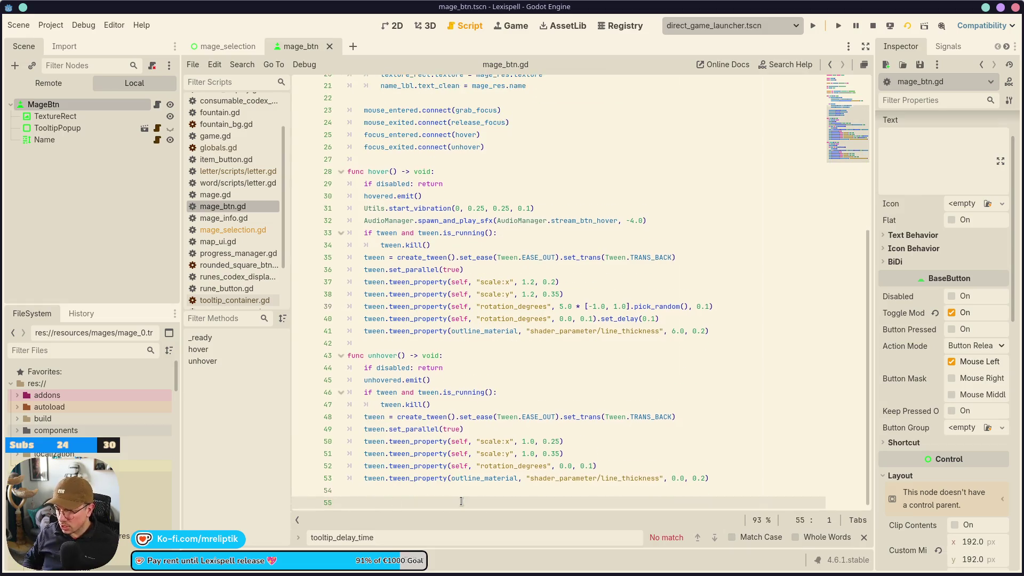
pyautogui.write('func focused(')
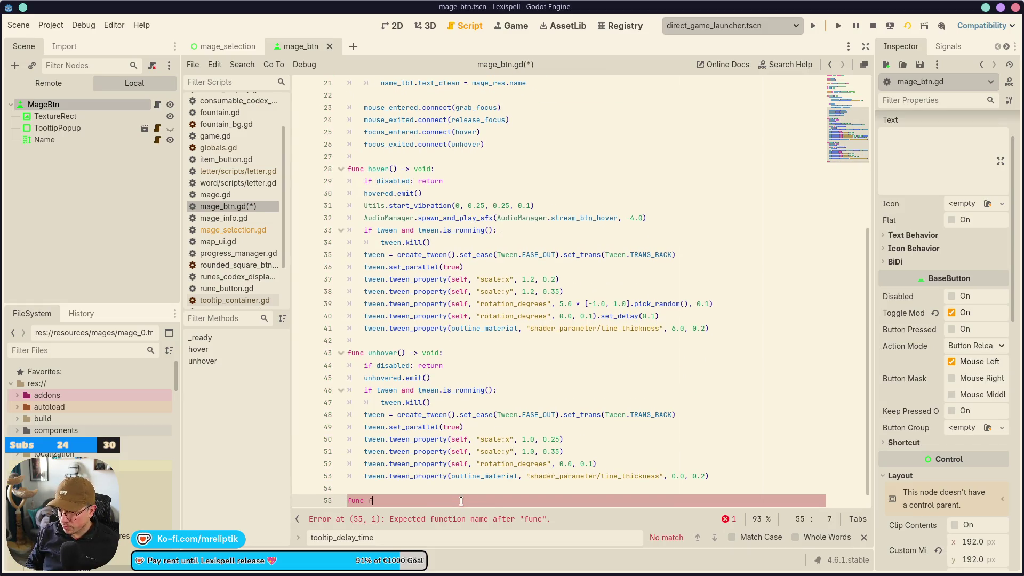
pyautogui.write(') ->')
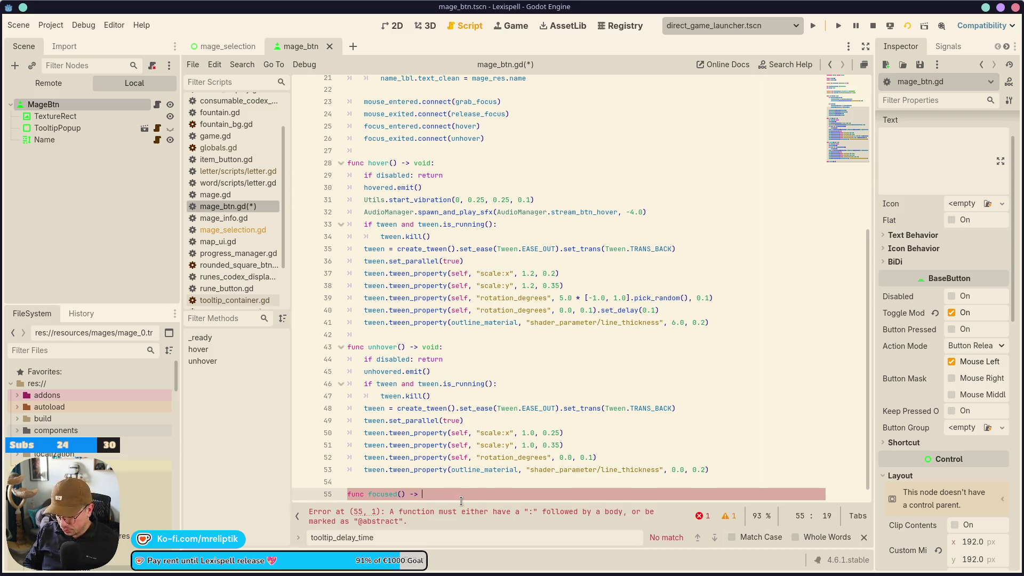
pyautogui.write(' void:')
pyautogui.press('Return')
pyautogui.write('pass')
pyautogui.press('Return')
pyautogui.press('BackSpace')
pyautogui.press('Return')
pyautogui.write('func')
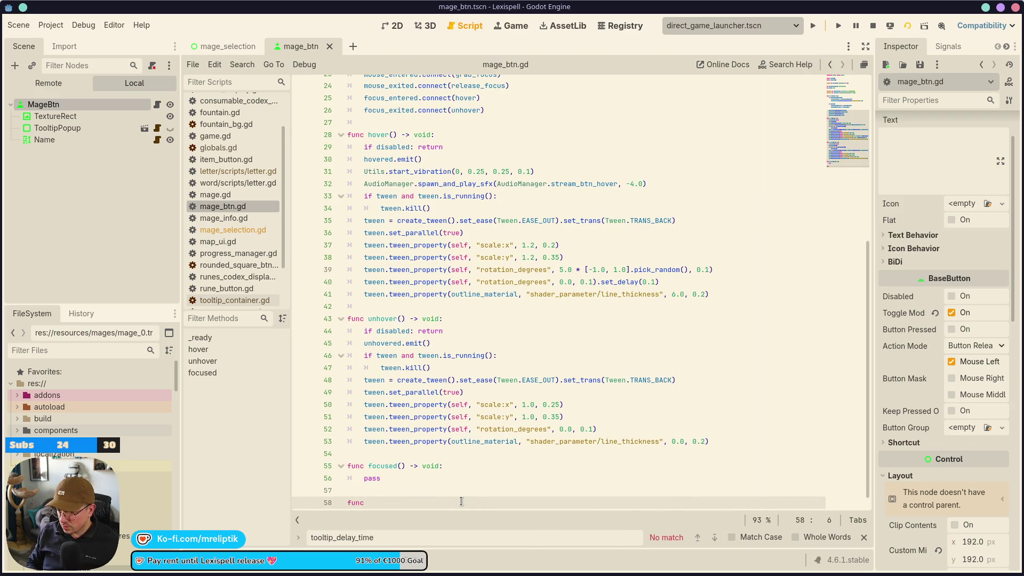
pyautogui.press('BackSpace')
pyautogui.press('BackSpace')
pyautogui.press('BackSpace')
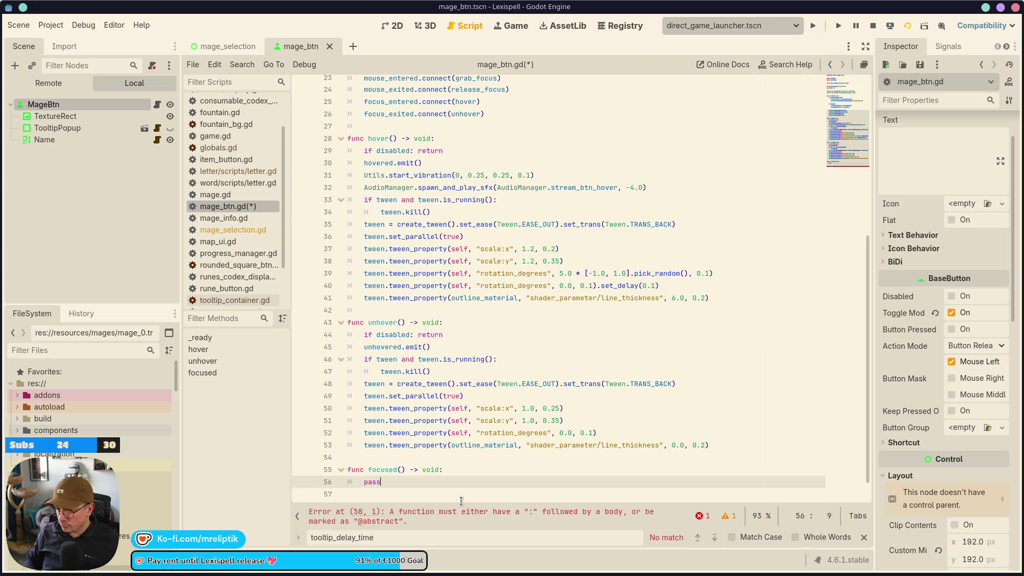
pyautogui.press('Up')
pyautogui.press('BackSpace')
pyautogui.press('BackSpace')
pyautogui.press('Down')
pyautogui.press('Down')
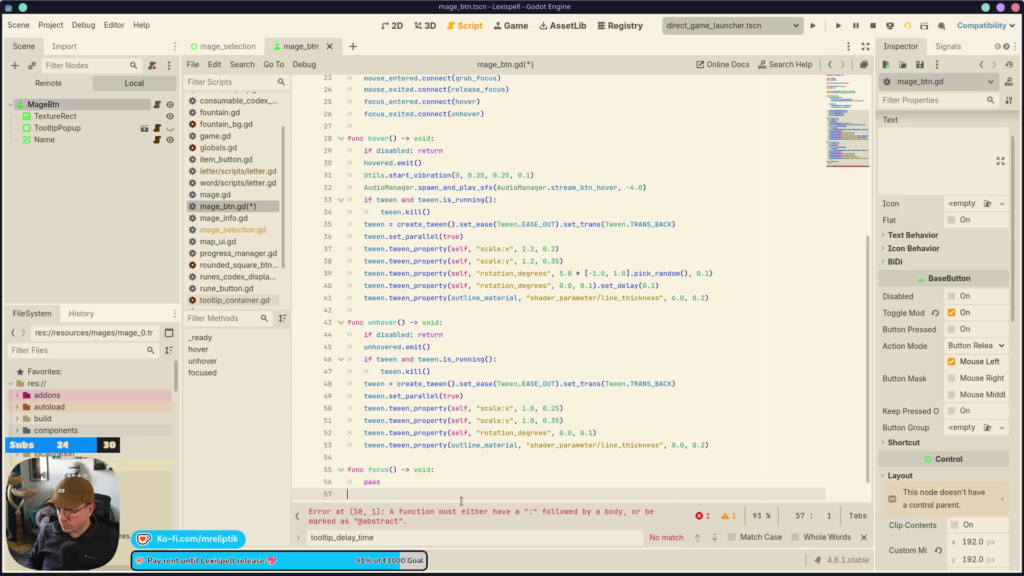
# Step: Append an empty 'func unfocus() -> void:' function, save, and select hover()'s body
pyautogui.press('Return')
pyautogui.write('func unfocus() ')
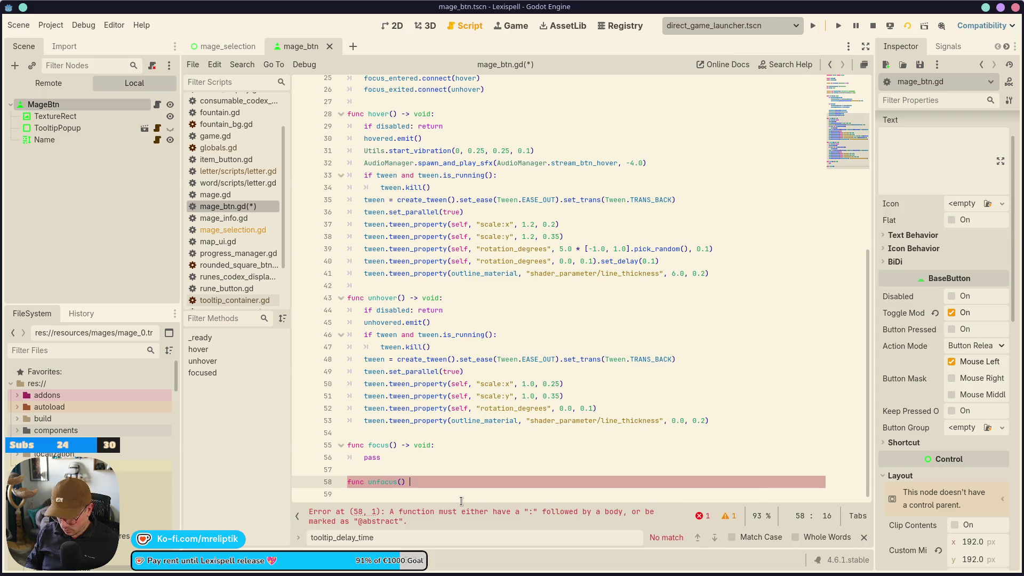
pyautogui.write('-> void:')
pyautogui.press('Return')
pyautogui.write('pass')
pyautogui.hotkey('ctrl', 's')
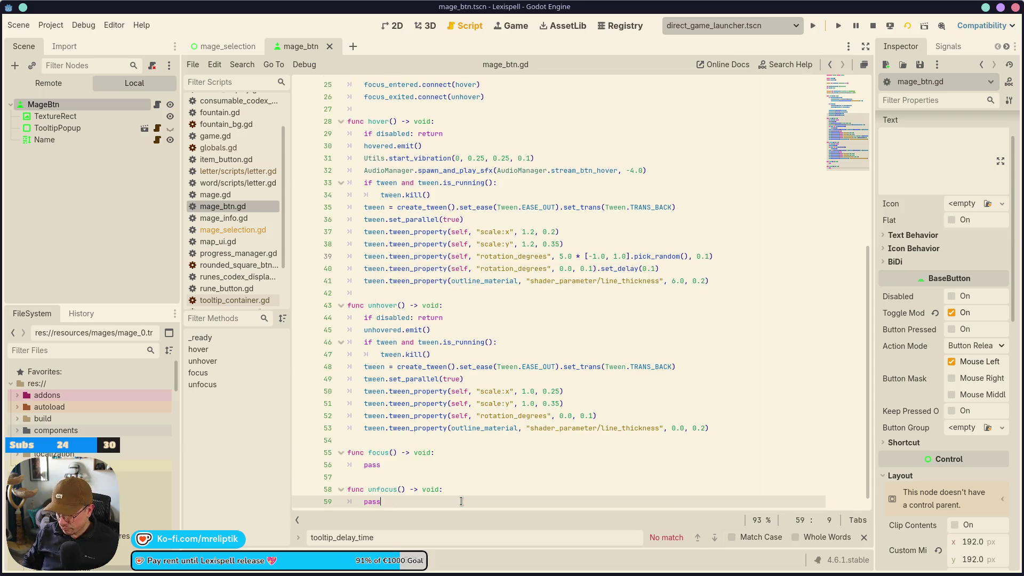
pyautogui.scroll(4, 426, 330)
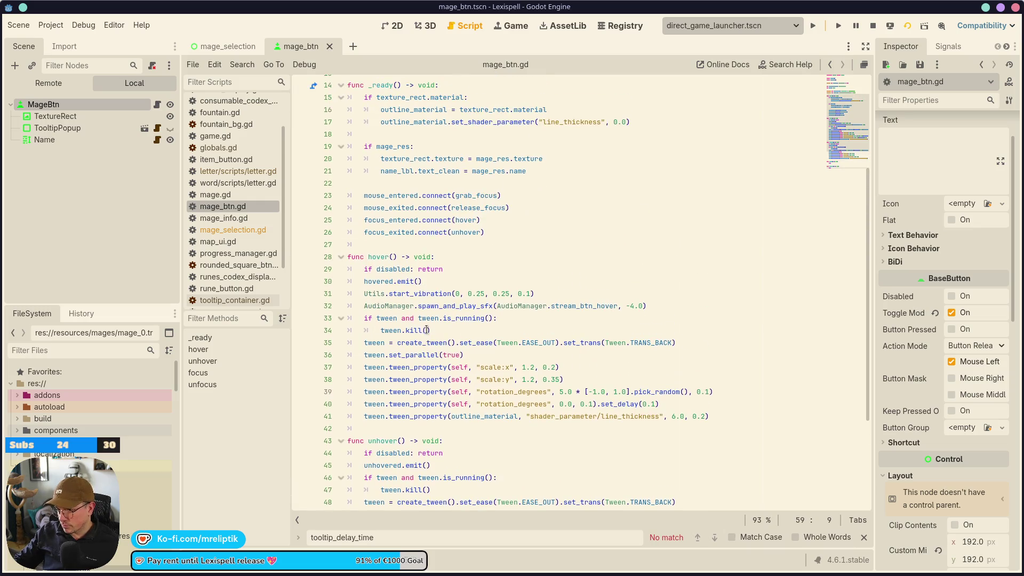
pyautogui.moveTo(352, 269); pyautogui.dragTo(780, 418)
pyautogui.hotkey('ctrl', 'c')
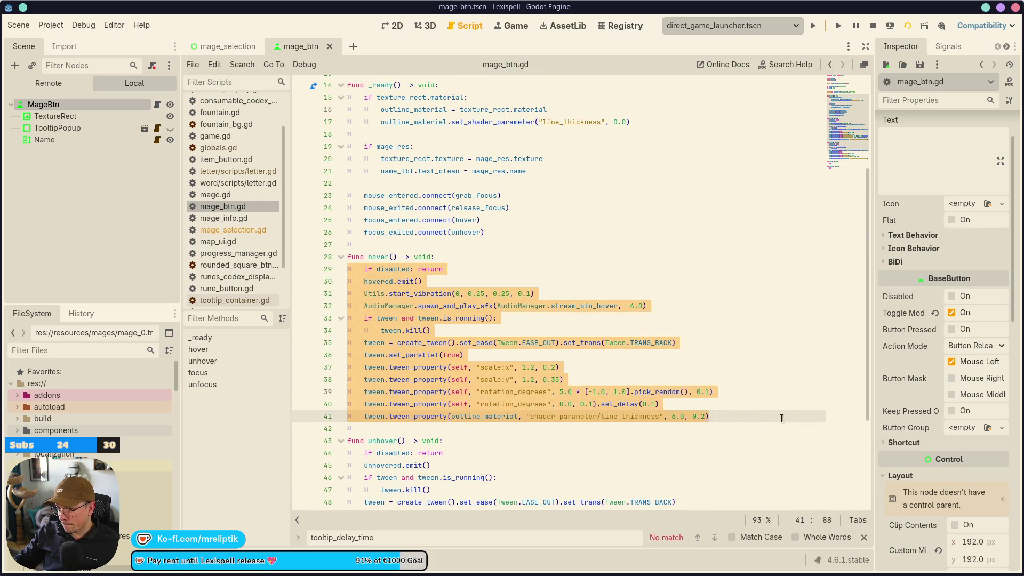
pyautogui.scroll(-4, 467, 346)
pyautogui.click(395, 455)
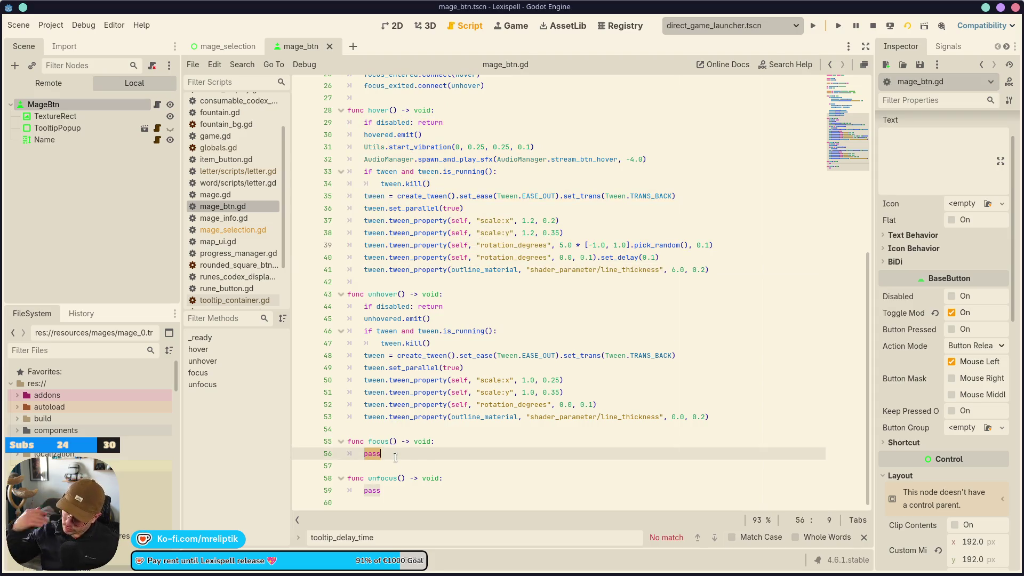
# Step: Paste the hover tween code into focus() and unfocus(), fixing the extra indent on line 71
pyautogui.hotkey('ctrl', 's')
pyautogui.hotkey('ctrl', 'v')
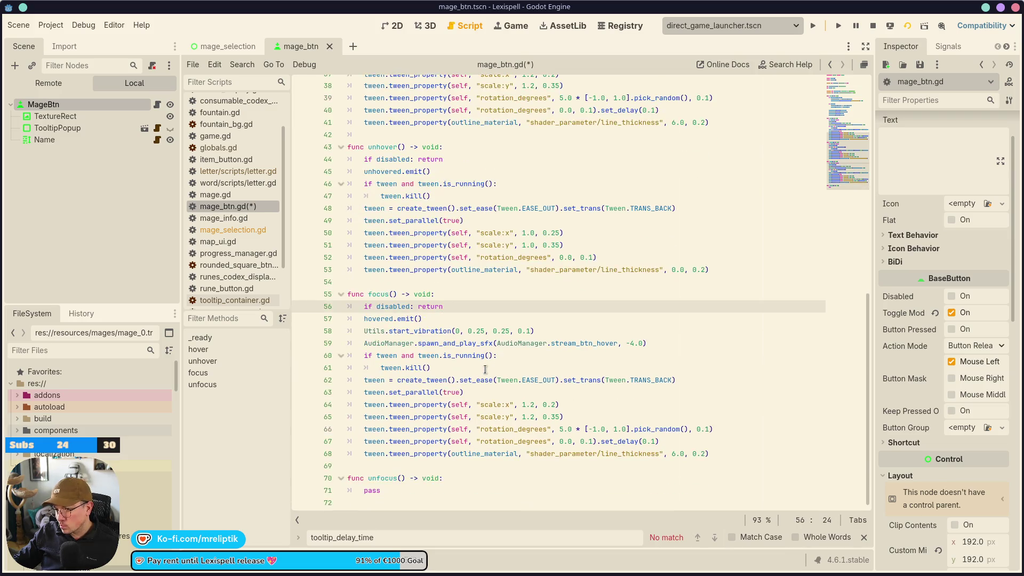
pyautogui.press('Down')
pyautogui.press('Down')
pyautogui.press('Down')
pyautogui.hotkey('shift', 'Home')
pyautogui.hotkey('ctrl', 'v')
pyautogui.hotkey('ctrl', 's')
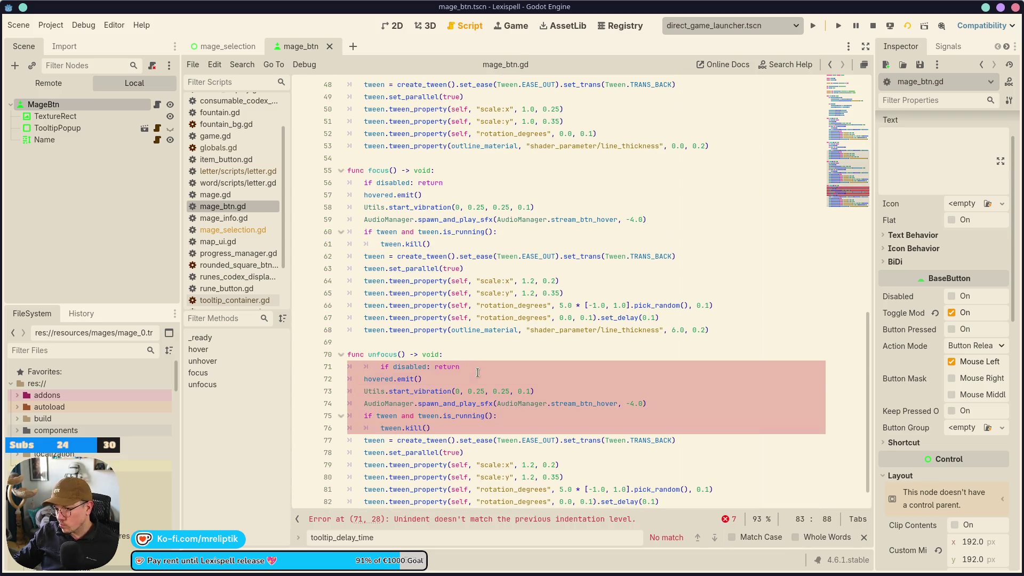
pyautogui.click(477, 372)
pyautogui.hotkey('shift', 'Tab')
pyautogui.click(479, 305)
pyautogui.click(400, 195)
# Step: Connect focus_entered to focus and focus_exited to unfocus in _ready, then save
pyautogui.scroll(3, 477, 322)
pyautogui.scroll(2, 495, 320)
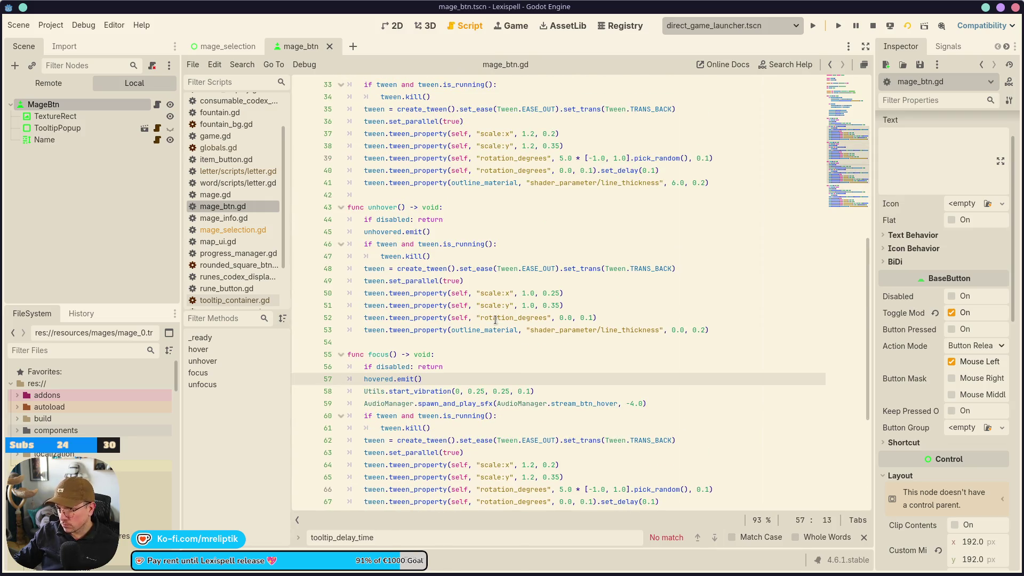
pyautogui.scroll(7, 453, 366)
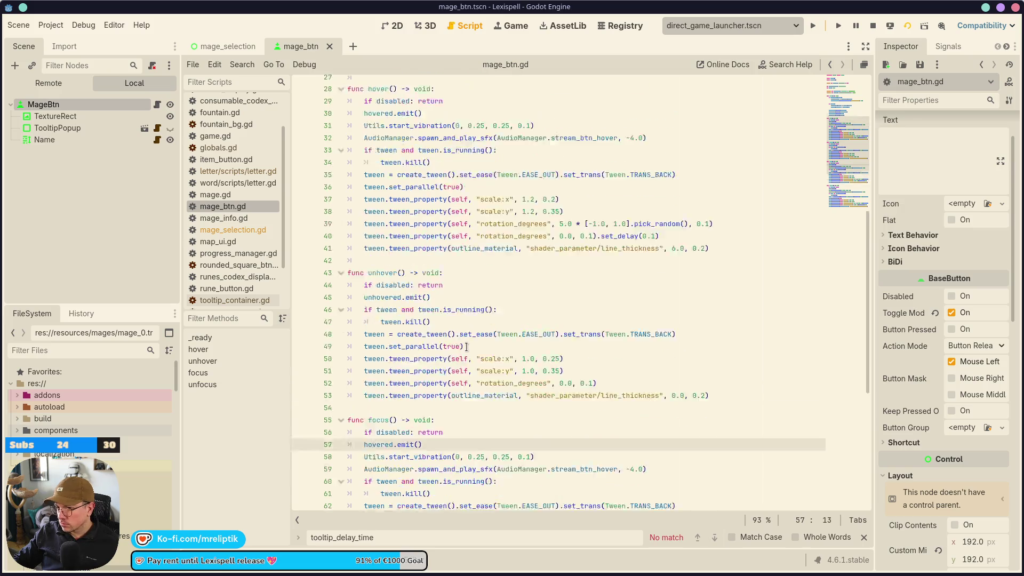
pyautogui.click(468, 245)
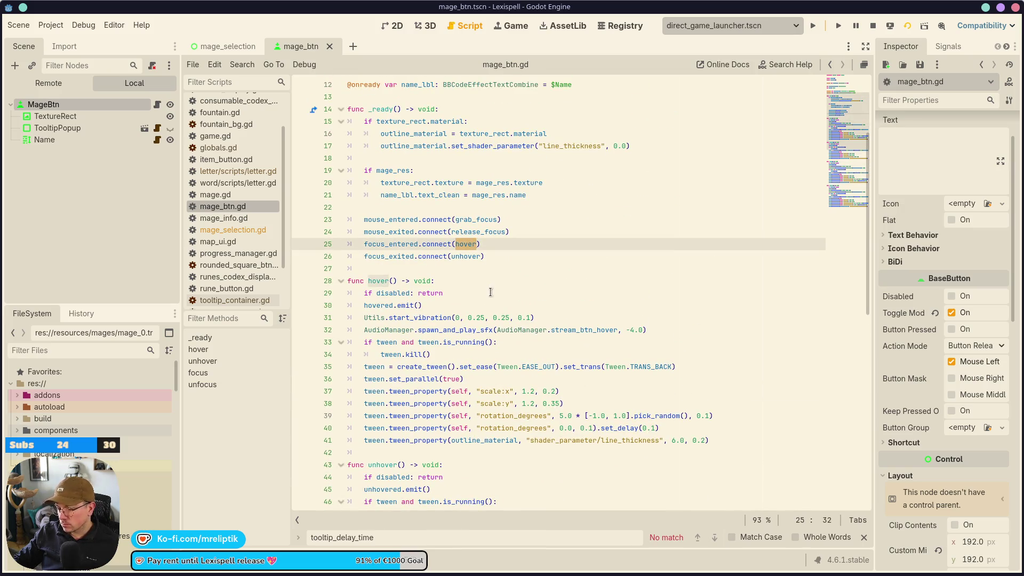
pyautogui.write('focus')
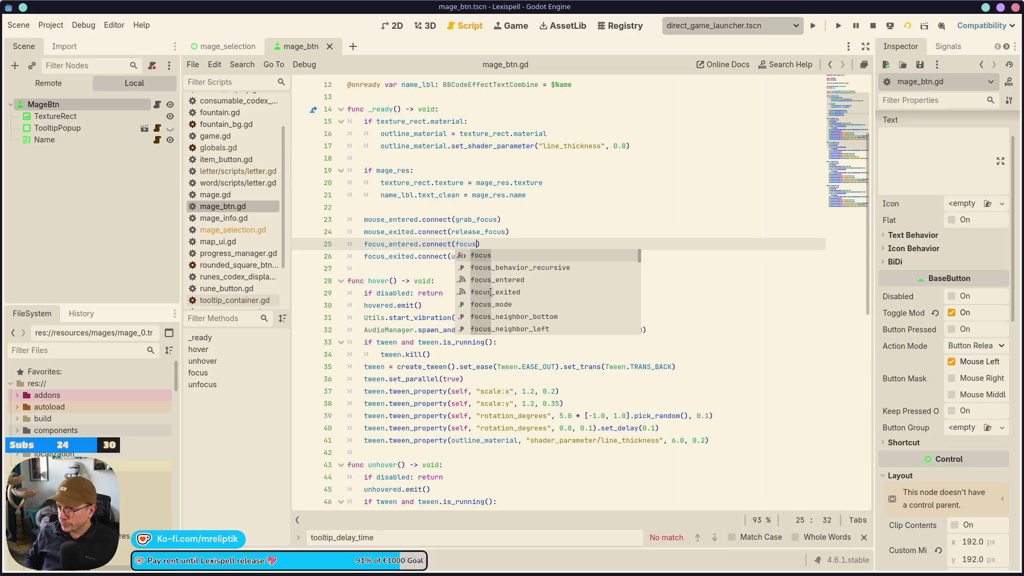
pyautogui.press('Return')
pyautogui.press('Down')
pyautogui.hotkey('ctrl', 'shift', 'Left')
pyautogui.write('unfocu')
pyautogui.press('Return')
pyautogui.hotkey('ctrl', 's')
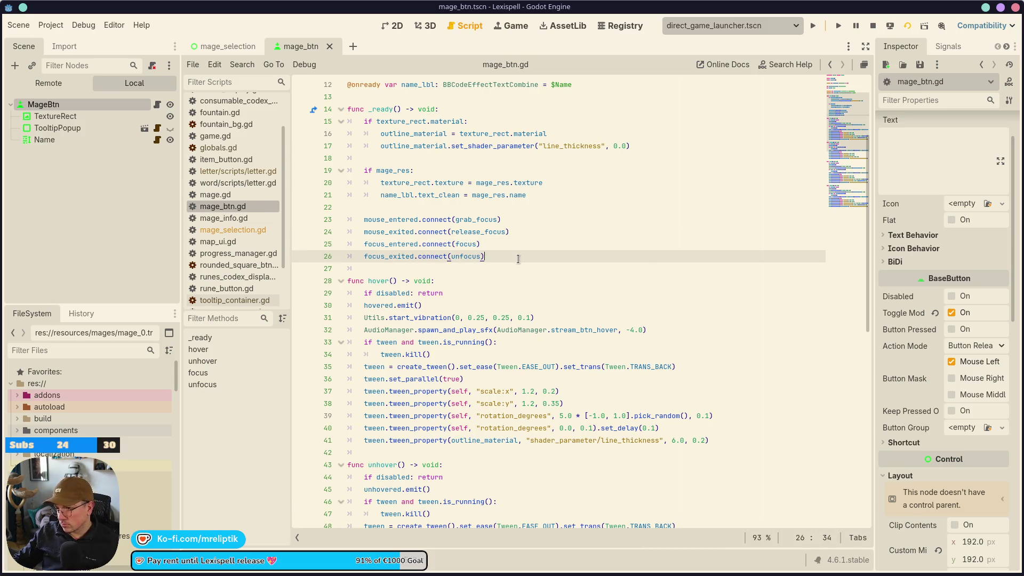
# Step: Change the mouse enter/exit connections from grab_focus/release_focus to hover/unhover and save
pyautogui.click(484, 220)
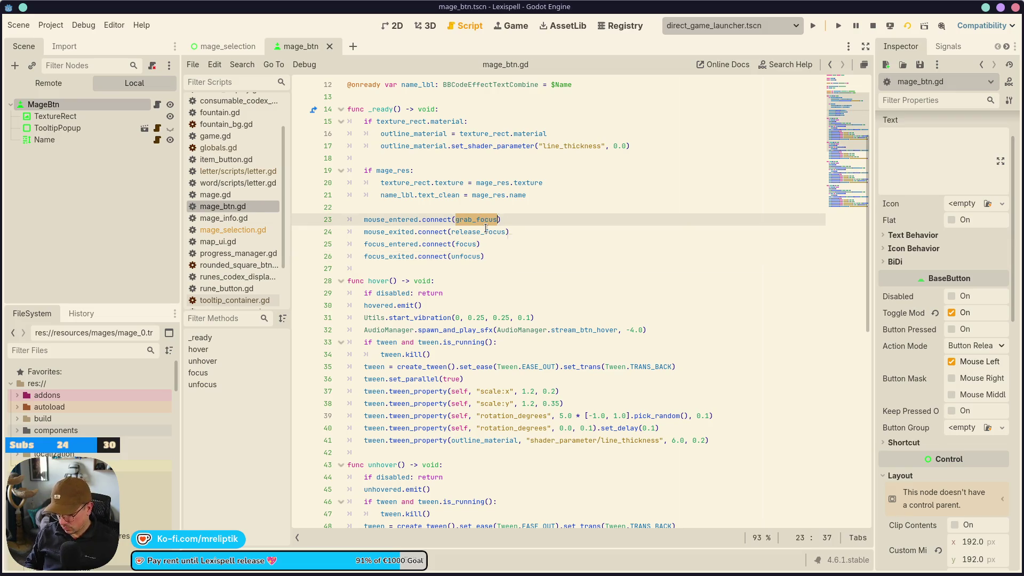
pyautogui.write('hov')
pyautogui.press('Return')
pyautogui.press('Down')
pyautogui.doubleClick(486, 228)
pyautogui.write('unh')
pyautogui.press('Return')
pyautogui.hotkey('ctrl', 's')
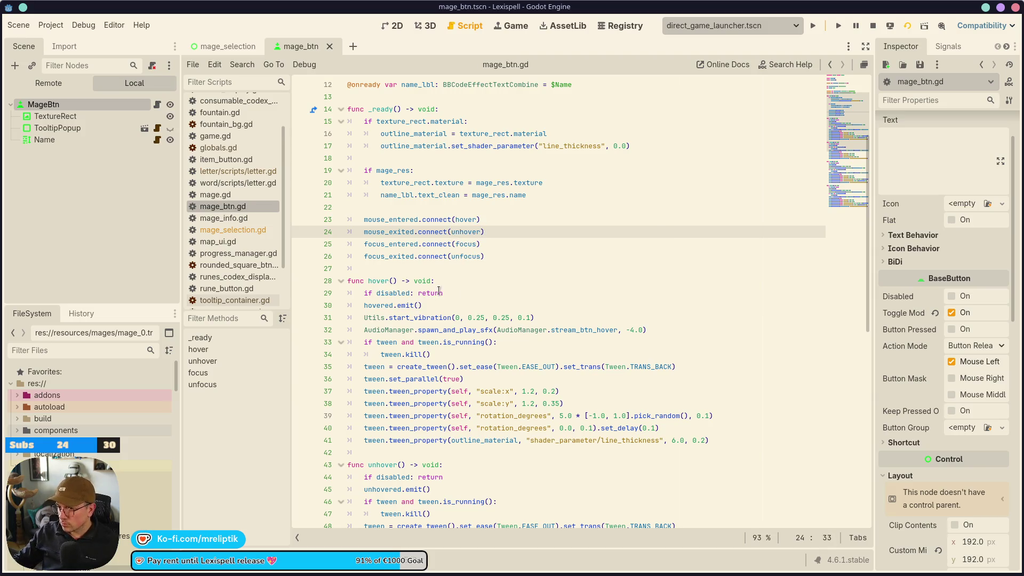
# Step: Review the hover() function and its uses, save, and switch to the 2D view
pyautogui.click(438, 293)
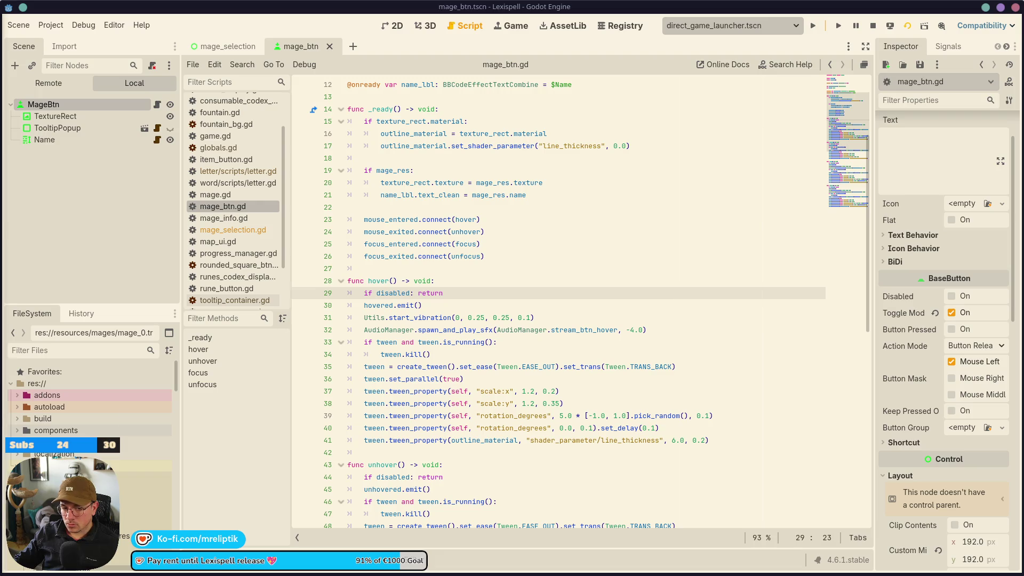
pyautogui.press('Up')
pyautogui.scroll(-1, 386, 249)
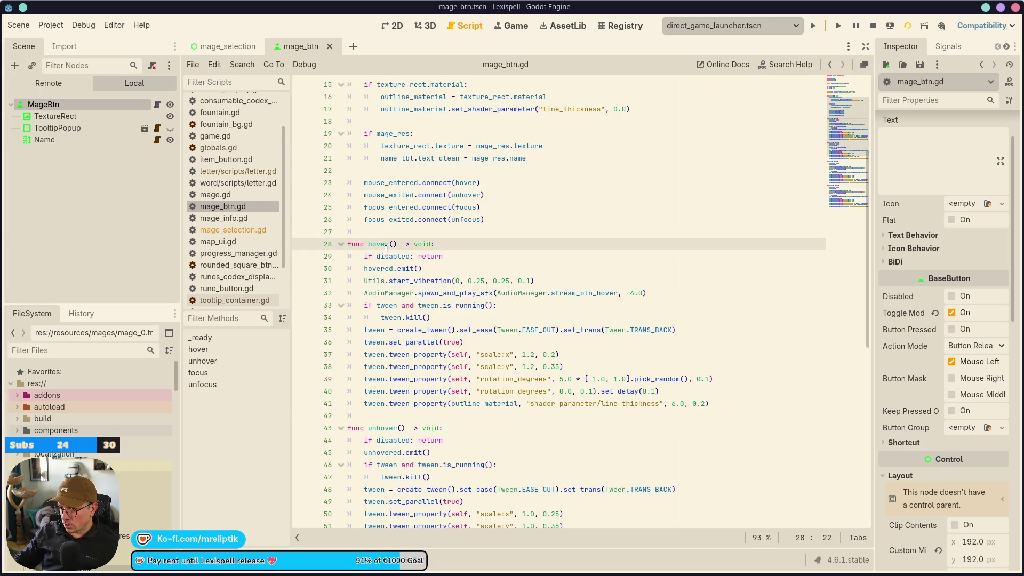
pyautogui.doubleClick(372, 244)
pyautogui.scroll(-1, 421, 331)
pyautogui.click(501, 368)
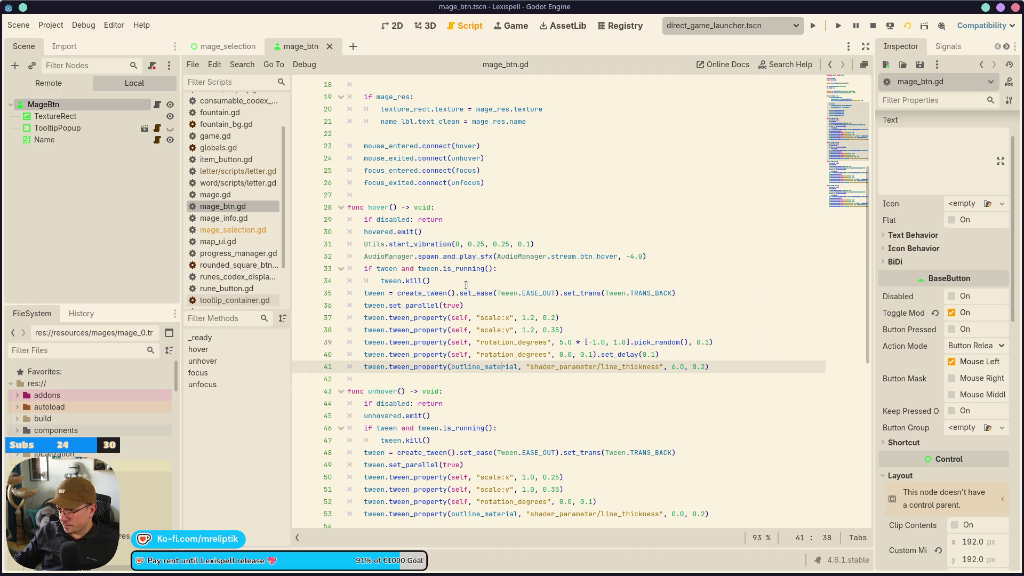
pyautogui.scroll(-1, 466, 285)
pyautogui.scroll(-3, 466, 328)
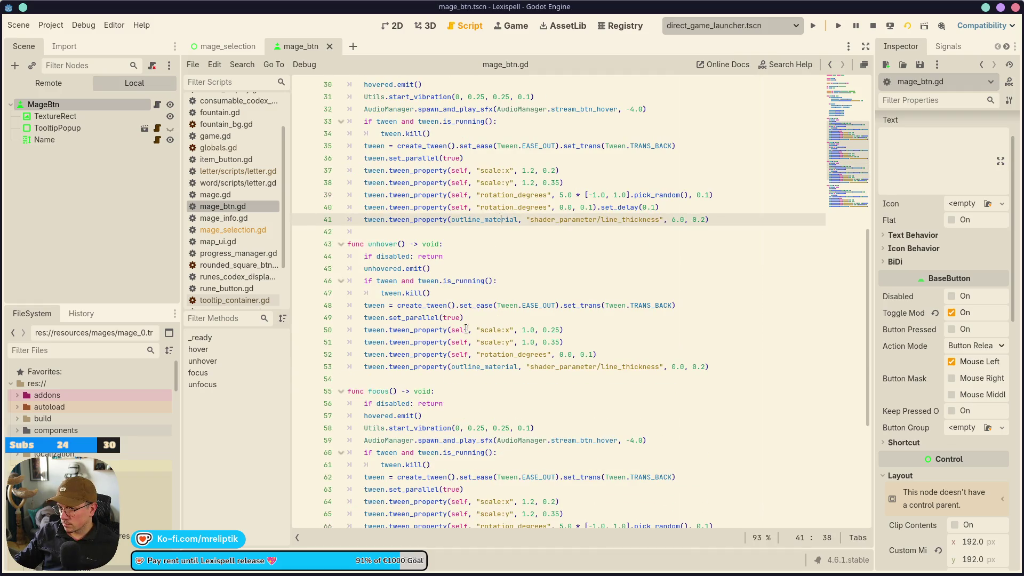
pyautogui.scroll(-2, 466, 329)
pyautogui.hotkey('ctrl', 's')
pyautogui.scroll(-1, 466, 329)
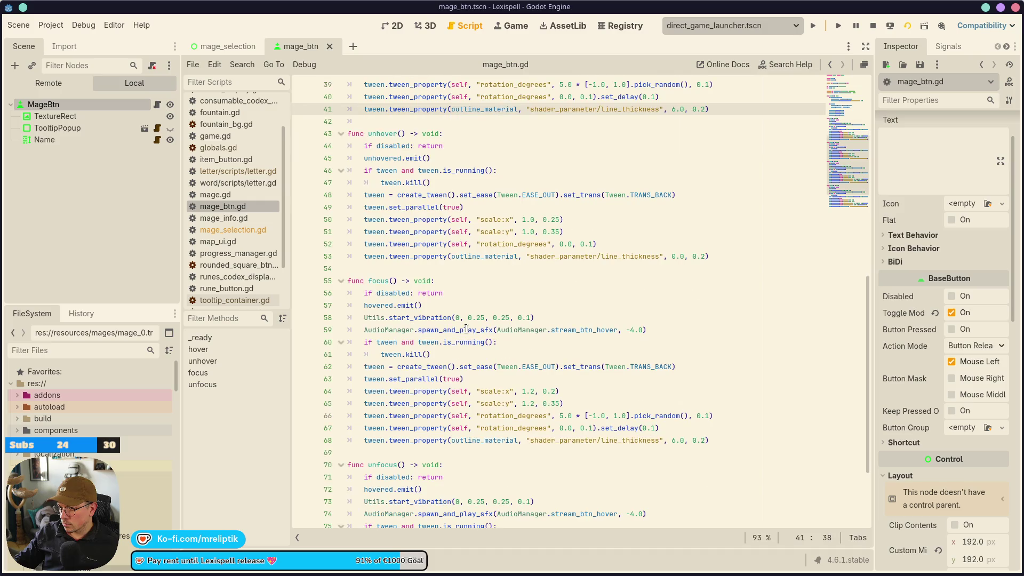
pyautogui.hotkey('ctrl', 'F1')
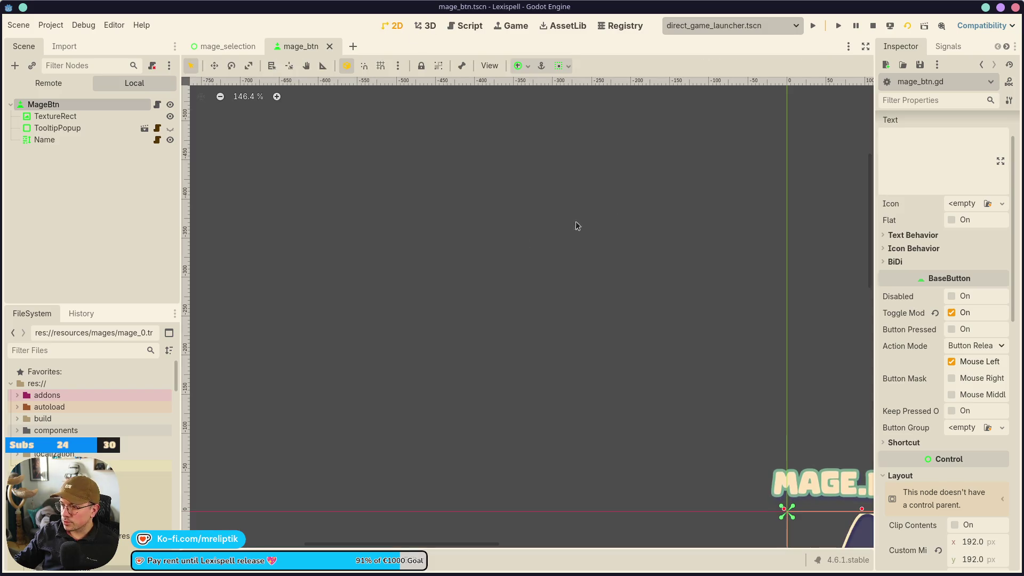
# Step: Run the mage_selection scene with F6 and pick a mage to fill the info panel
pyautogui.click(207, 54)
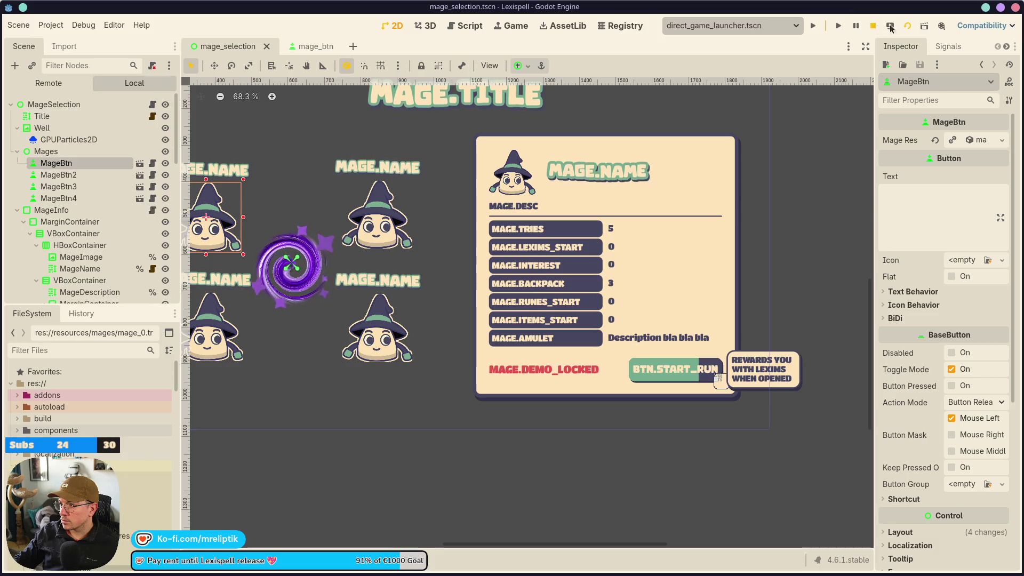
pyautogui.press('F6')
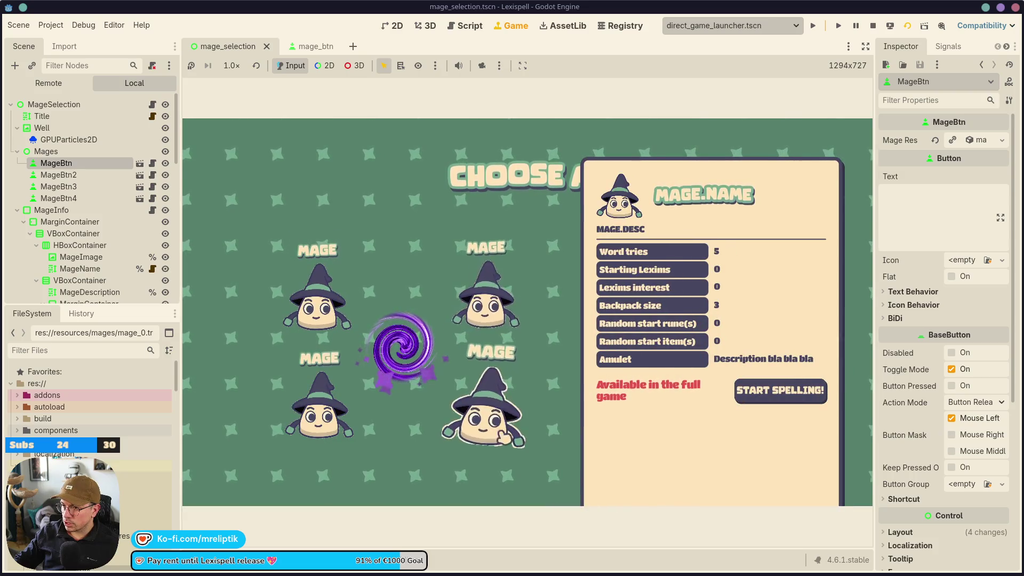
pyautogui.click(372, 437)
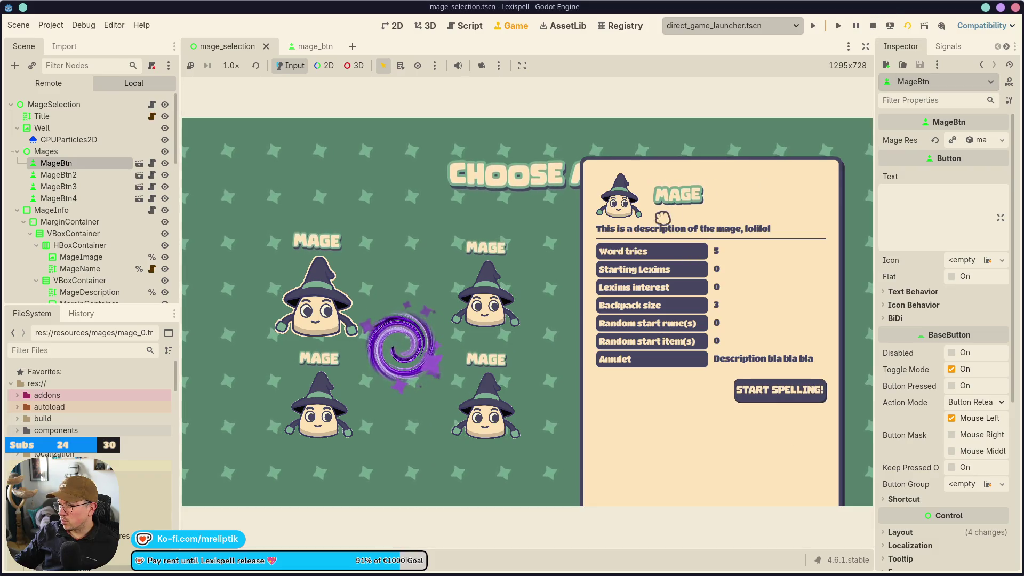
# Step: Relaunch the scene, select a mage in the maximized Game view to check its info, then stop
pyautogui.click(872, 26)
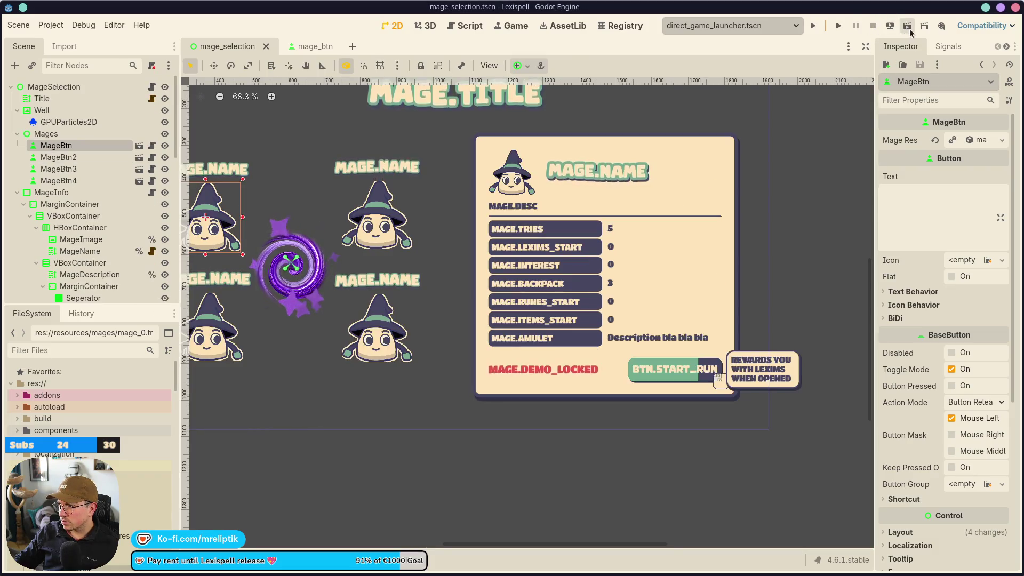
pyautogui.click(906, 25)
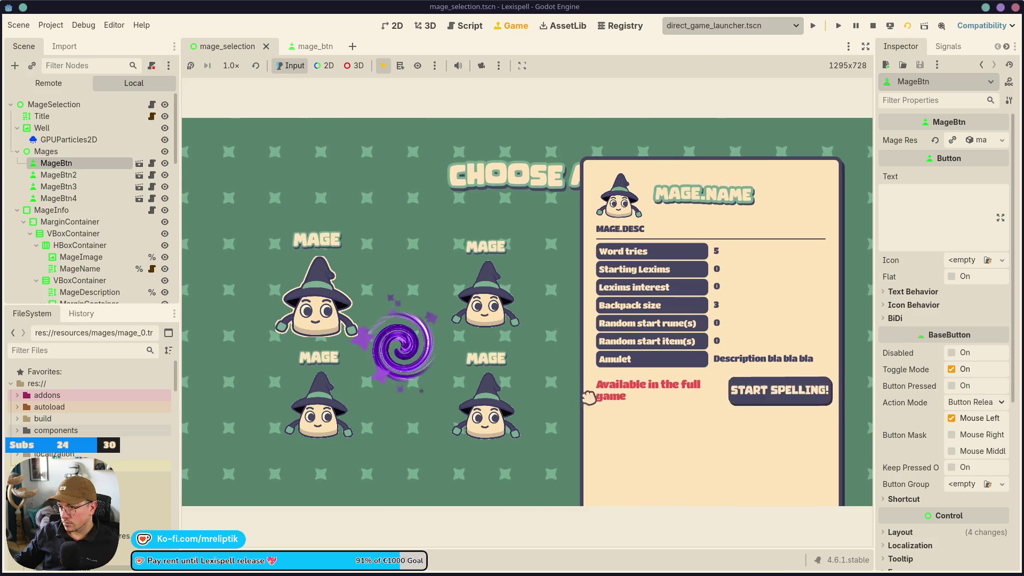
pyautogui.click(488, 299)
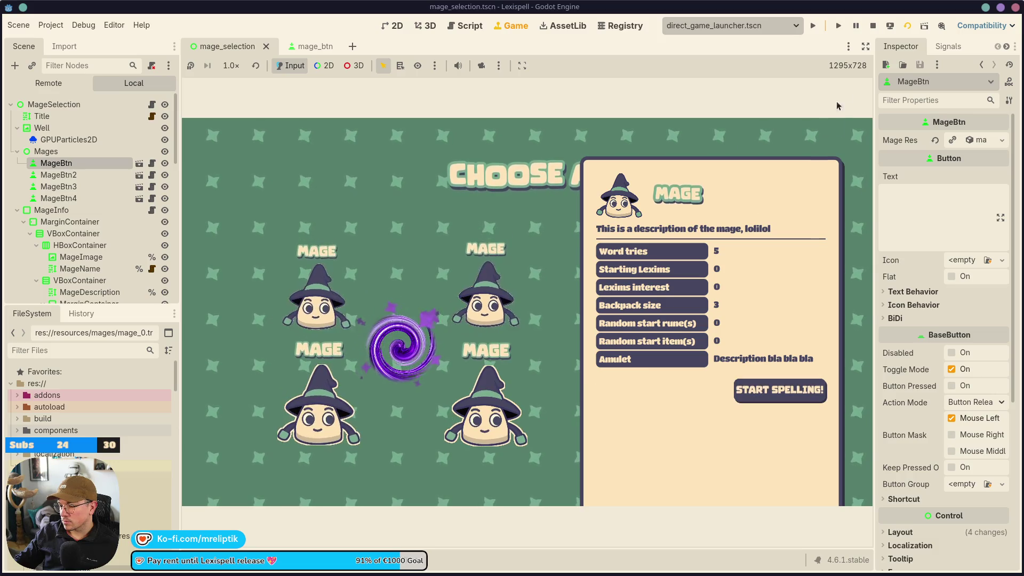
pyautogui.click(865, 46)
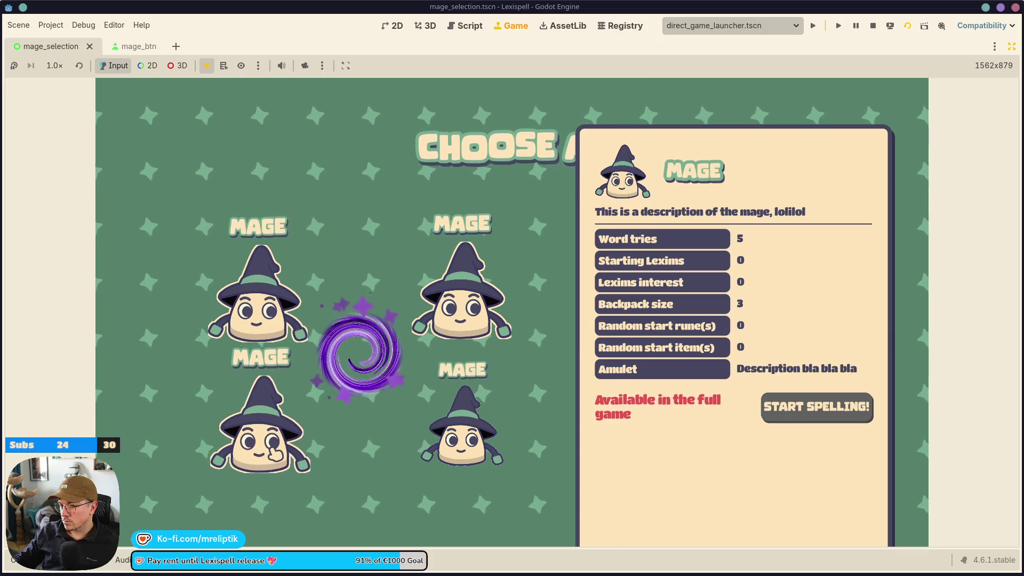
pyautogui.click(869, 27)
pyautogui.click(869, 27)
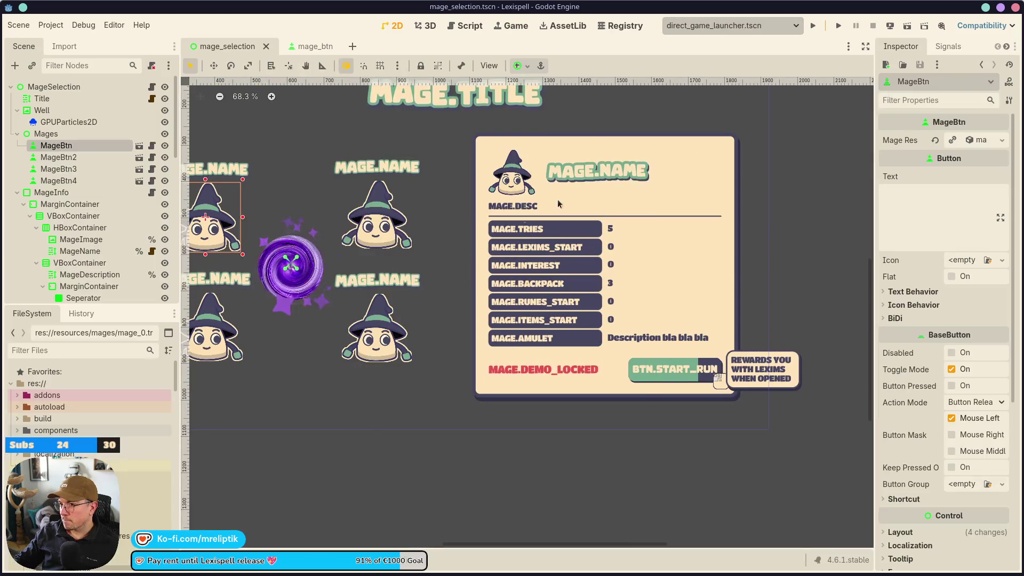
# Step: Assign a new ButtonGroup to the MageBtn button in the Inspector and save the scene
pyautogui.scroll(-3, 593, 191)
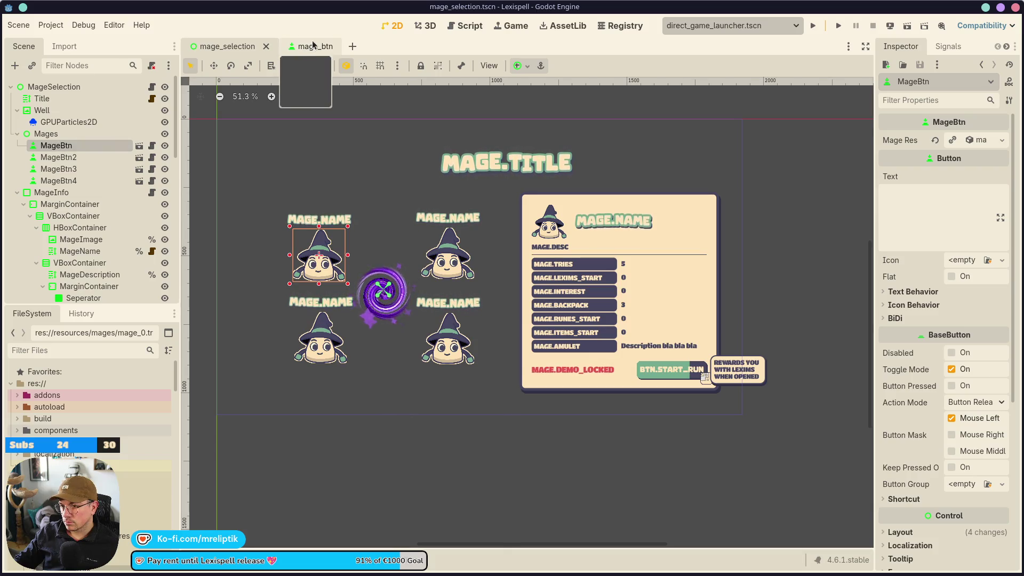
pyautogui.scroll(-2, 971, 354)
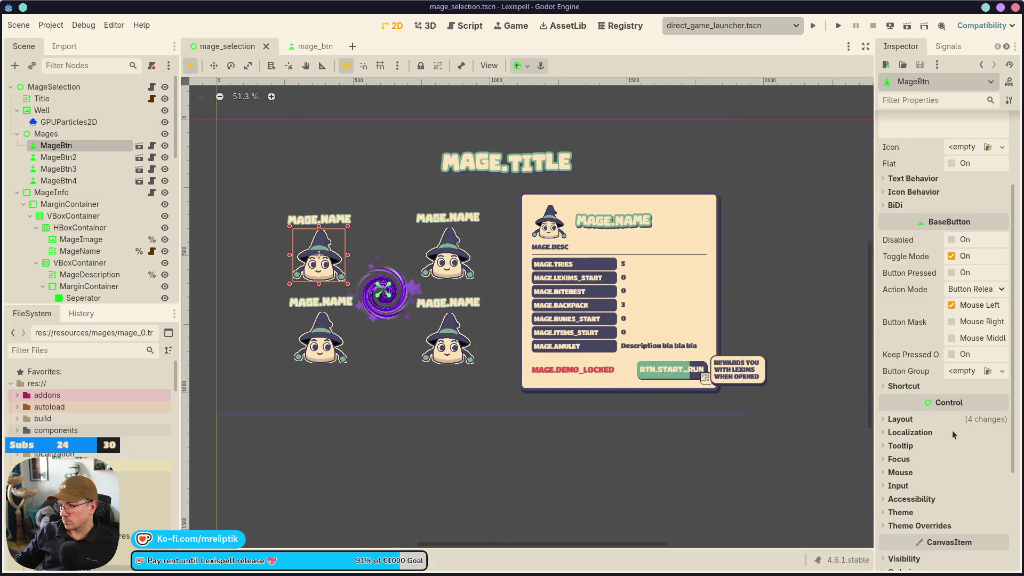
pyautogui.click(904, 385)
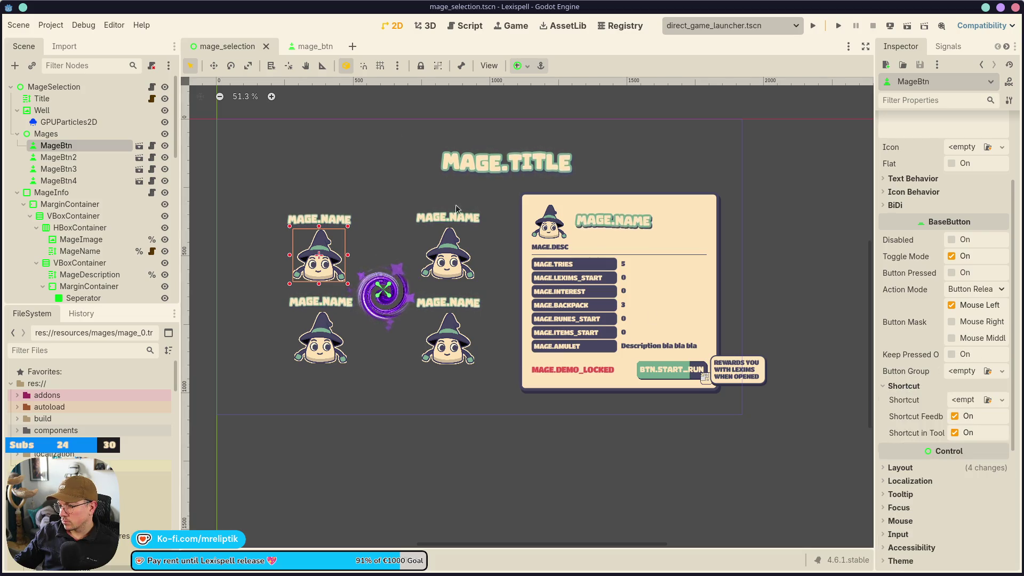
pyautogui.click(303, 52)
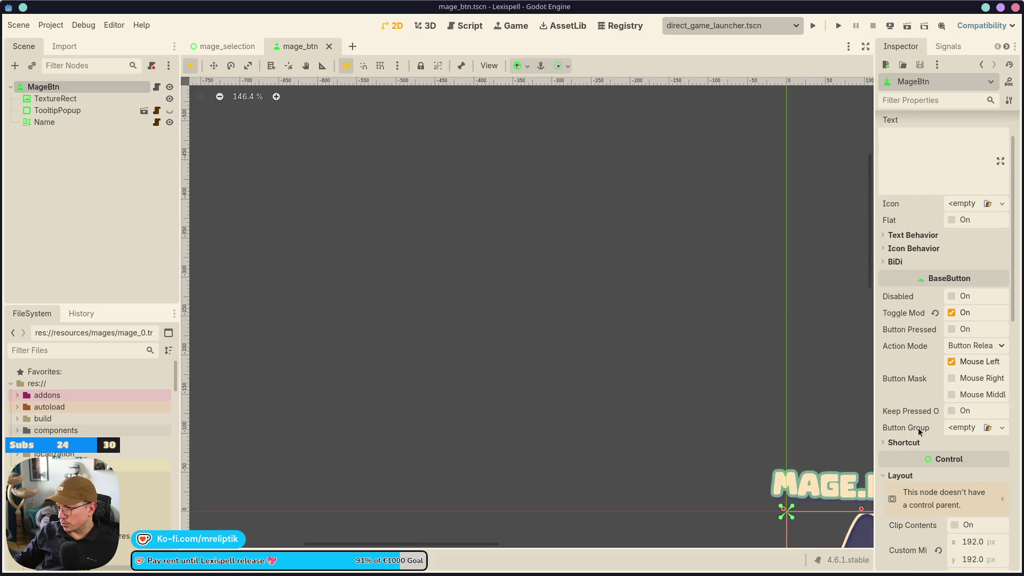
pyautogui.scroll(-1, 956, 424)
pyautogui.click(903, 329)
pyautogui.click(903, 329)
pyautogui.click(968, 314)
pyautogui.click(967, 345)
pyautogui.hotkey('ctrl', 's')
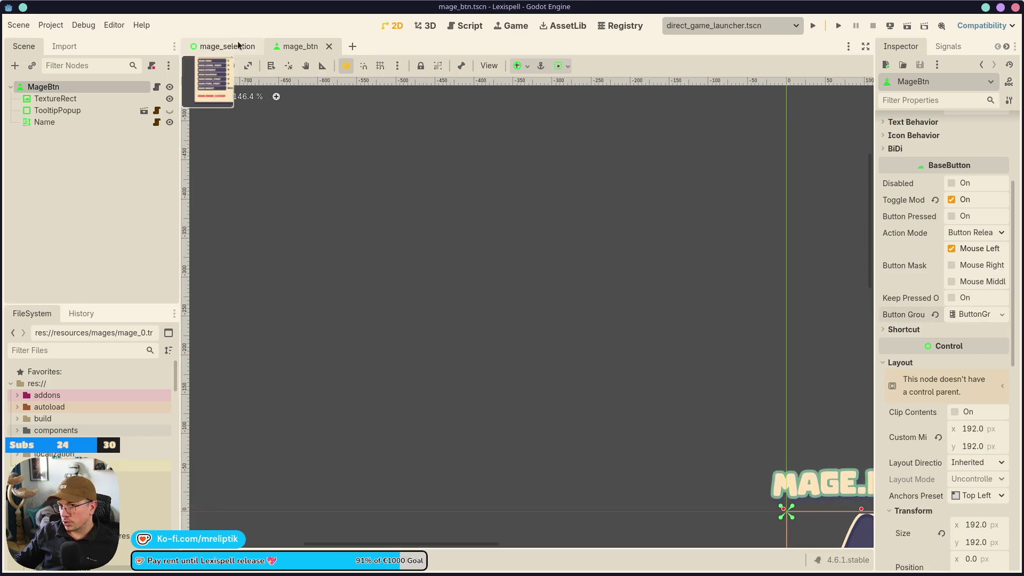
# Step: Compare the mage_selection scene and expand the shared button group's settings on MageBtn
pyautogui.click(224, 46)
pyautogui.click(101, 204)
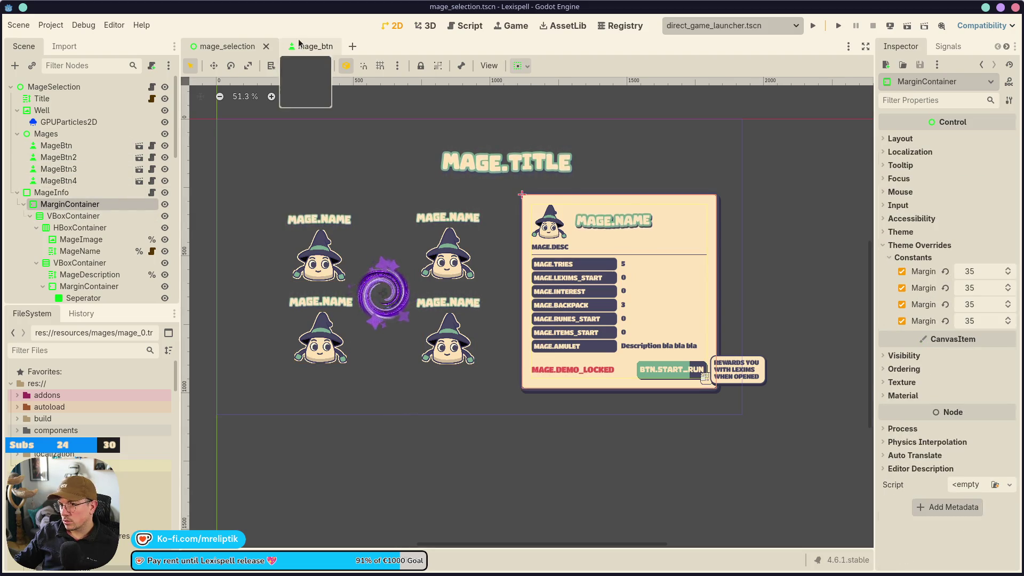
pyautogui.click(315, 47)
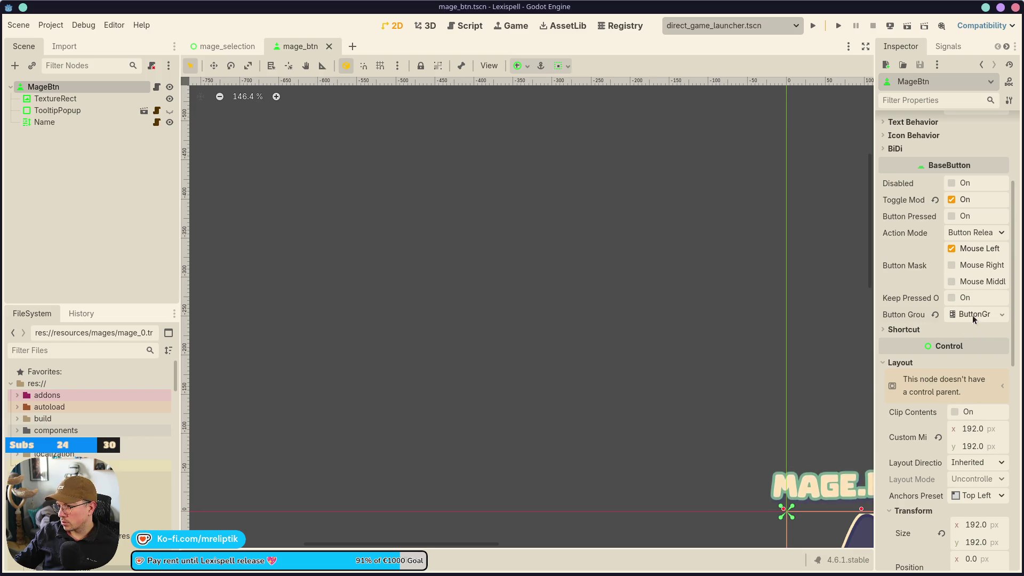
pyautogui.click(973, 314)
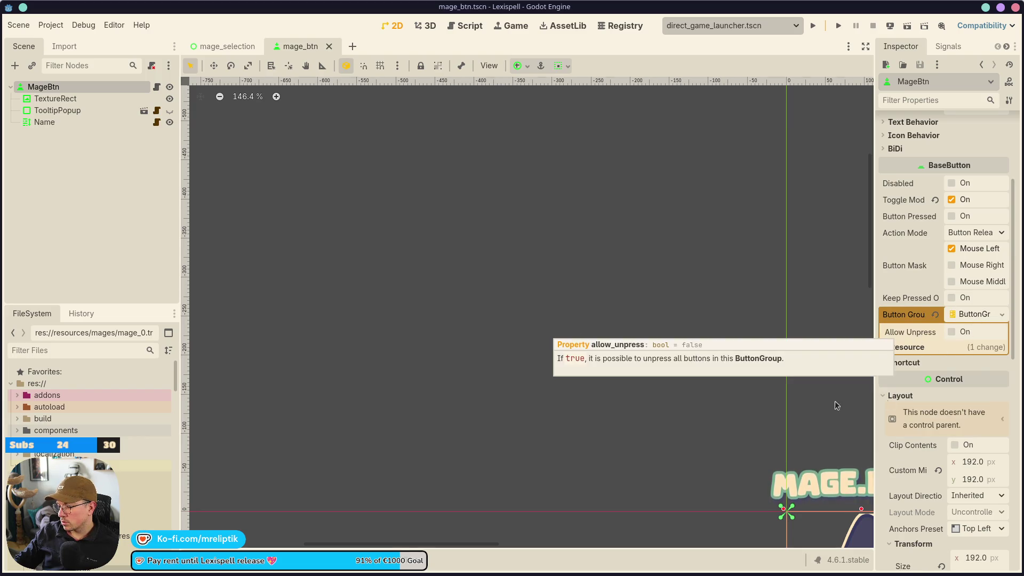
pyautogui.click(228, 47)
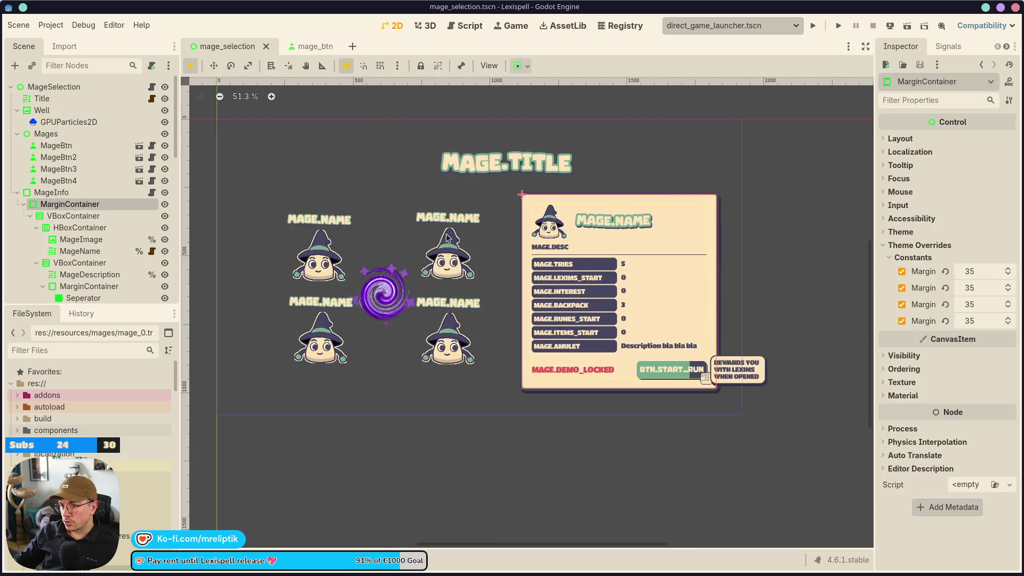
pyautogui.click(138, 158)
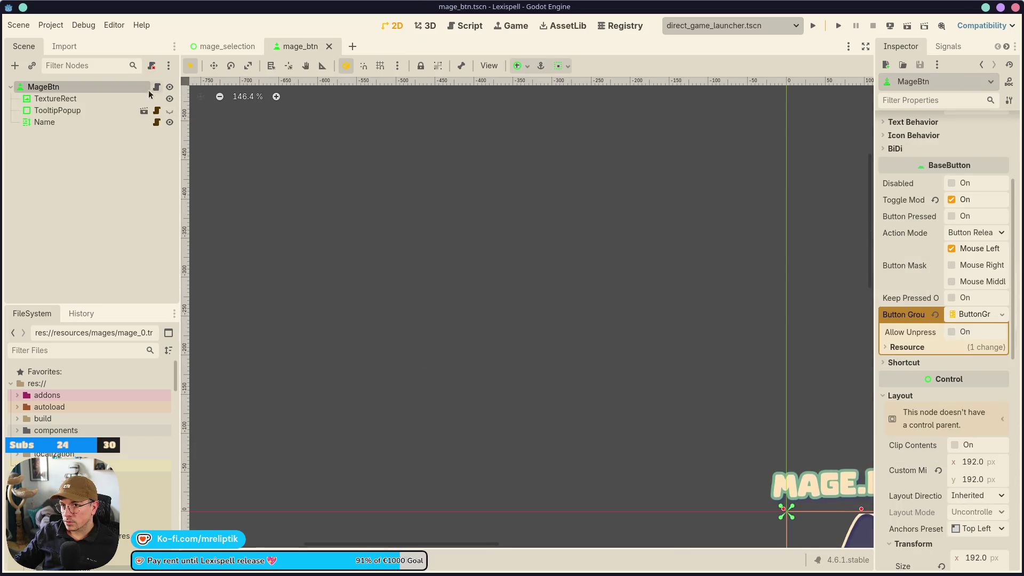
# Step: Open mage_btn.gd and go to unhover's outline tween line
pyautogui.click(156, 86)
pyautogui.scroll(1, 533, 267)
pyautogui.click(589, 267)
pyautogui.click(606, 281)
pyautogui.click(646, 293)
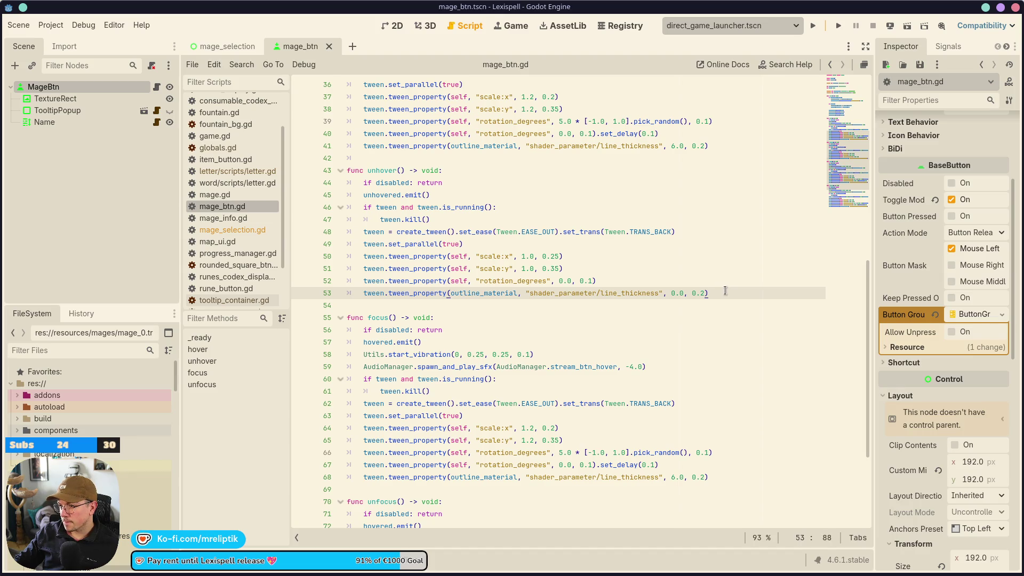
# Step: Cut the outline tween lines from unhover() and focus(), save, then undo both removals
pyautogui.hotkey('ctrl', 'x')
pyautogui.click(739, 471)
pyautogui.hotkey('ctrl', 'x')
pyautogui.hotkey('ctrl', 's')
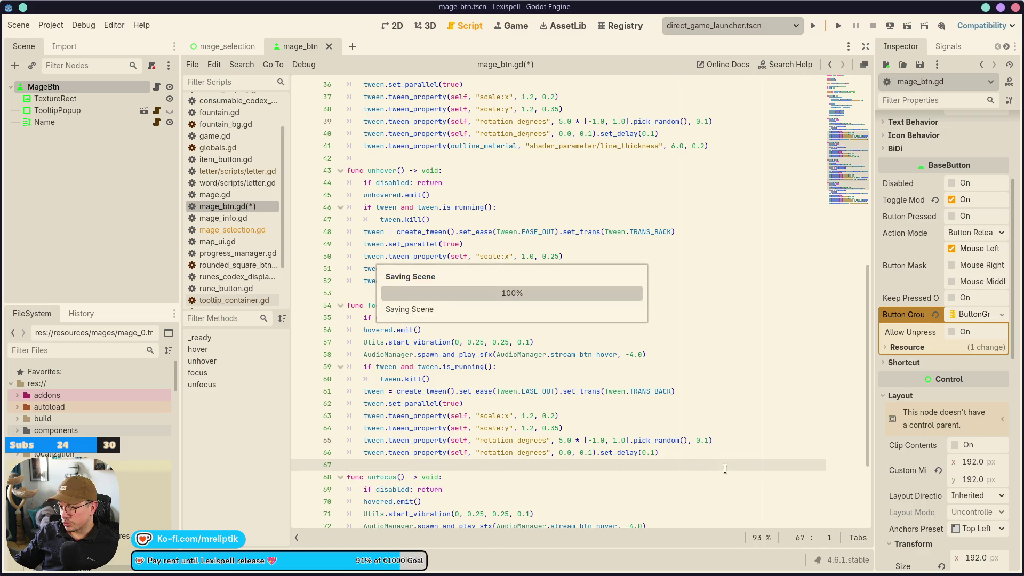
pyautogui.scroll(-3, 567, 344)
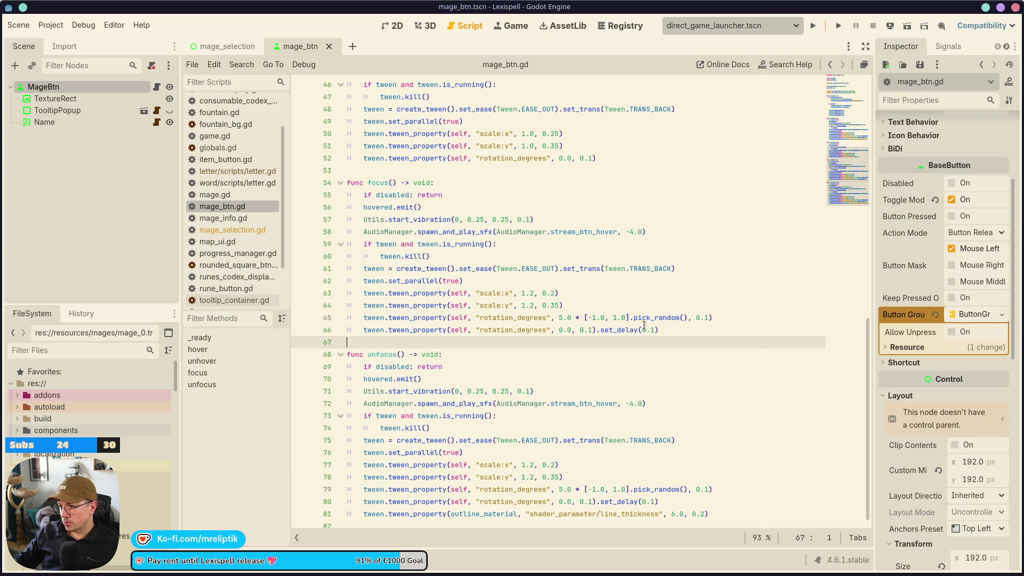
pyautogui.hotkey('ctrl', 'z')
pyautogui.hotkey('ctrl', 'z')
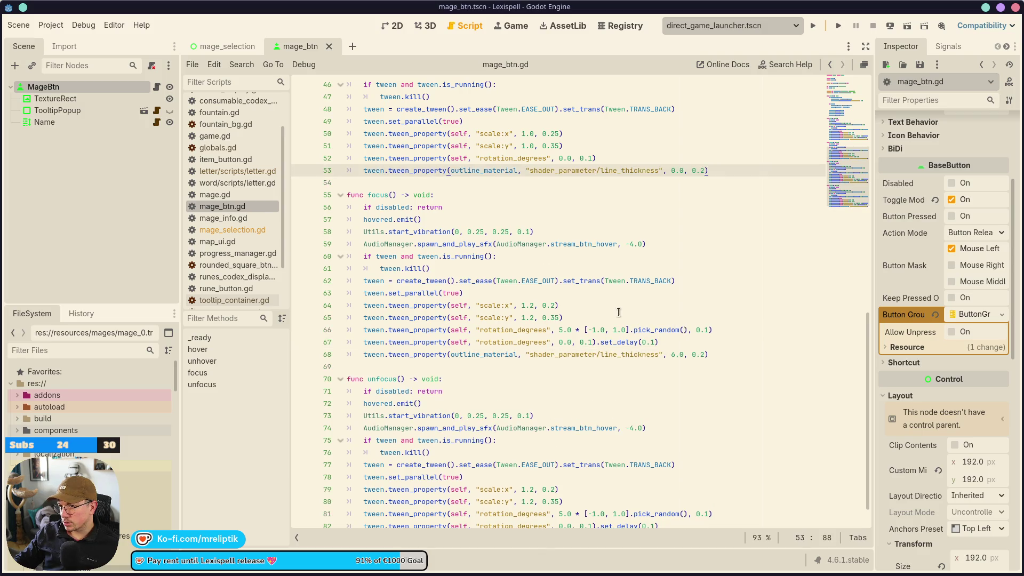
# Step: Remove the outline line_thickness tween from unhover() and hover() and save mage_btn.gd
pyautogui.scroll(4, 618, 312)
pyautogui.hotkey('ctrl', 'x')
pyautogui.click(727, 171)
pyautogui.hotkey('ctrl', 'x')
pyautogui.hotkey('ctrl', 's')
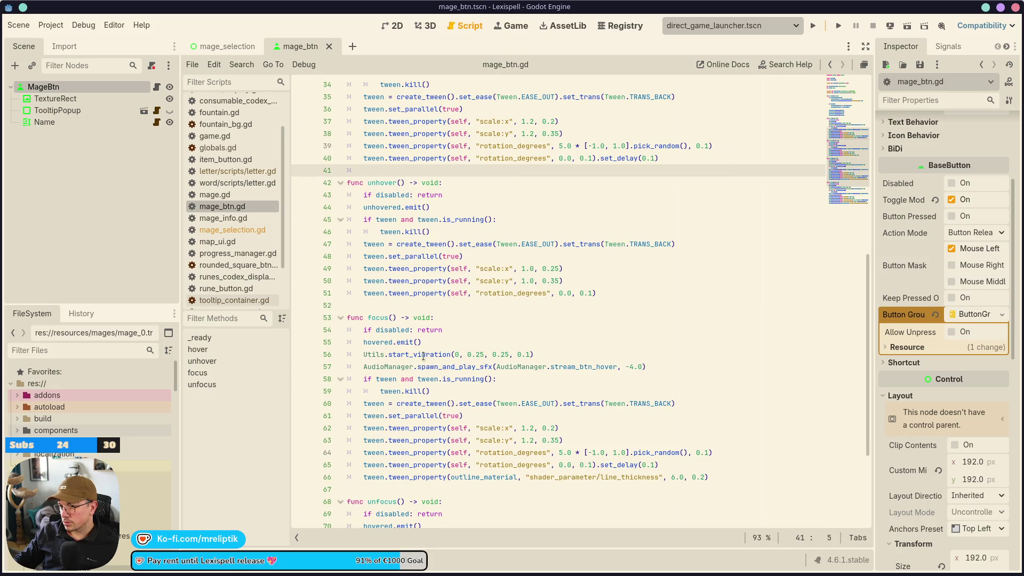
# Step: Check that focus() still keeps its outline tween, then deselect the MageBtn node
pyautogui.scroll(-4, 385, 373)
pyautogui.scroll(2, 437, 231)
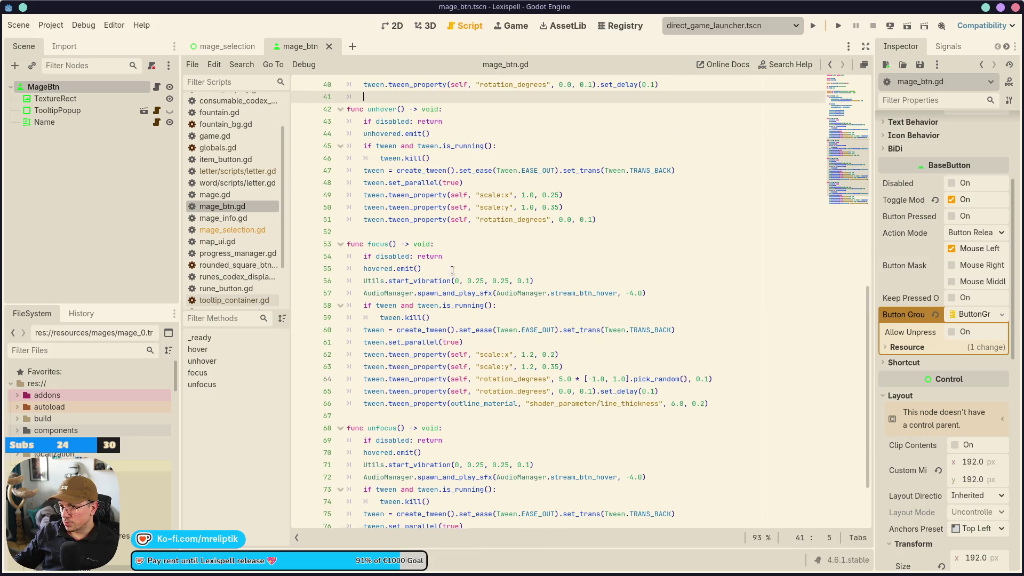
pyautogui.doubleClick(378, 243)
pyautogui.scroll(3, 405, 299)
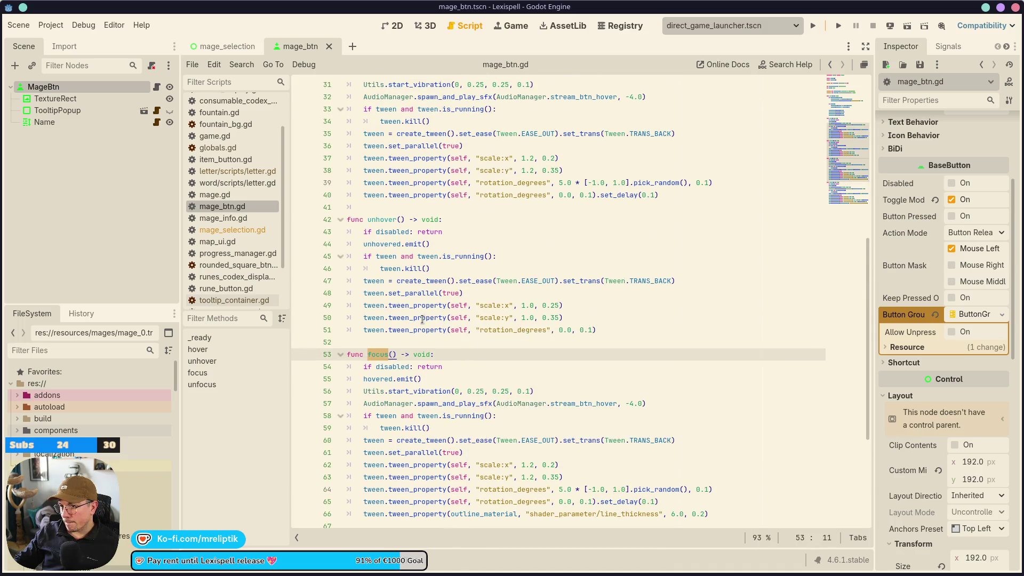
pyautogui.click(86, 155)
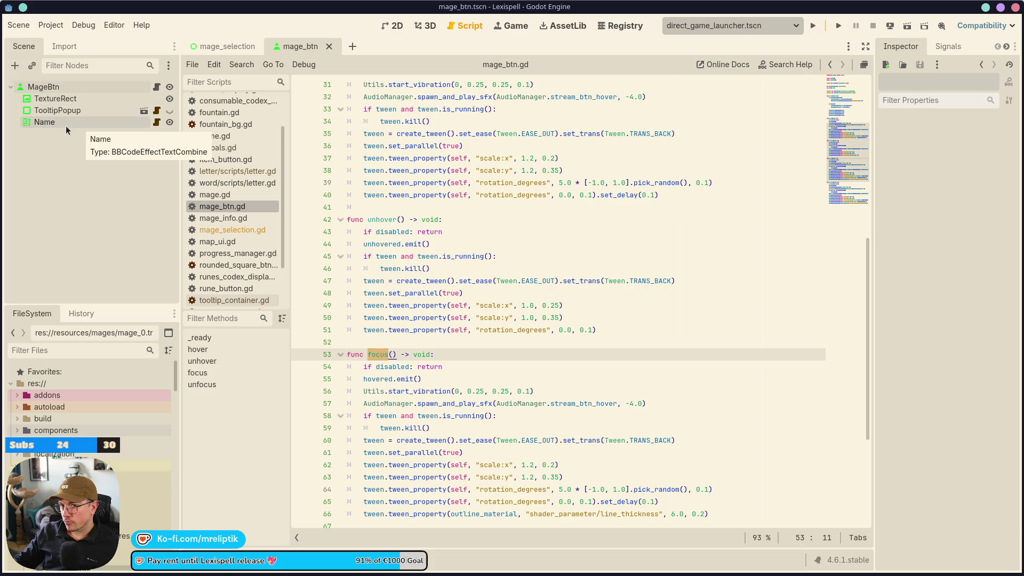
# Step: Connect MageBtn's toggled signal to a new _on_toggled method and remove the extra blank line
pyautogui.click(85, 90)
pyautogui.click(947, 47)
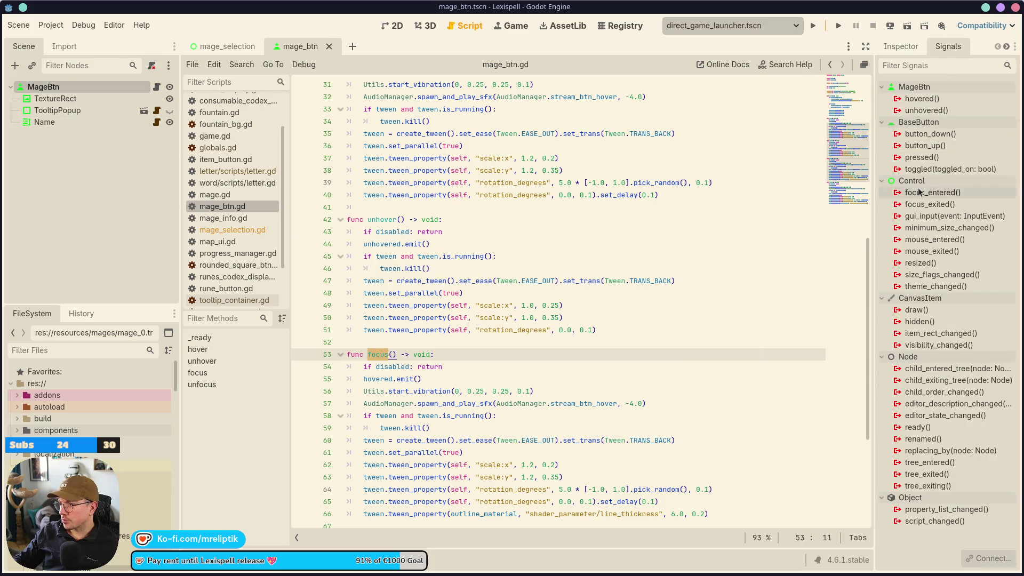
pyautogui.doubleClick(916, 170)
pyautogui.click(295, 407)
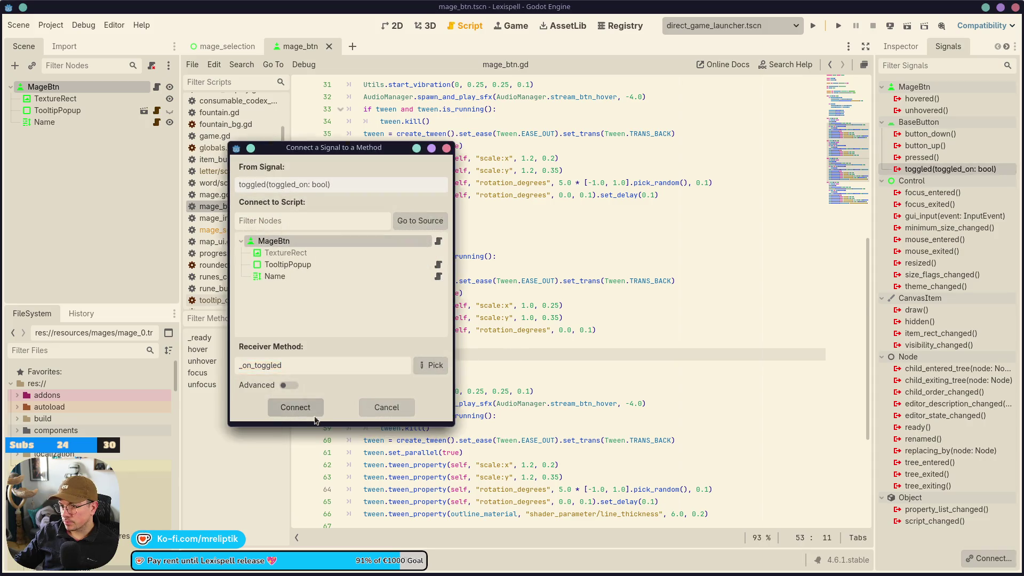
pyautogui.click(401, 473)
pyautogui.press('BackSpace')
pyautogui.hotkey('ctrl', 's')
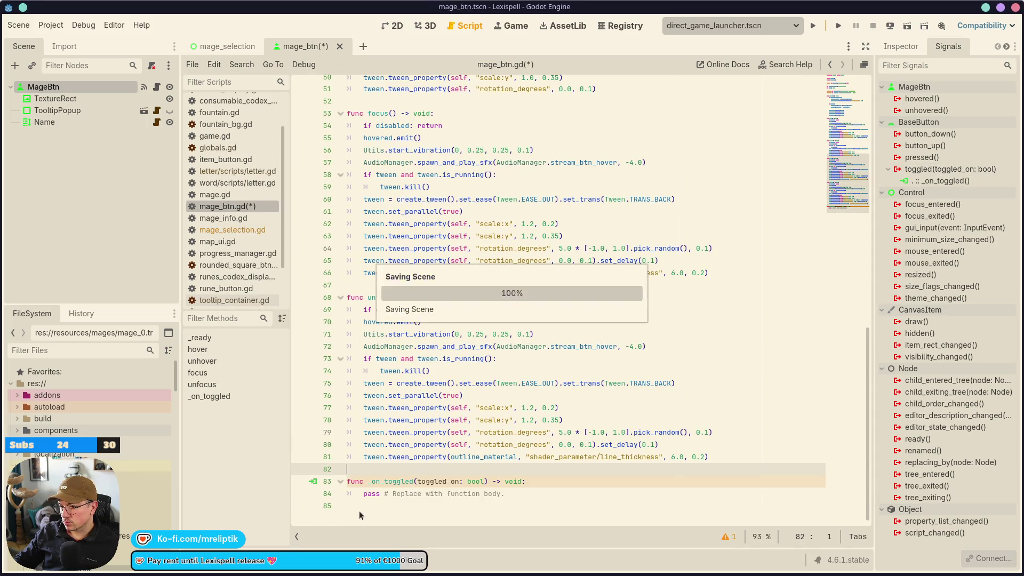
# Step: Replace the pass body with 'if toggled_on:' and an indented focus() call
pyautogui.moveTo(363, 493); pyautogui.dragTo(519, 496)
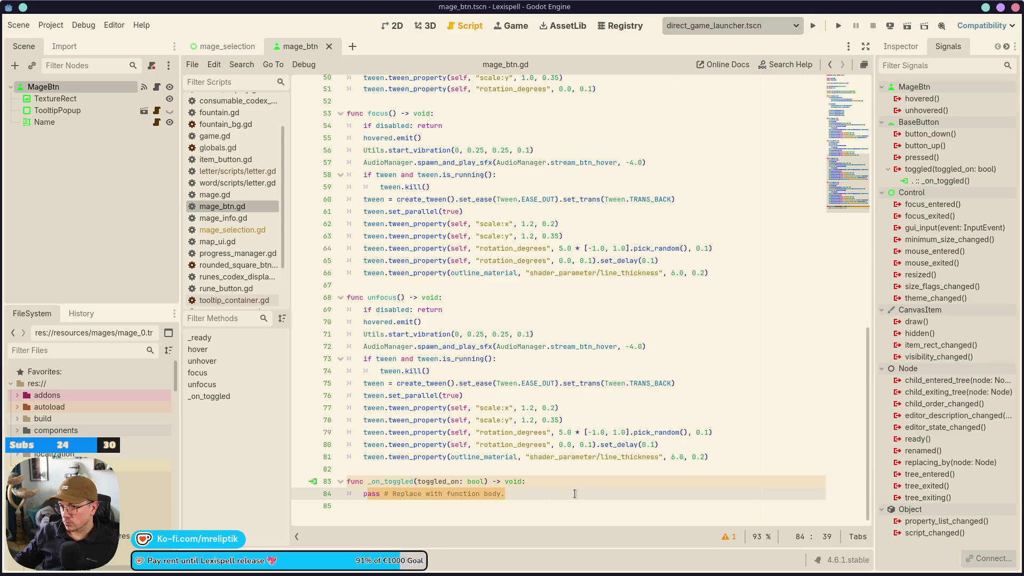
pyautogui.write('focus(')
pyautogui.press('Return')
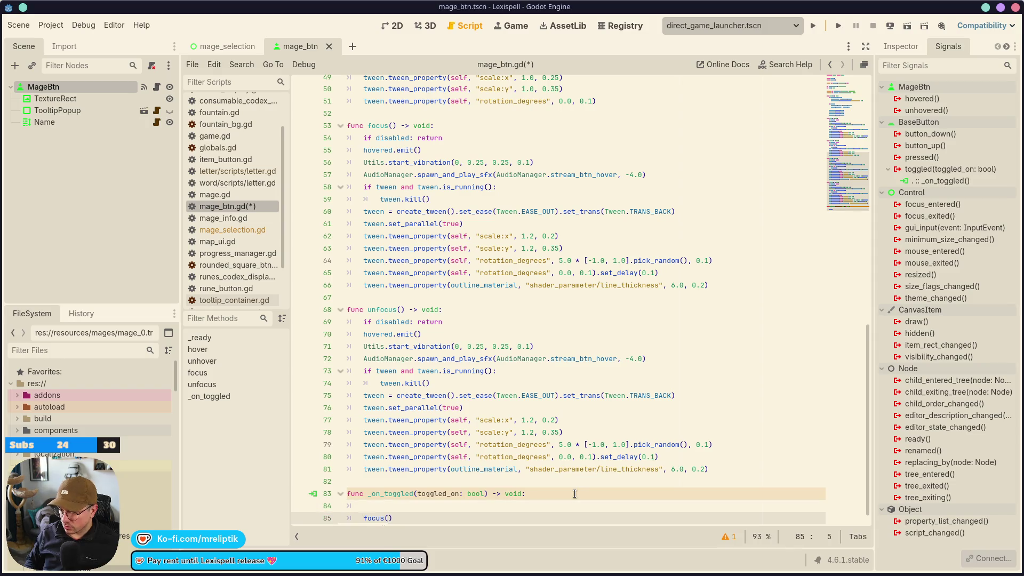
pyautogui.press('Up')
pyautogui.write('g')
pyautogui.press('Return')
pyautogui.press('Down')
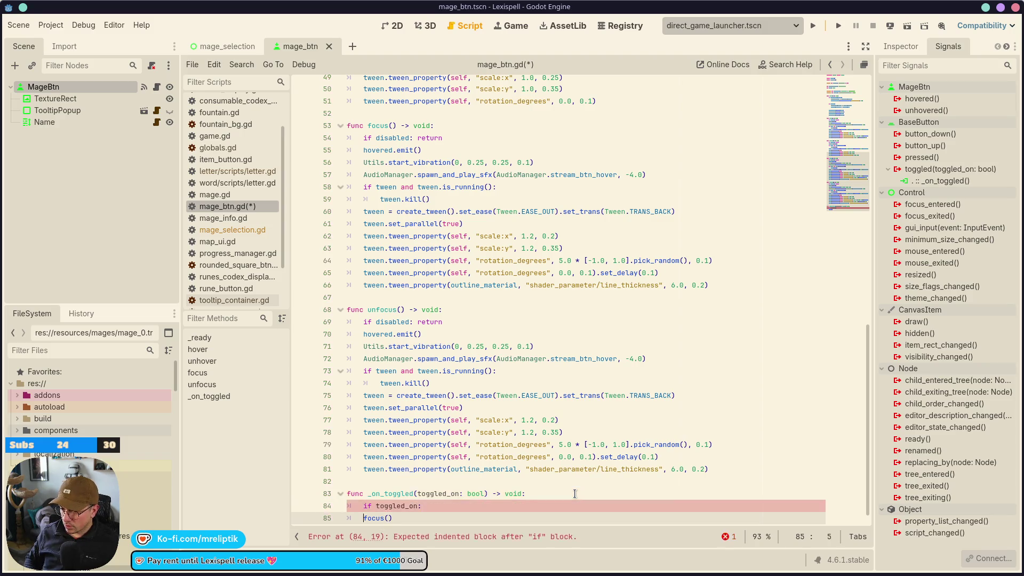
pyautogui.press('Home')
pyautogui.press('Tab')
# Step: Add an else: branch calling unfocus() and save the script
pyautogui.press('End')
pyautogui.press('Return')
pyautogui.press('BackSpace')
pyautogui.write('else:')
pyautogui.press('Return')
pyautogui.write('unfo')
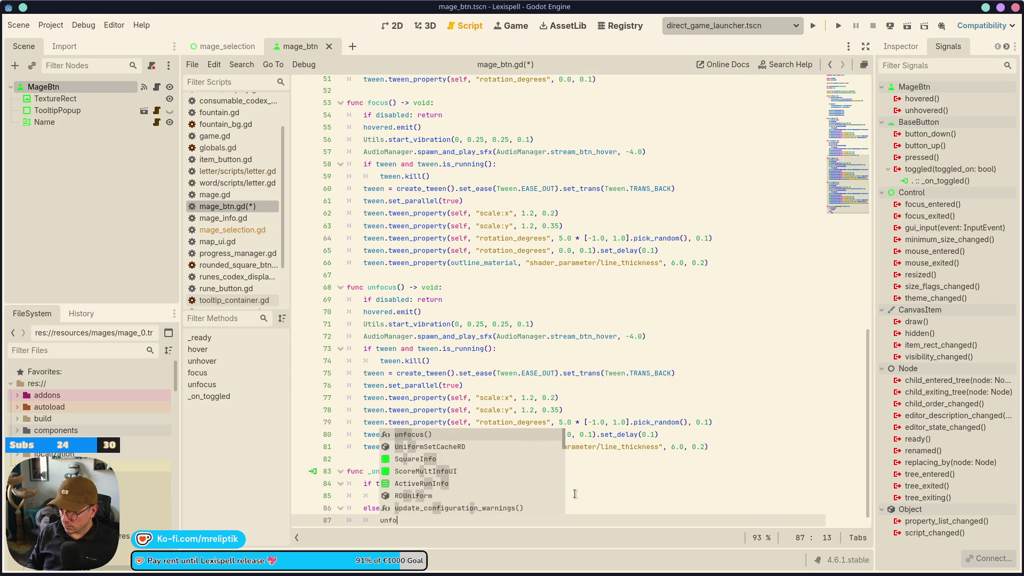
pyautogui.press('Return')
pyautogui.hotkey('ctrl', 's')
pyautogui.hotkey('ctrl', 'Tab')
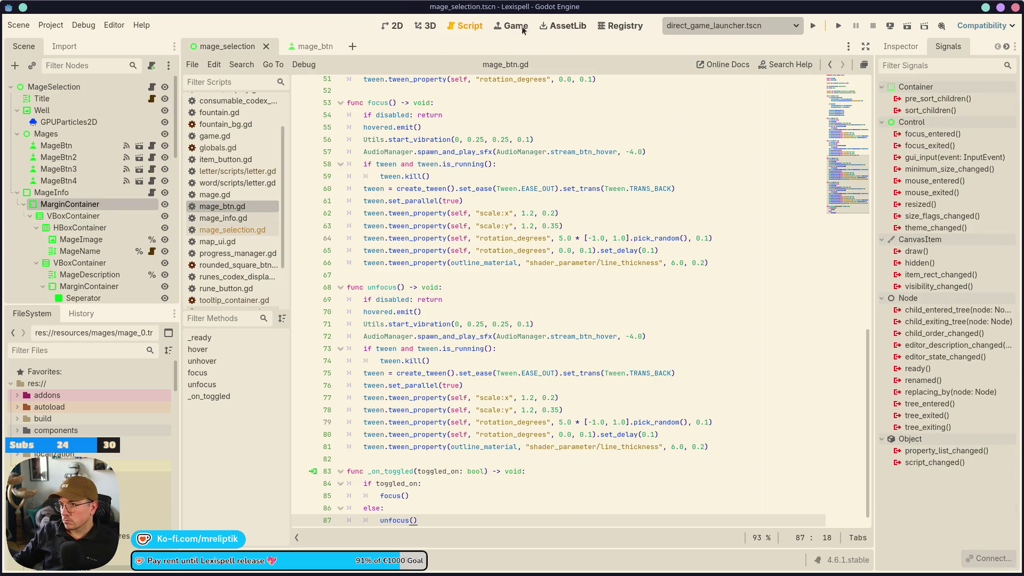
# Step: Test-run the mage selection scene in the Game view, stop it with F8, and return to mage_btn
pyautogui.click(527, 30)
pyautogui.click(907, 27)
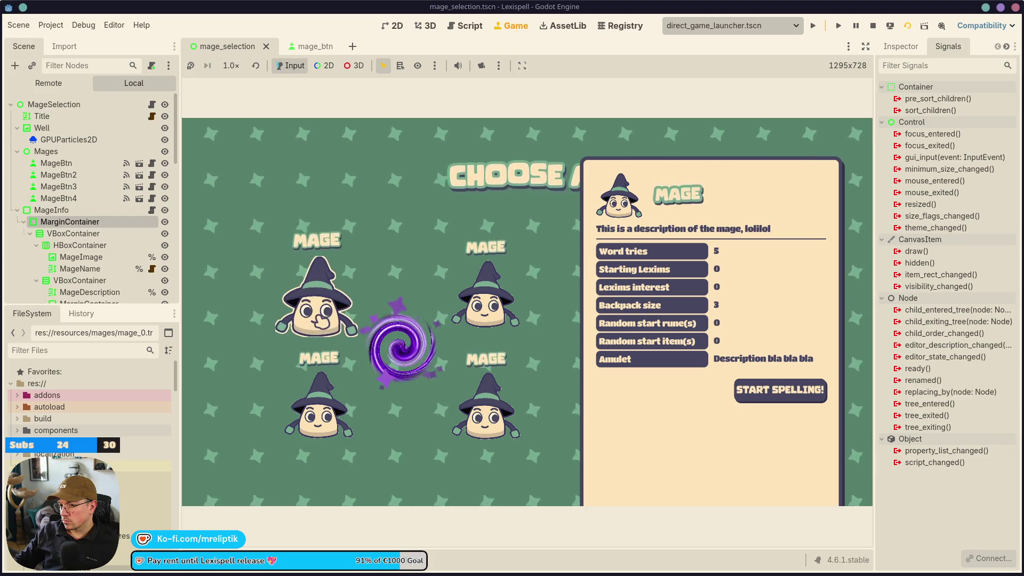
pyautogui.press('F8')
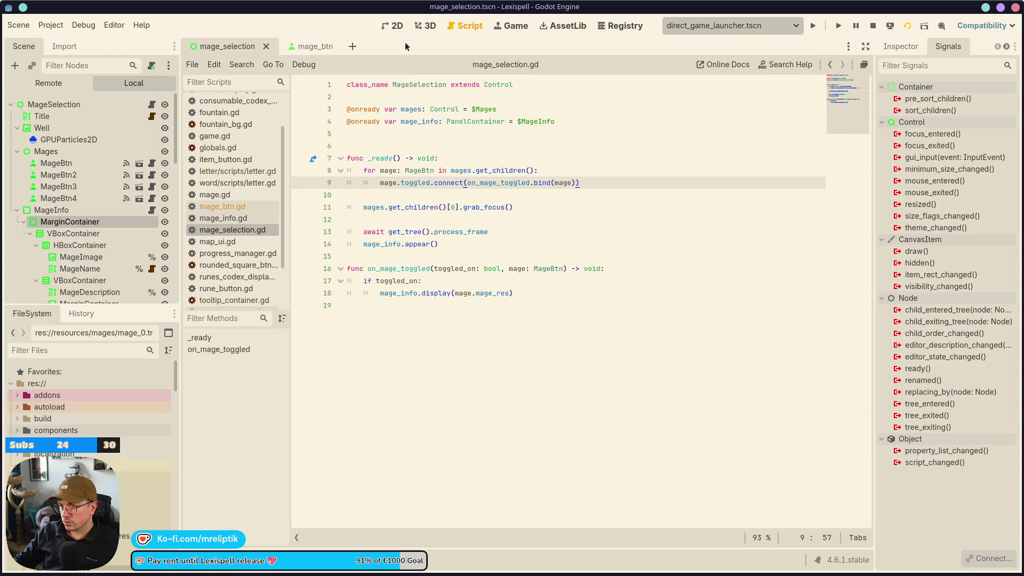
pyautogui.click(307, 46)
# Step: Write an 'if button_pressed: return' line at the top of focus() in mage_btn.gd
pyautogui.click(156, 105)
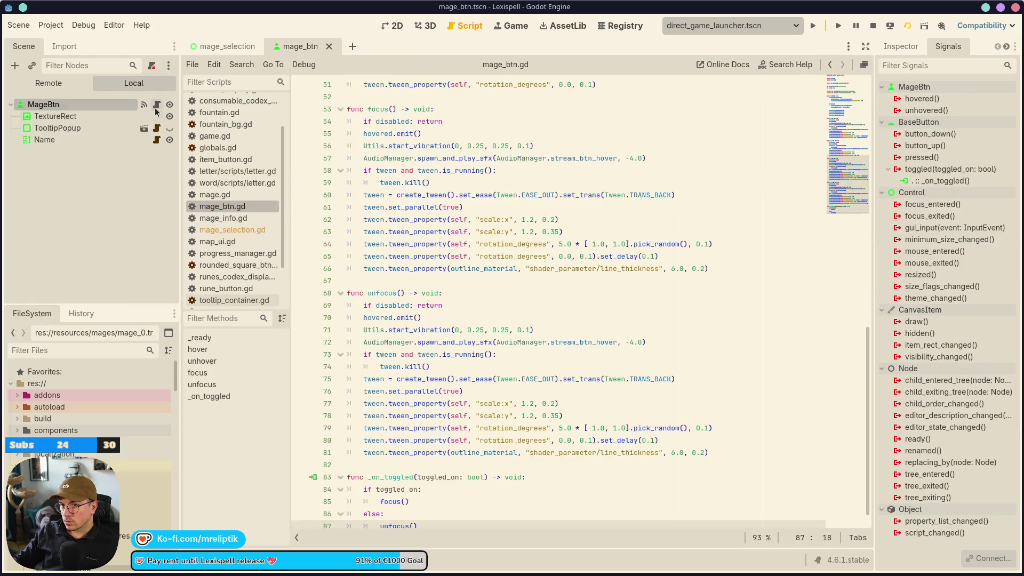
pyautogui.scroll(5, 506, 309)
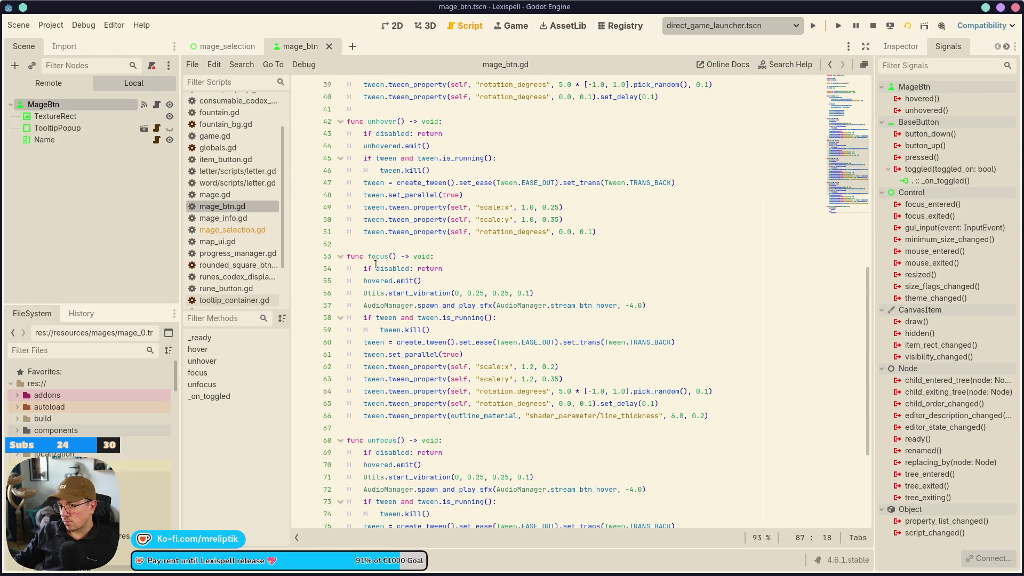
pyautogui.click(472, 257)
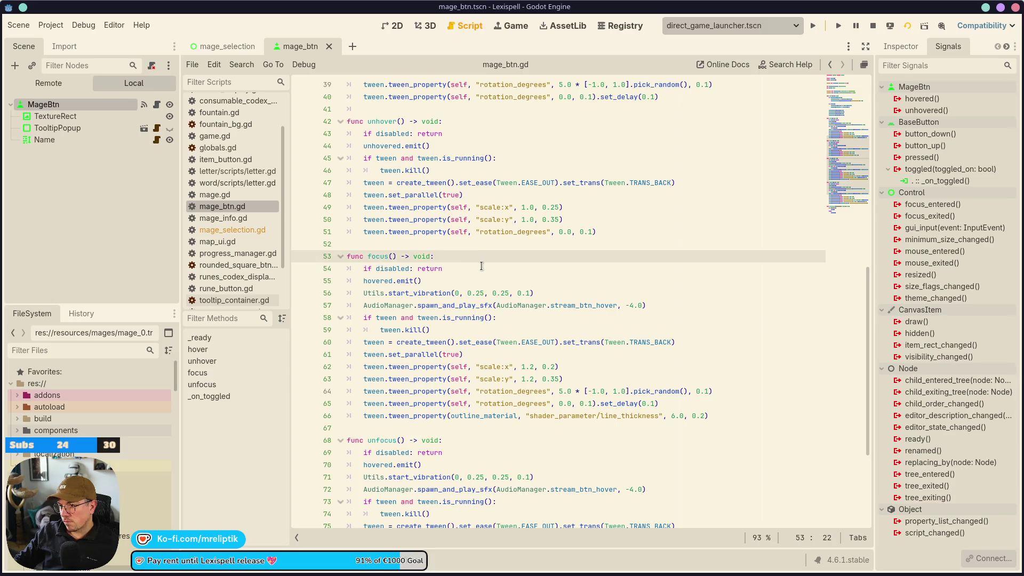
pyautogui.press('Return')
pyautogui.write('if toggl')
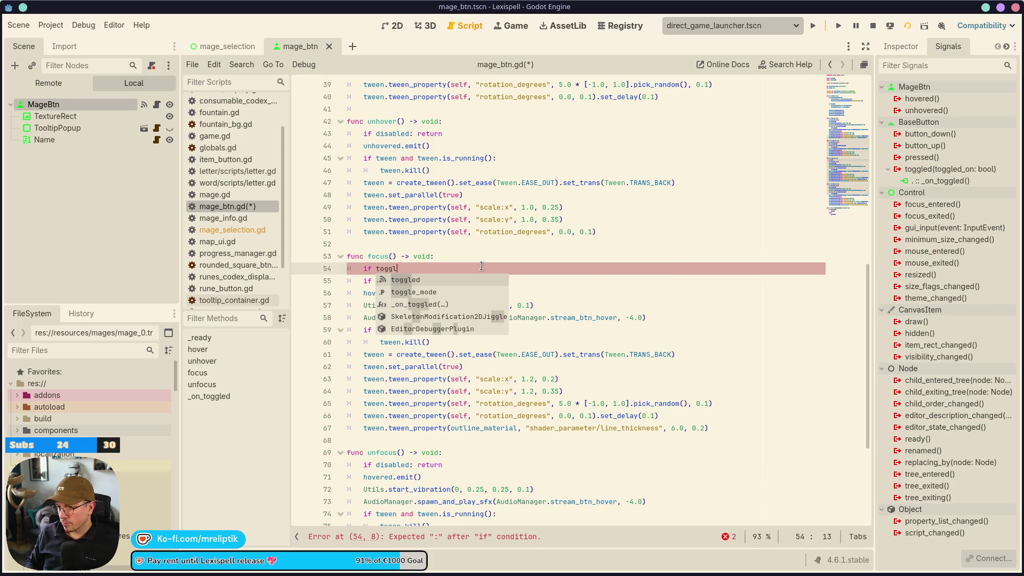
pyautogui.press('BackSpace')
pyautogui.press('BackSpace')
pyautogui.press('BackSpace')
pyautogui.write('button')
pyautogui.press('Down')
pyautogui.press('Down')
pyautogui.press('Return')
pyautogui.write(': return')
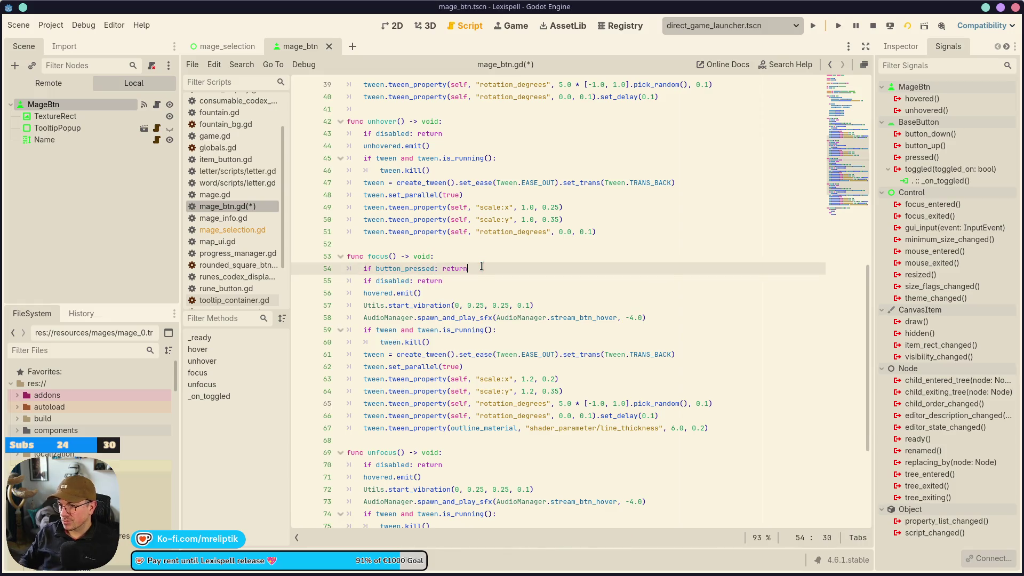
# Step: Move the early-return line into unfocus(), put a duplicate in unhover(), and save
pyautogui.hotkey('alt', 'Down')
pyautogui.hotkey('alt', 'Down')
pyautogui.hotkey('alt', 'Down')
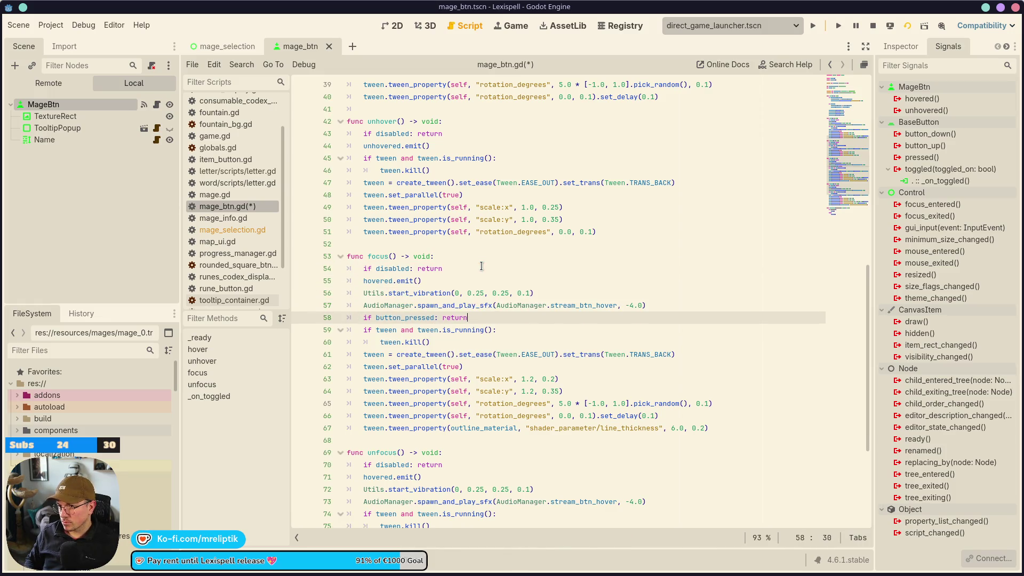
pyautogui.hotkey('alt', 'Down')
pyautogui.hotkey('alt', 'Down')
pyautogui.hotkey('alt', 'Down')
pyautogui.hotkey('ctrl', 'alt', 'Down')
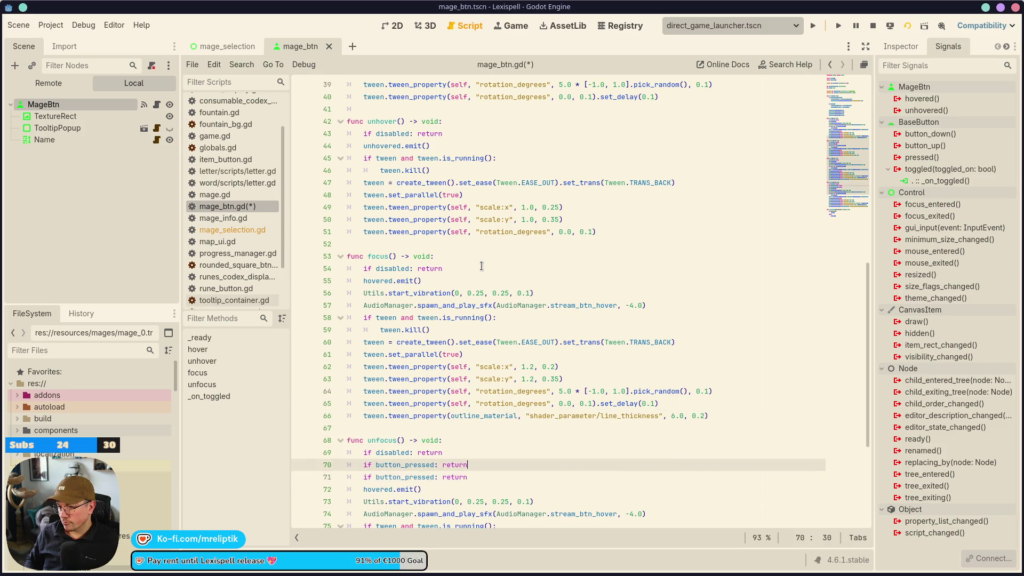
pyautogui.hotkey('alt', 'Up')
pyautogui.hotkey('alt', 'Up')
pyautogui.hotkey('alt', 'Up')
pyautogui.hotkey('ctrl', 's')
# Step: Review unfocus() in mage_btn.gd: its button_pressed check, scale:y tween and vibration call
pyautogui.click(509, 25)
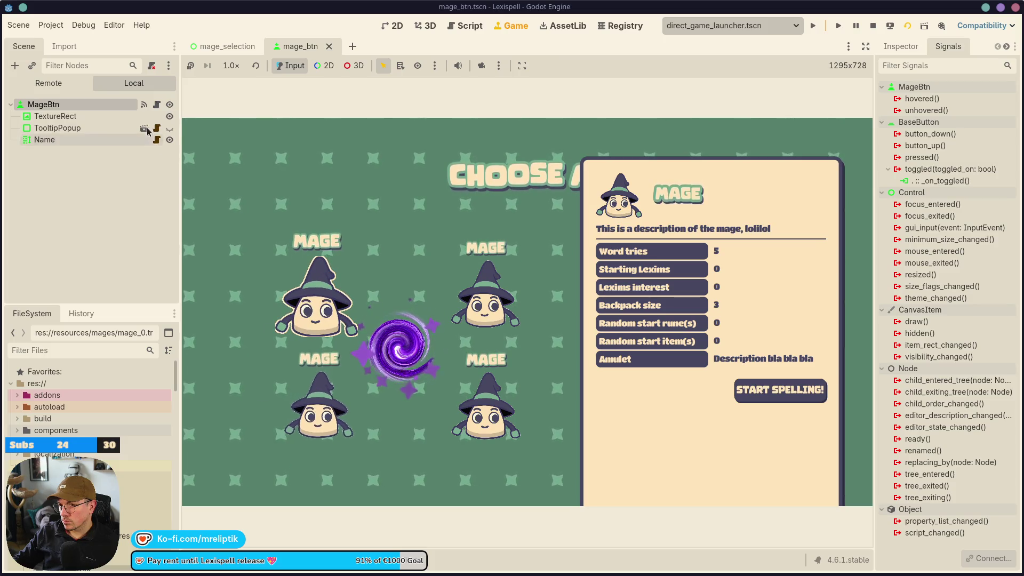
pyautogui.click(156, 105)
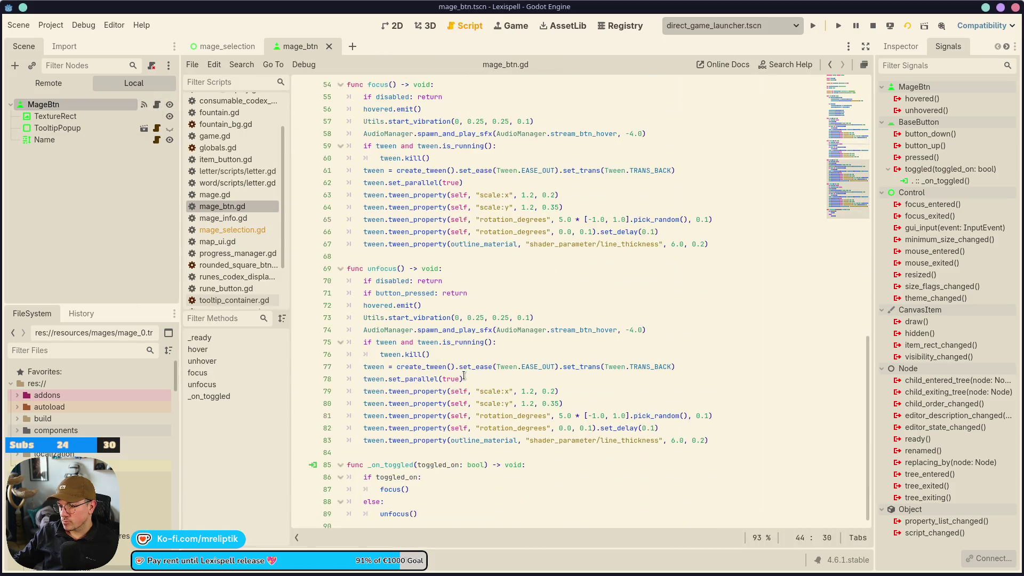
pyautogui.doubleClick(391, 513)
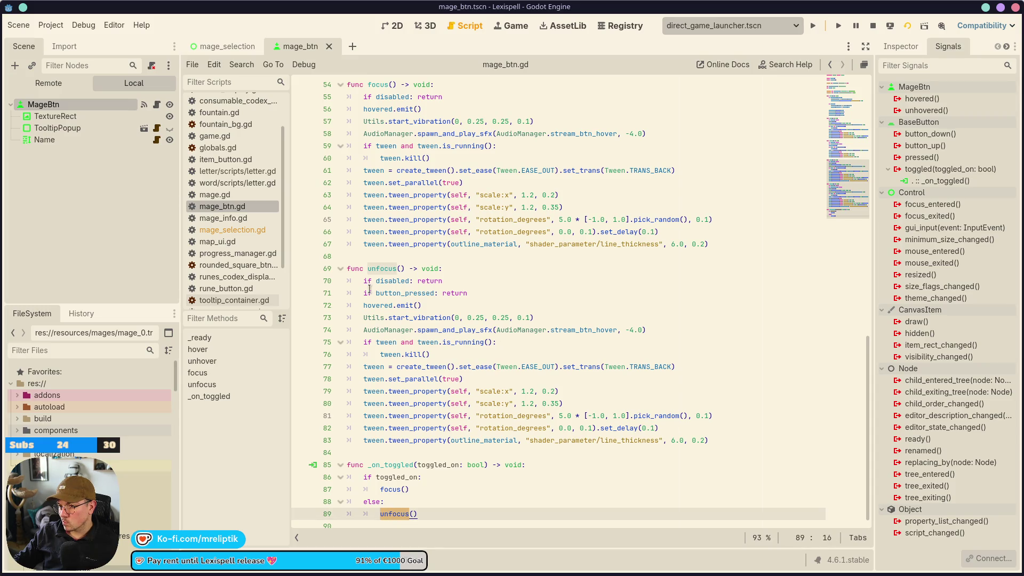
pyautogui.click(390, 294)
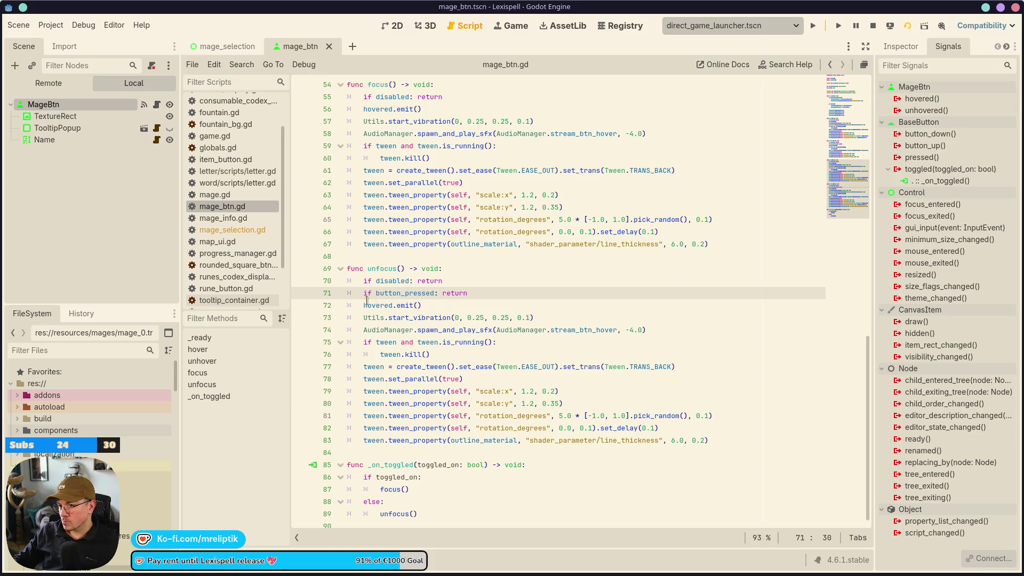
pyautogui.click(349, 404)
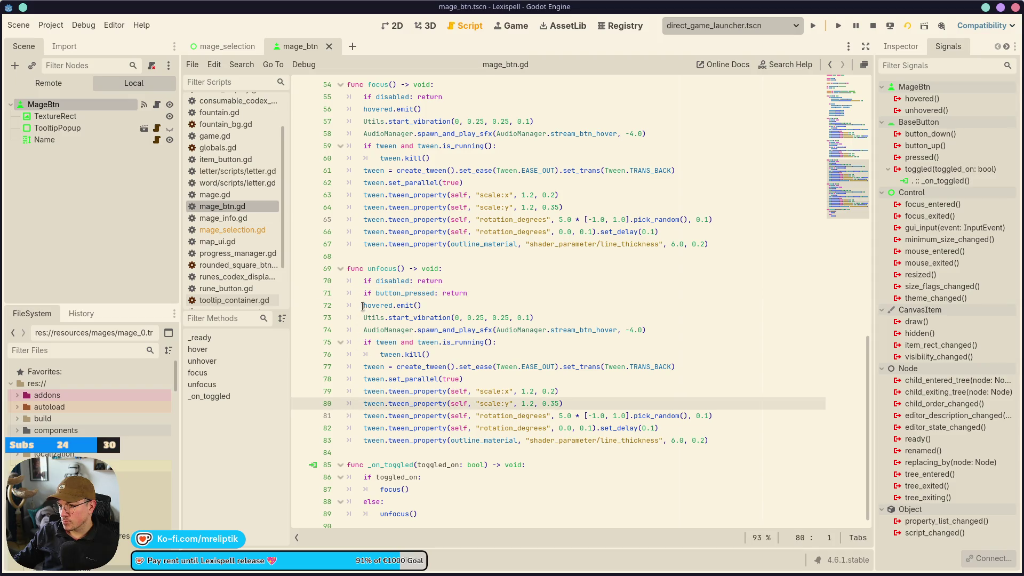
pyautogui.click(453, 319)
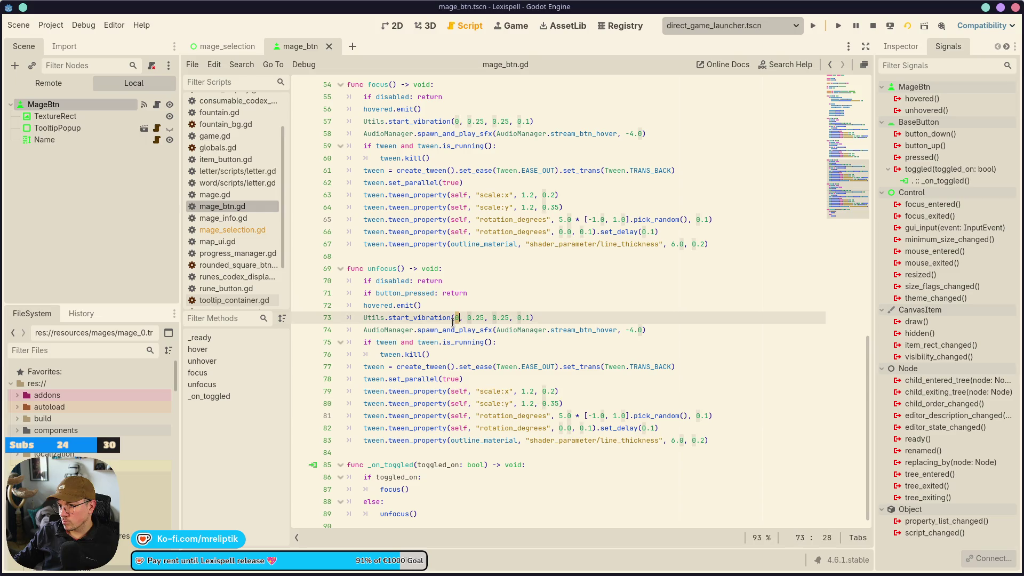
pyautogui.click(555, 318)
pyautogui.scroll(8, 567, 395)
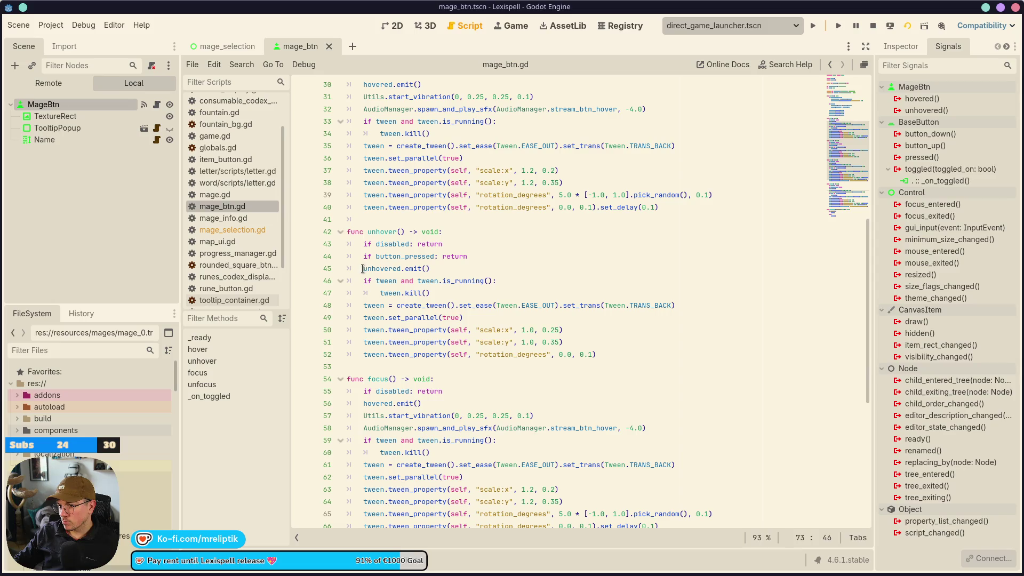
# Step: Replace unfocus()'s vibration, sound and tween lines with unhover()'s tween block
pyautogui.click(363, 268)
pyautogui.moveTo(364, 280)
pyautogui.mouseDown()
pyautogui.moveTo(592, 330)
pyautogui.moveTo(670, 362)
pyautogui.mouseUp()
pyautogui.hotkey('ctrl', 'c')
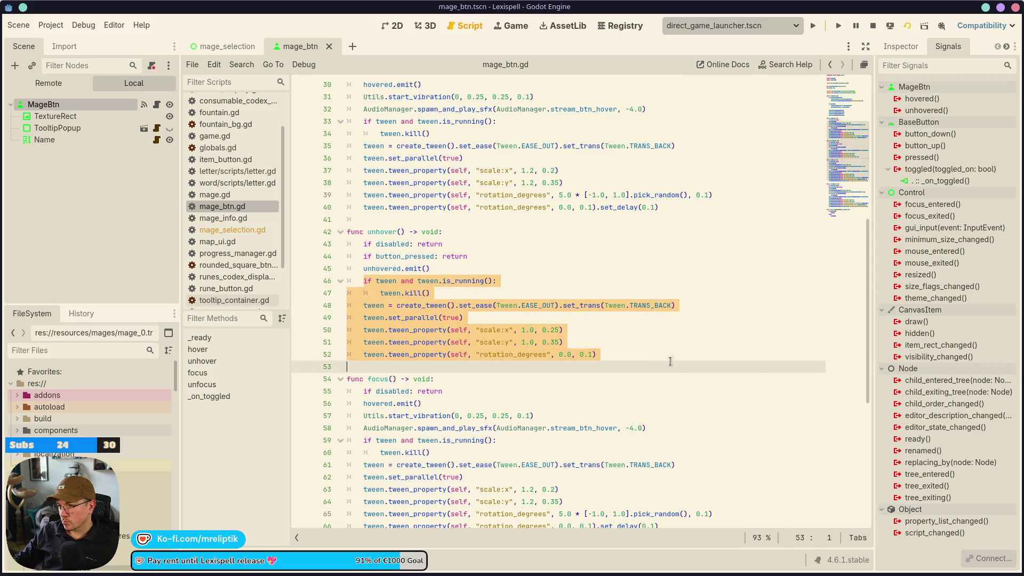
pyautogui.scroll(-8, 577, 358)
pyautogui.click(388, 390)
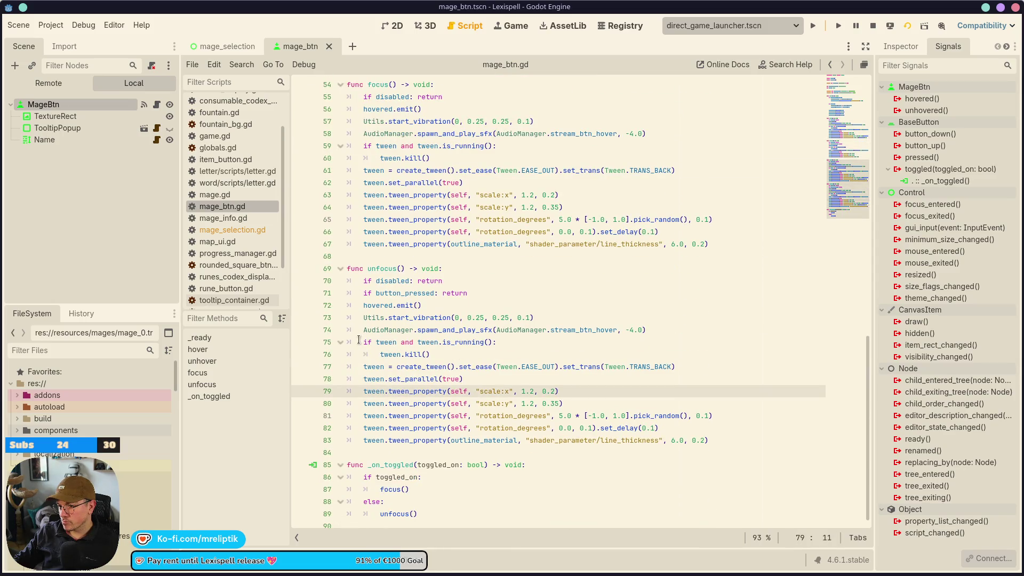
pyautogui.moveTo(363, 315); pyautogui.dragTo(798, 442)
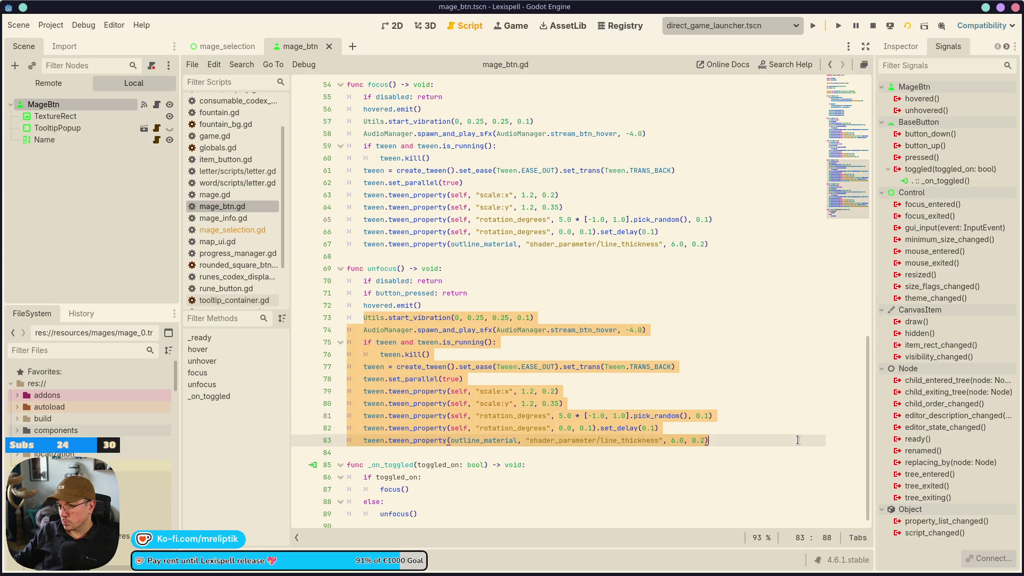
pyautogui.hotkey('ctrl', 'v')
# Step: Delete the hovered.emit() lines from both unfocus() and focus() and save
pyautogui.scroll(6, 504, 343)
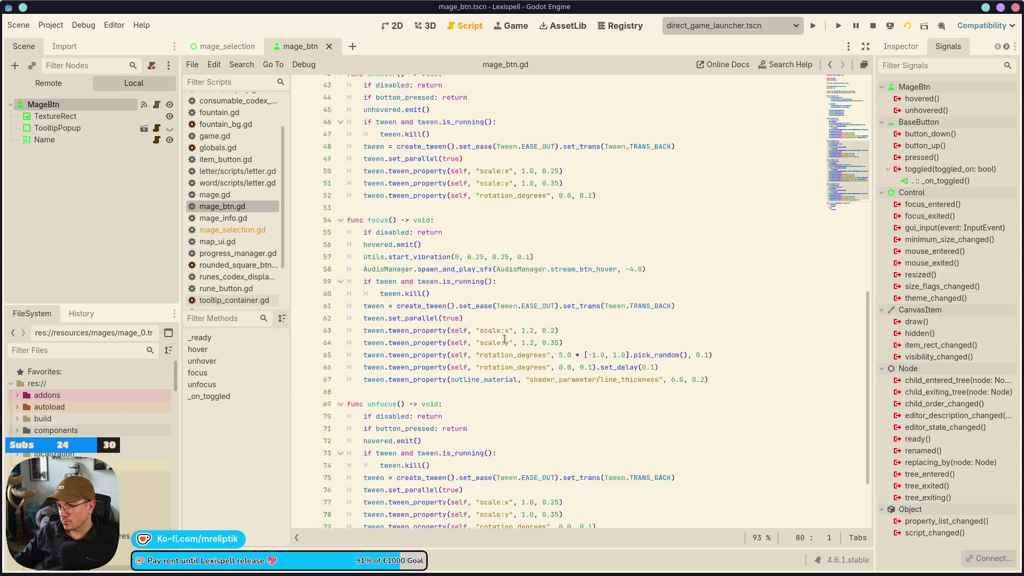
pyautogui.scroll(-5, 504, 343)
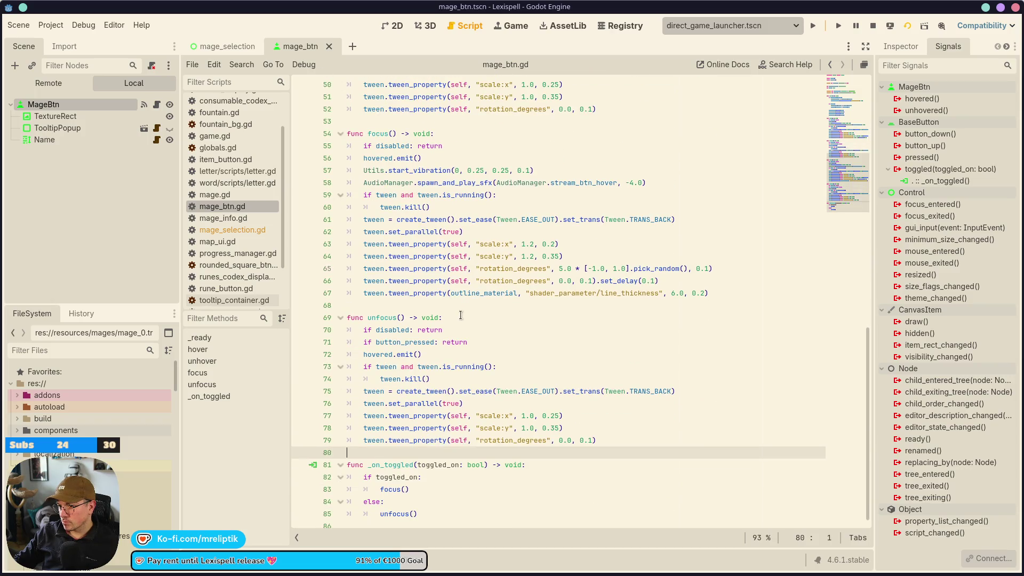
pyautogui.click(420, 342)
pyautogui.moveTo(360, 364); pyautogui.dragTo(563, 427)
pyautogui.click(421, 354)
pyautogui.hotkey('ctrl', 'shift', 'k')
pyautogui.hotkey('ctrl', 's')
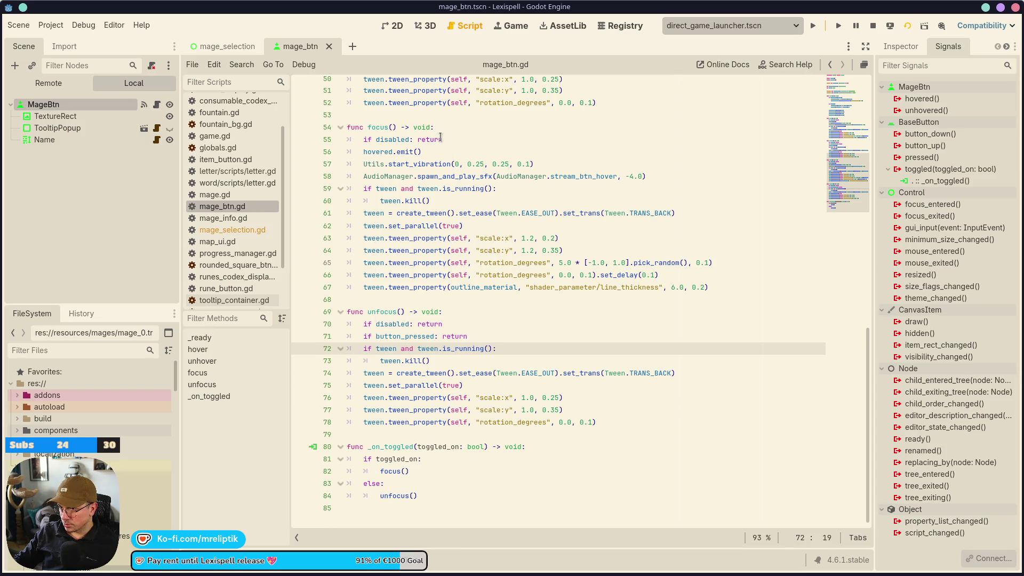
pyautogui.click(437, 151)
pyautogui.hotkey('ctrl', 'shift', 'k')
pyautogui.hotkey('ctrl', 's')
# Step: Swap the else branch's unfocus() call for indented tween lines, save, and run mage_selection
pyautogui.click(392, 359)
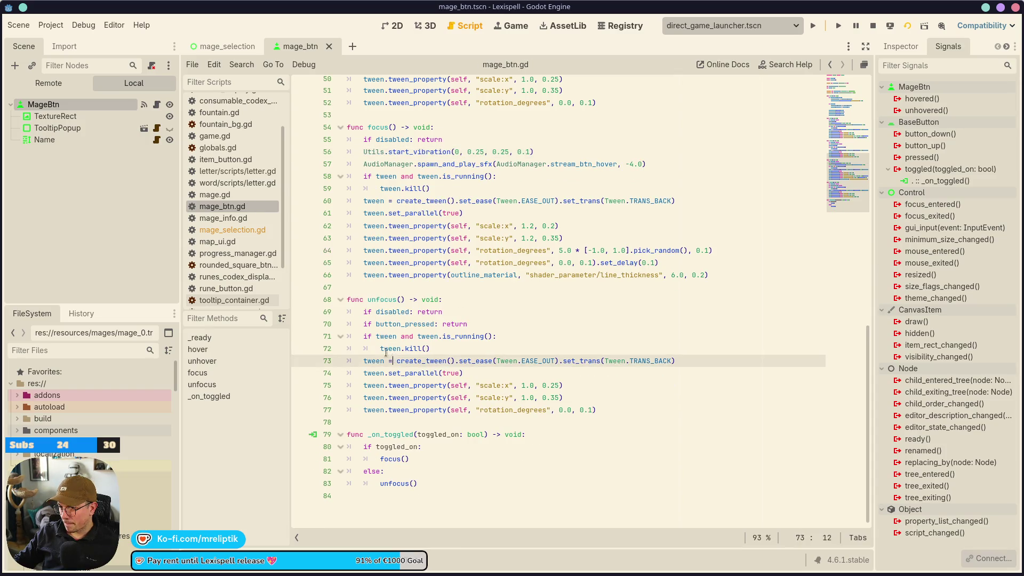
pyautogui.moveTo(357, 331); pyautogui.dragTo(665, 407)
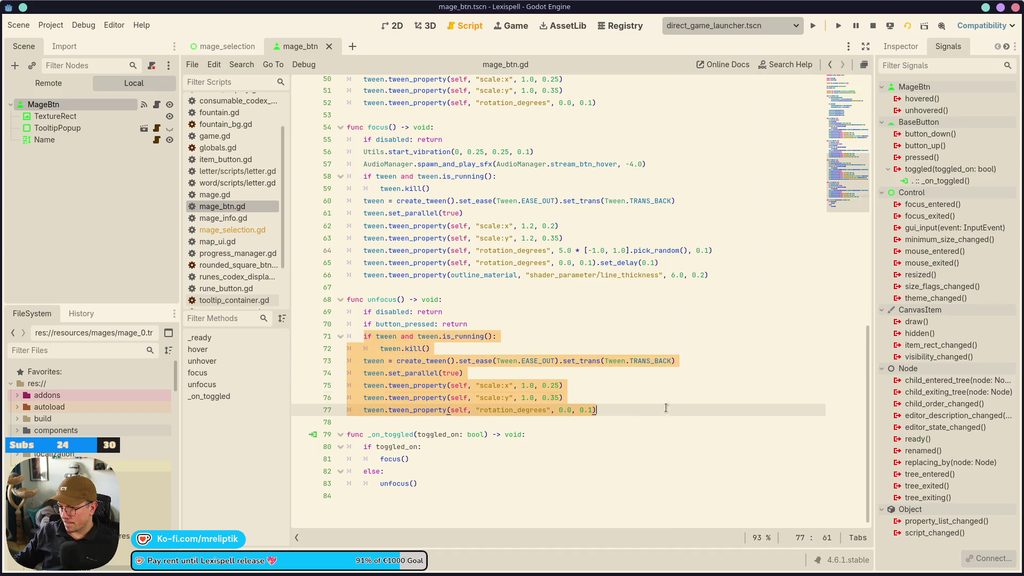
pyautogui.click(440, 483)
pyautogui.press('BackSpace')
pyautogui.press('BackSpace')
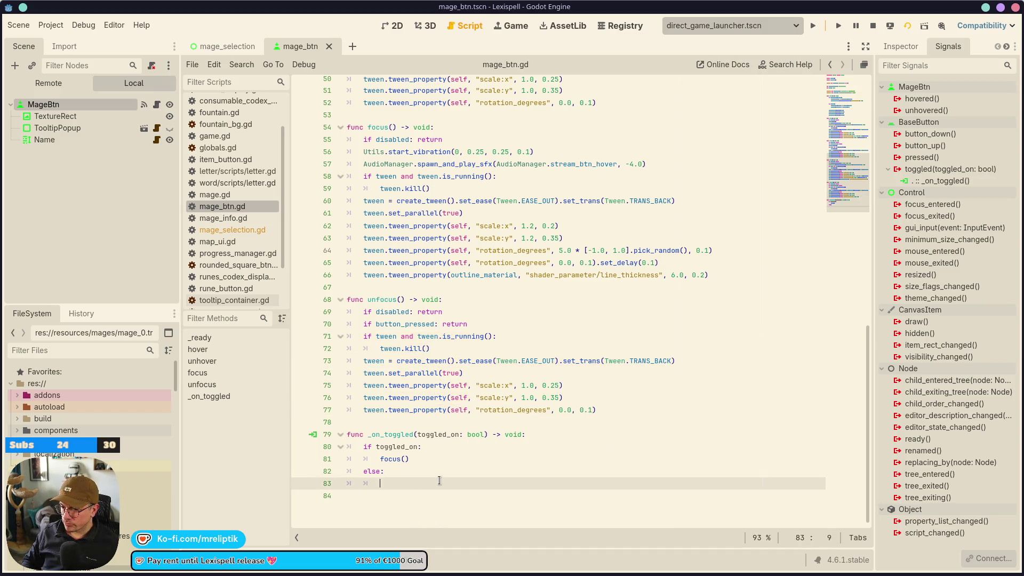
pyautogui.hotkey('ctrl', 'v')
pyautogui.hotkey('ctrl', 's')
pyautogui.moveTo(367, 454)
pyautogui.mouseDown()
pyautogui.moveTo(597, 525)
pyautogui.moveTo(613, 514)
pyautogui.mouseUp()
pyautogui.press('Tab')
pyautogui.click(493, 411)
pyautogui.hotkey('ctrl', 's')
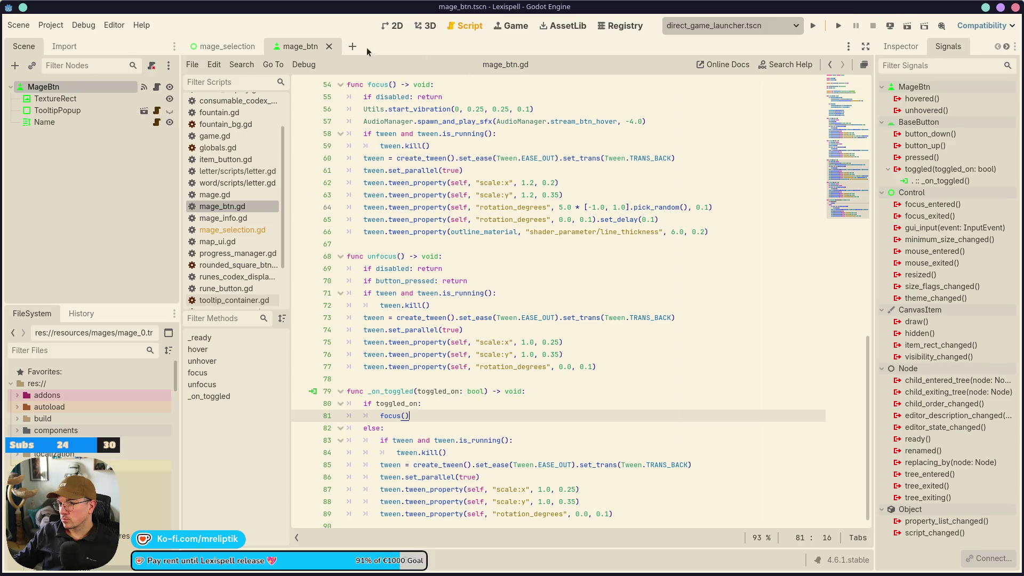
pyautogui.click(222, 47)
pyautogui.click(904, 28)
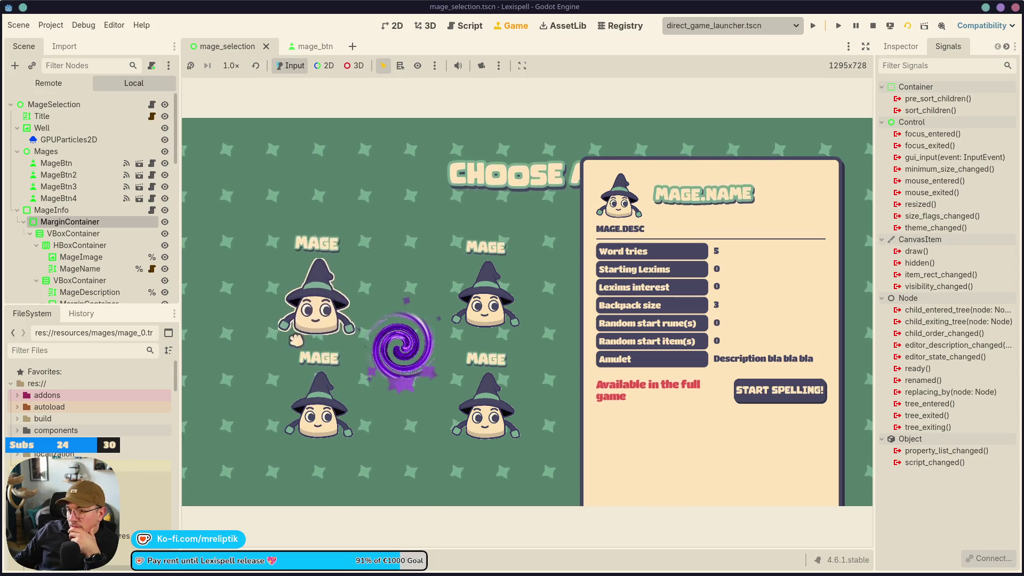
pyautogui.click(319, 277)
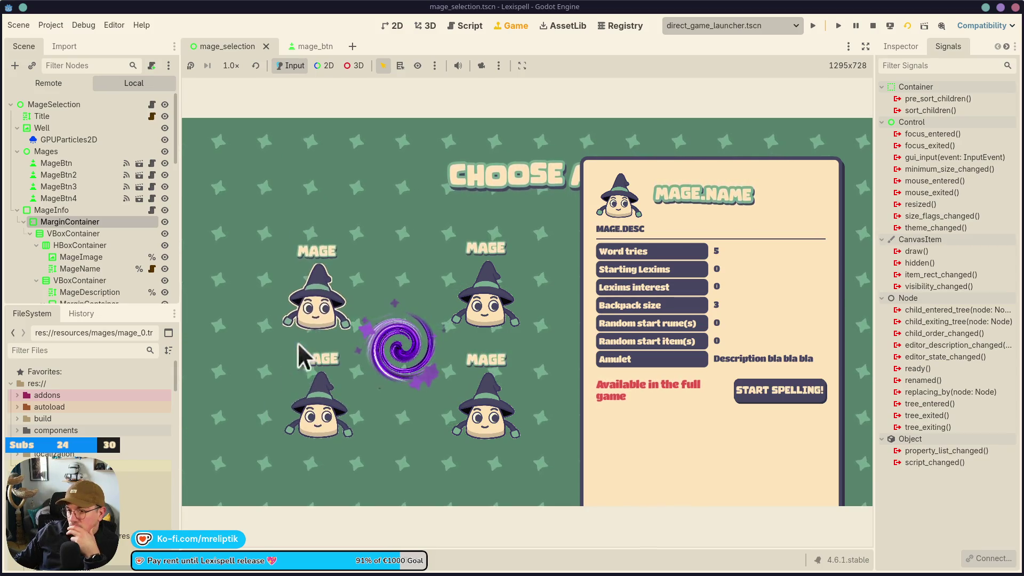
pyautogui.click(339, 425)
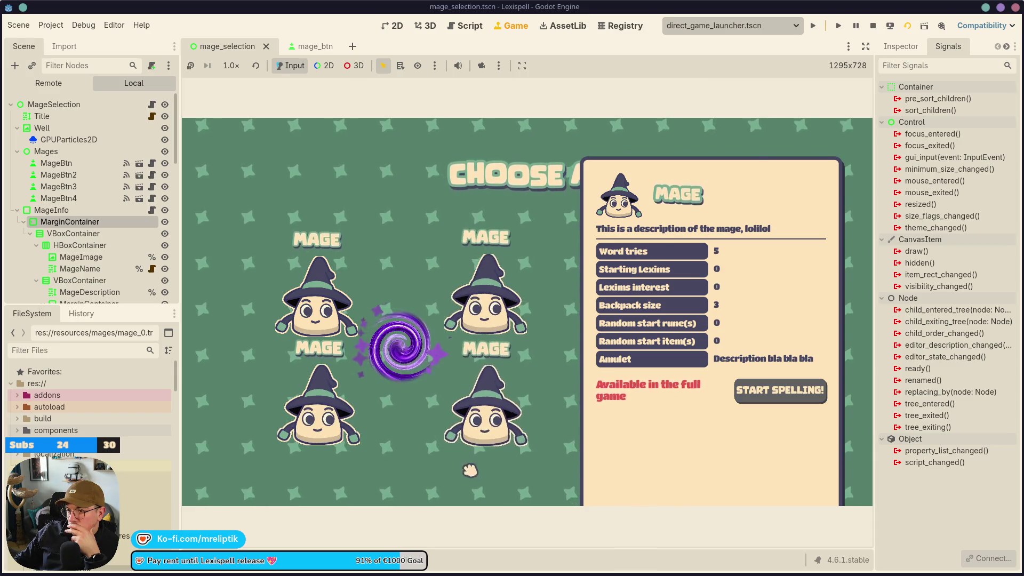
pyautogui.press('F8')
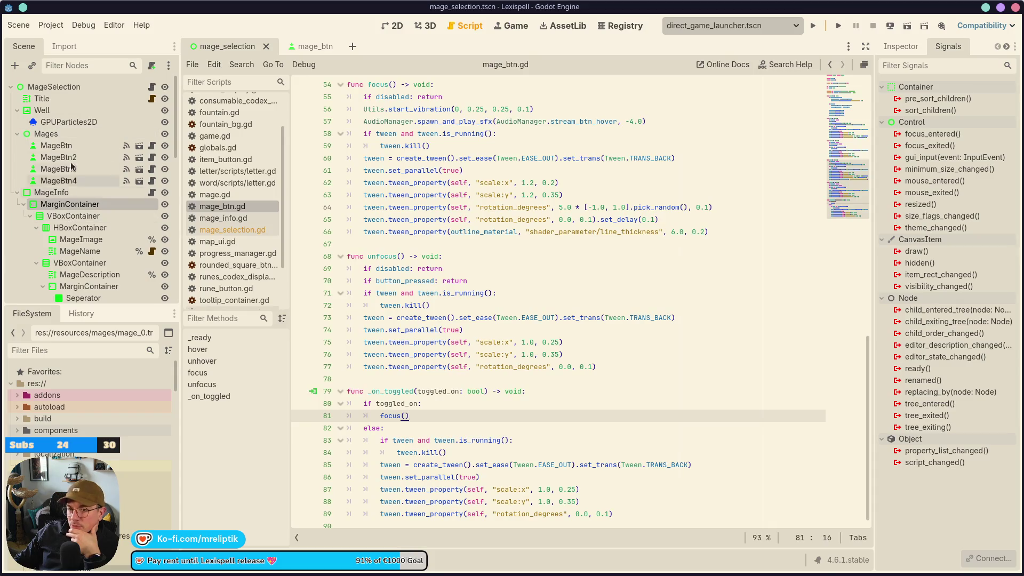
# Step: Uncheck Local to Scene on MageBtn's ButtonGroup resource, then run the mage_selection scene
pyautogui.click(309, 46)
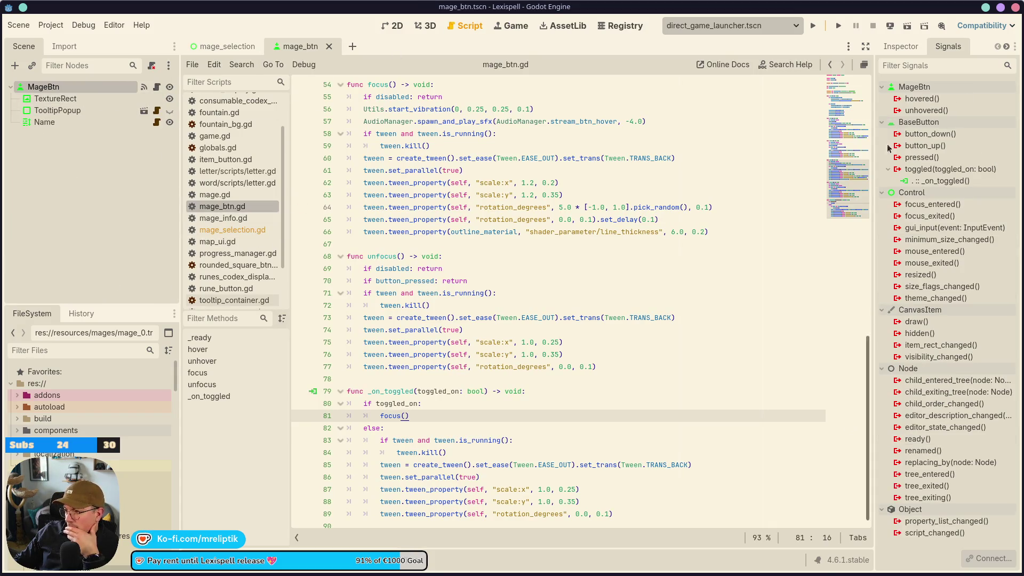
pyautogui.click(889, 50)
pyautogui.click(906, 346)
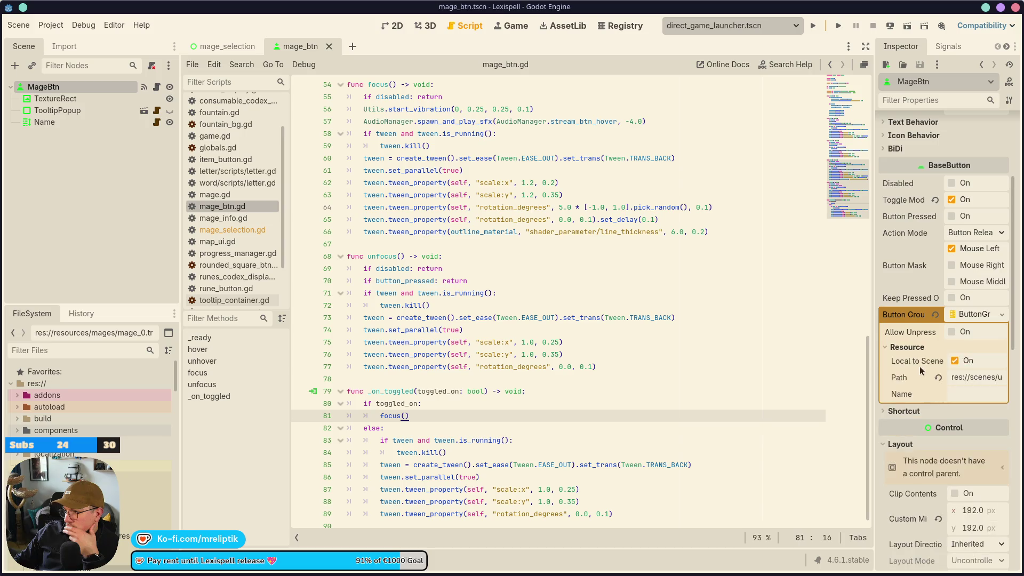
pyautogui.click(954, 360)
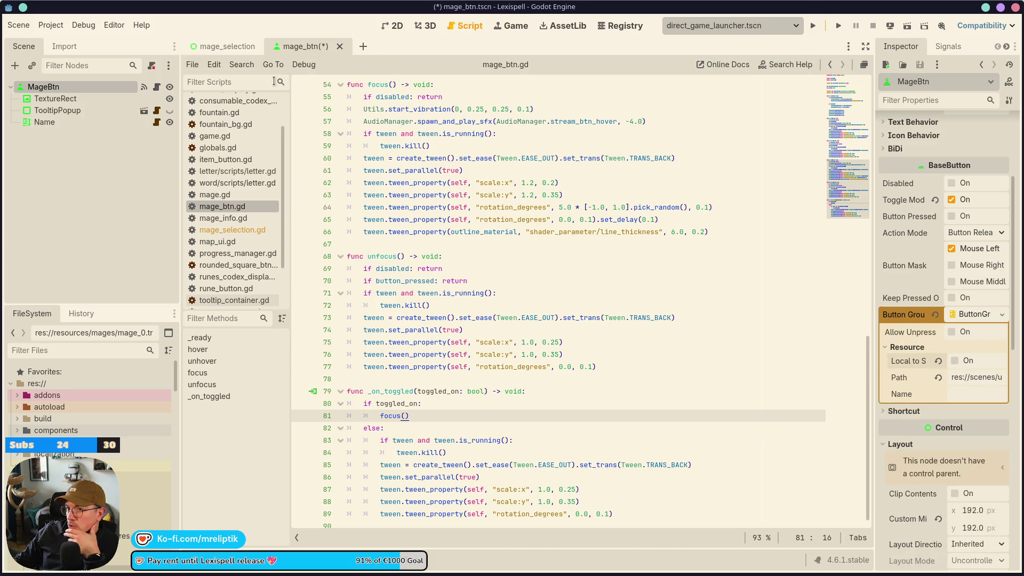
pyautogui.click(224, 46)
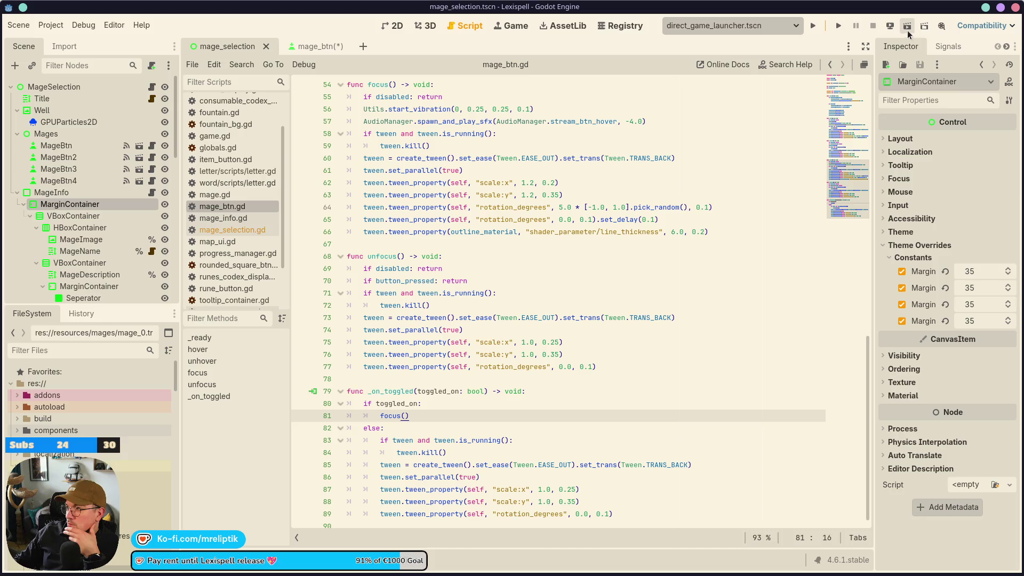
pyautogui.click(907, 31)
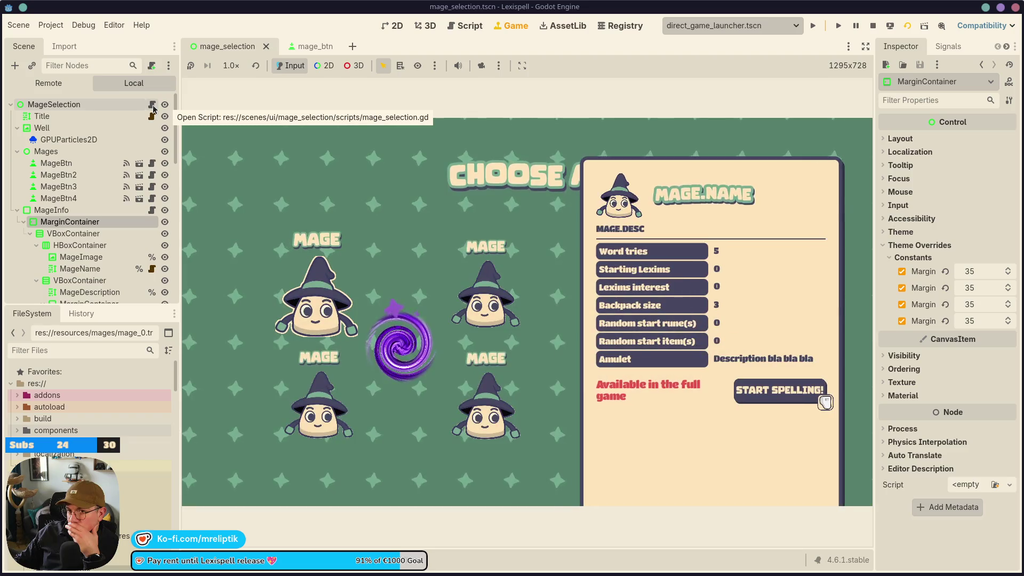
# Step: Add 'button_pressed = true' for the first mage button after grab_focus() in _ready, and save
pyautogui.click(153, 105)
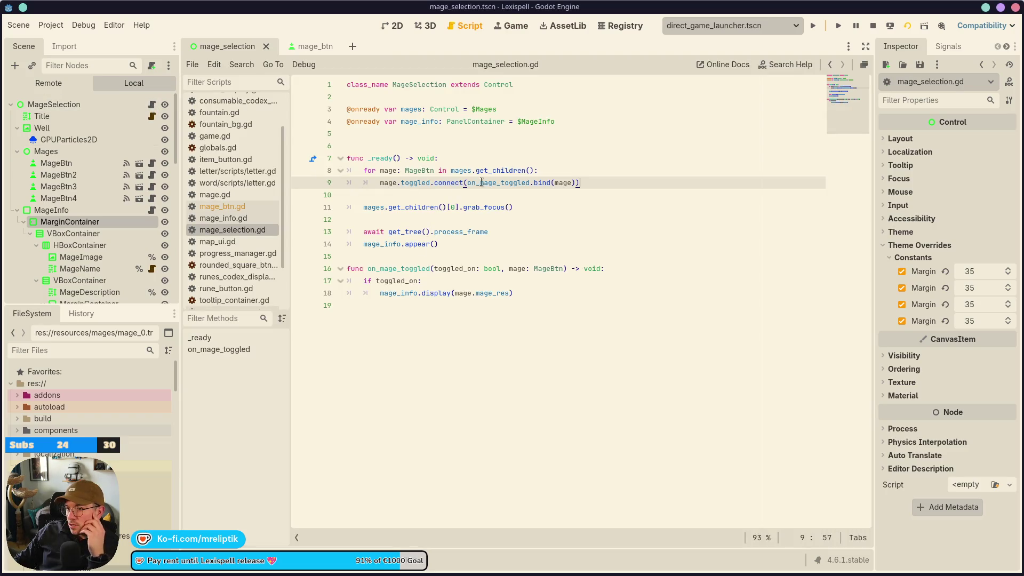
pyautogui.moveTo(399, 207); pyautogui.dragTo(560, 206)
pyautogui.click(528, 205)
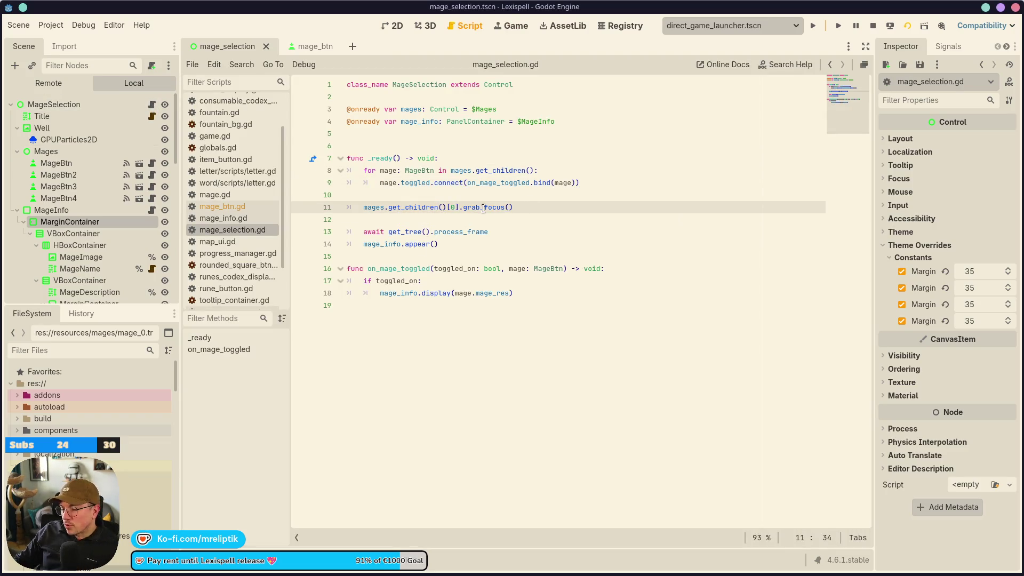
pyautogui.press('Right')
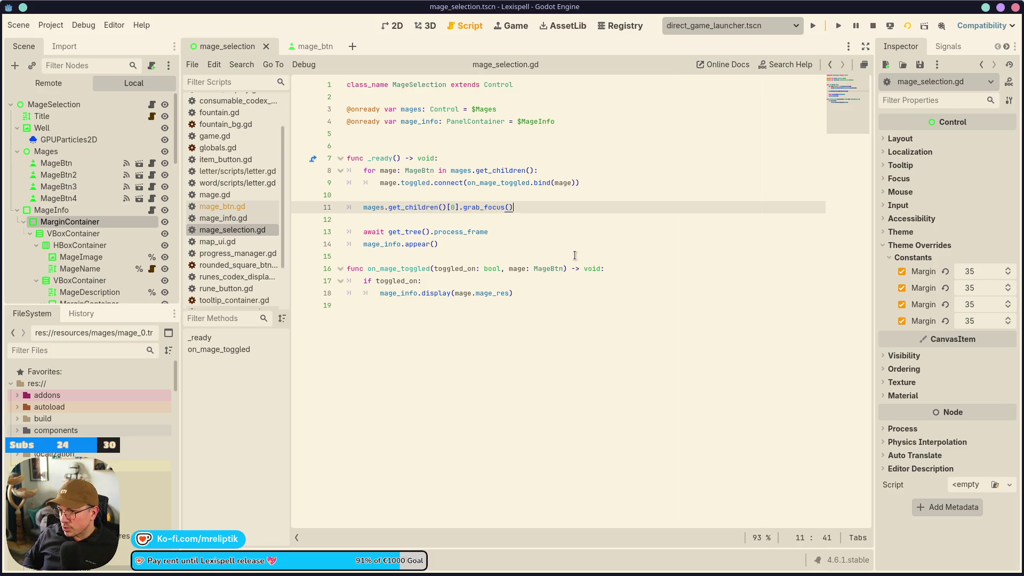
pyautogui.press('Return')
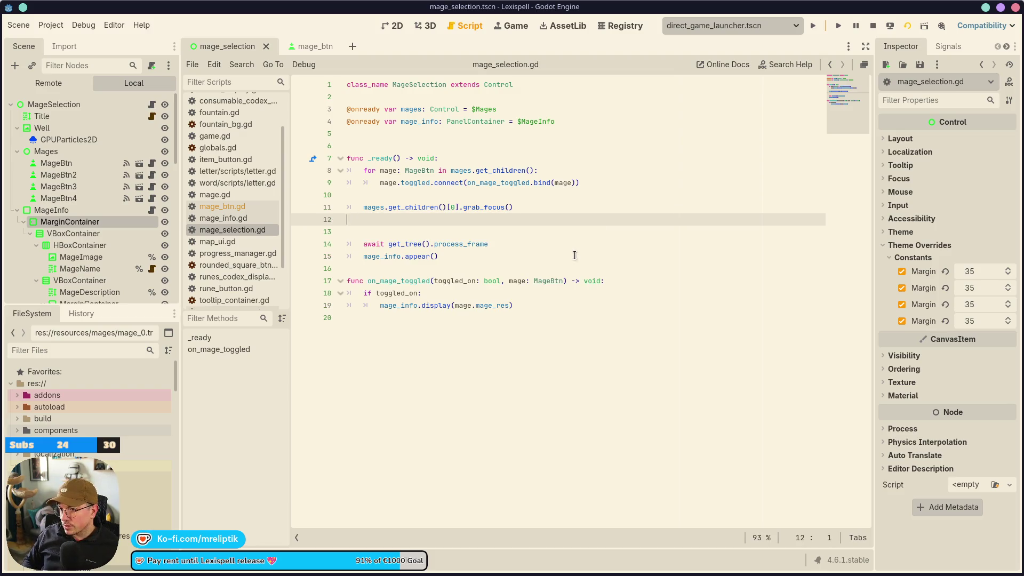
pyautogui.hotkey('ctrl', 'v')
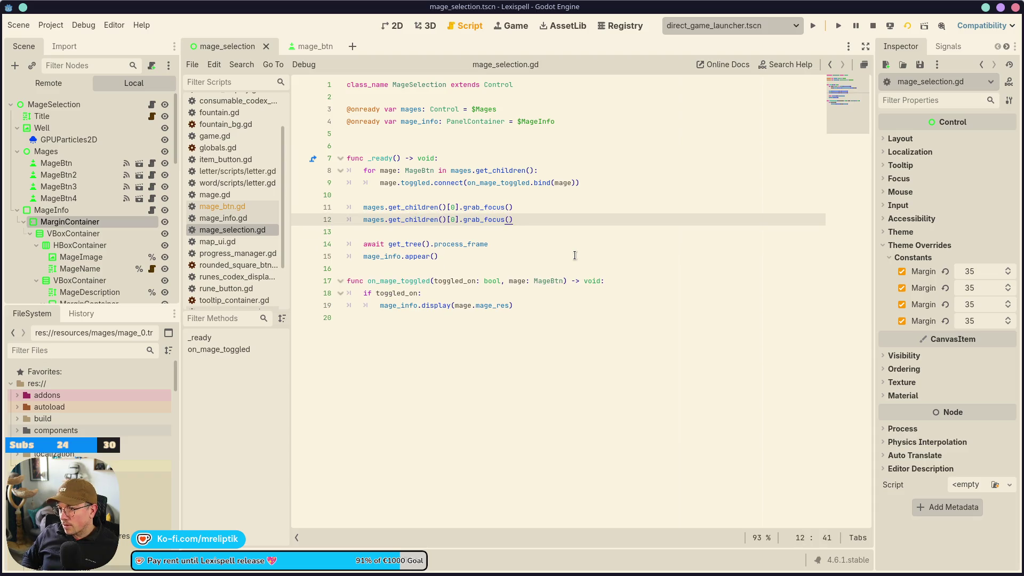
pyautogui.hotkey('ctrl', 'shift', 'Left')
pyautogui.write('pres')
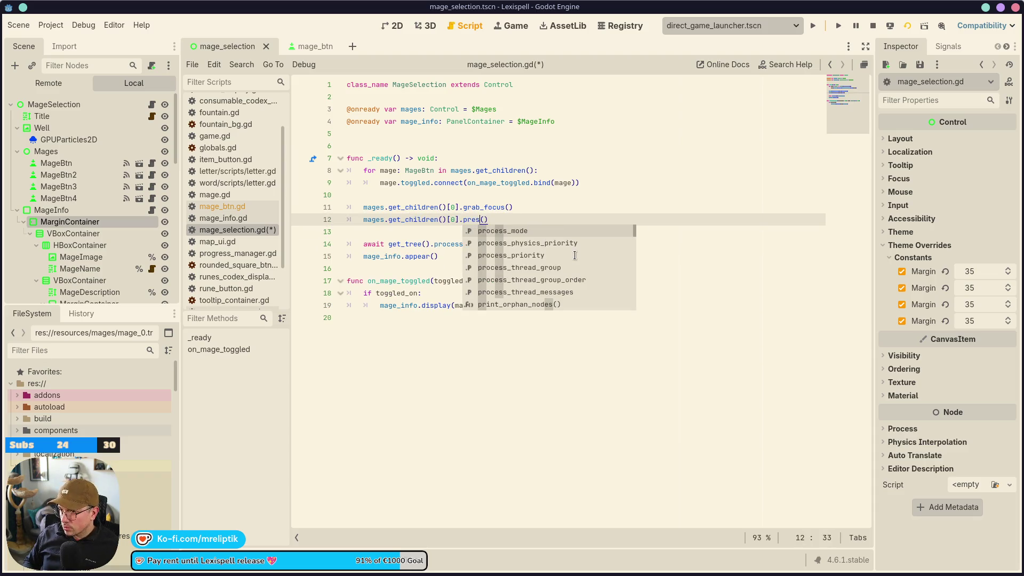
pyautogui.write('s')
pyautogui.press('Return')
pyautogui.write('= true')
pyautogui.hotkey('ctrl', 's')
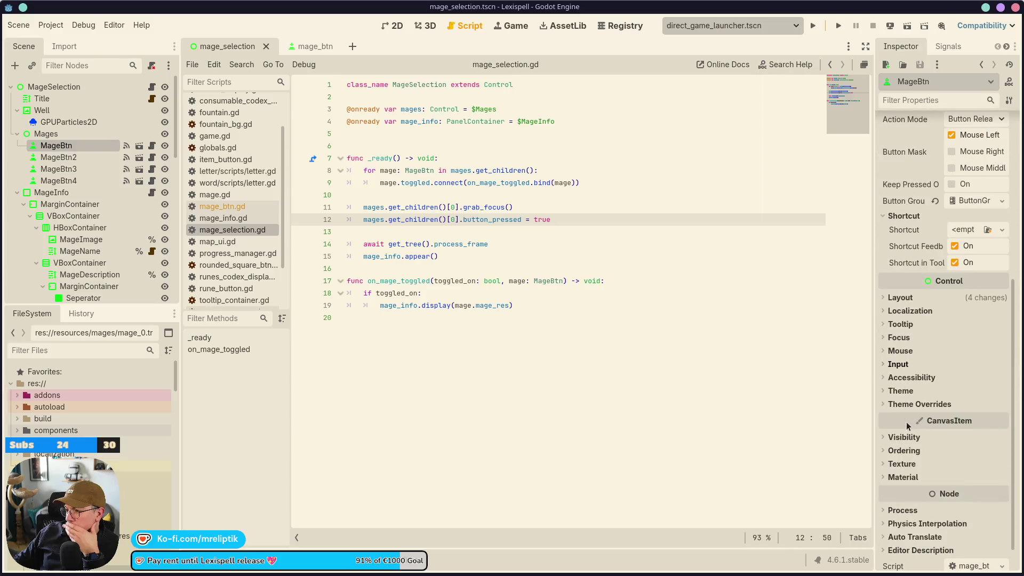
# Step: Inspect the shared ButtonGroup, select MageBtn2–4 and then MageBtn, and save the scene
pyautogui.click(966, 200)
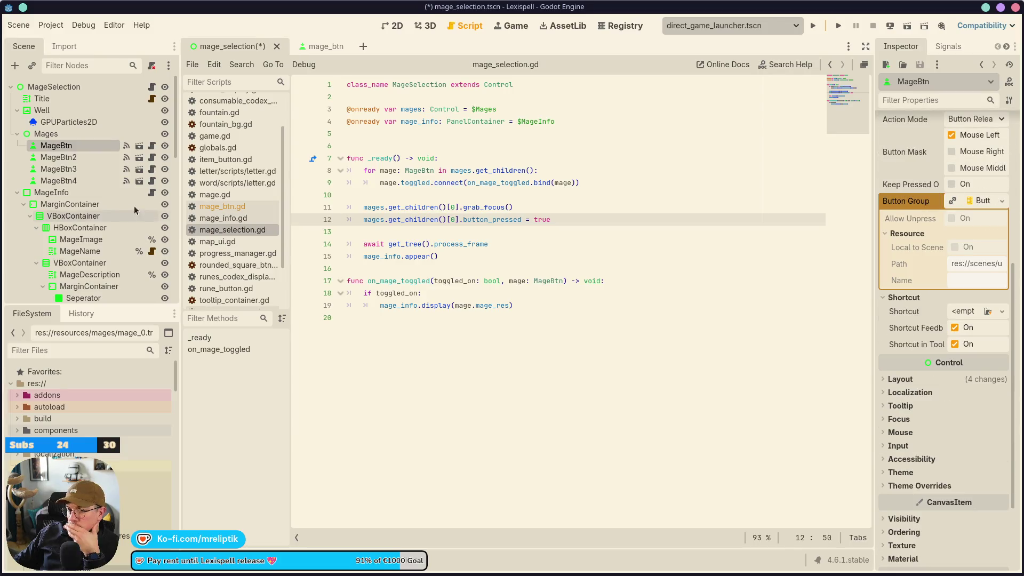
pyautogui.click(56, 157)
pyautogui.keyDown('shift'); pyautogui.click(56, 180); pyautogui.keyUp('shift')
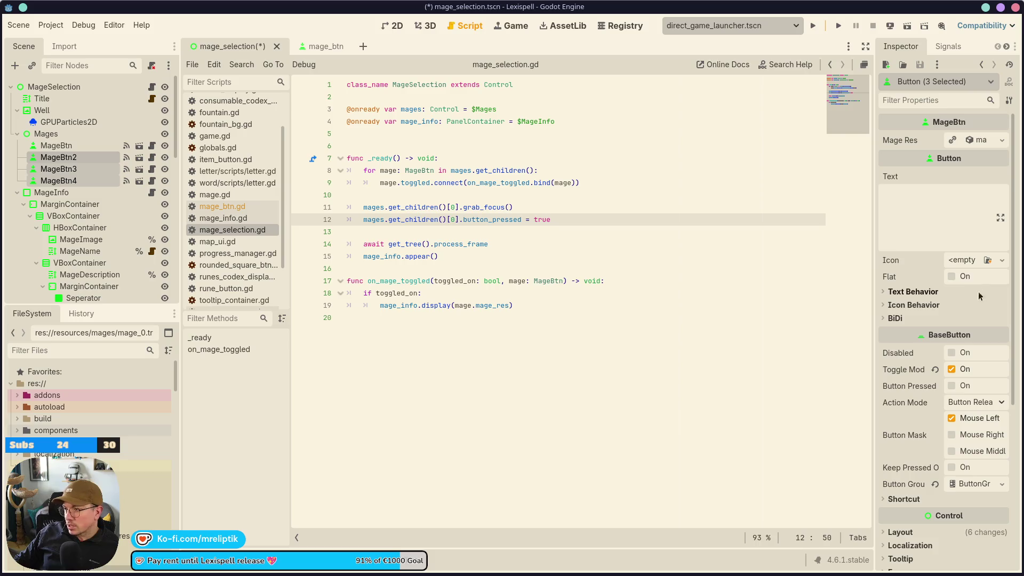
pyautogui.hotkey('ctrl', 's')
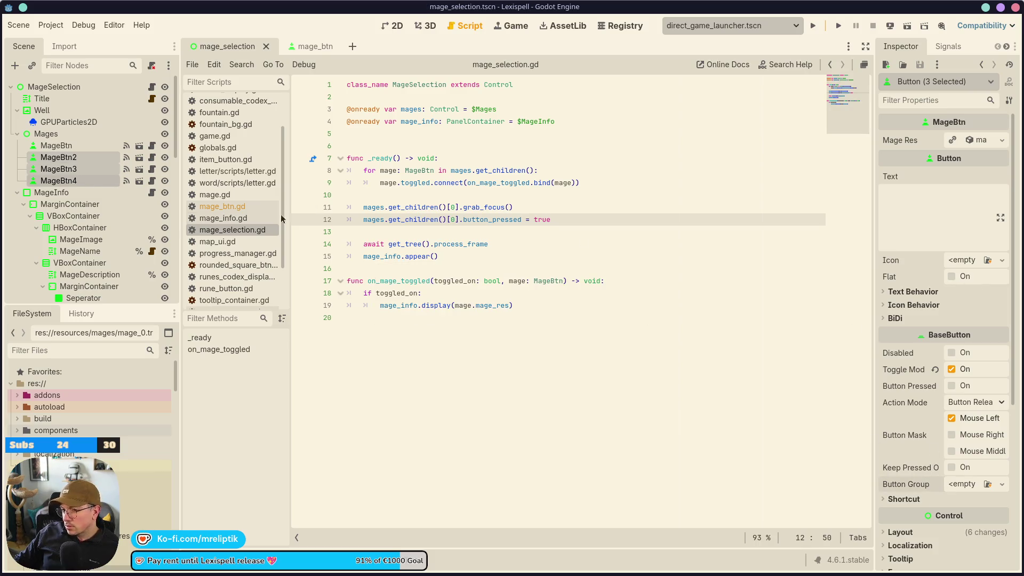
pyautogui.click(64, 134)
pyautogui.click(73, 148)
pyautogui.hotkey('ctrl', 's')
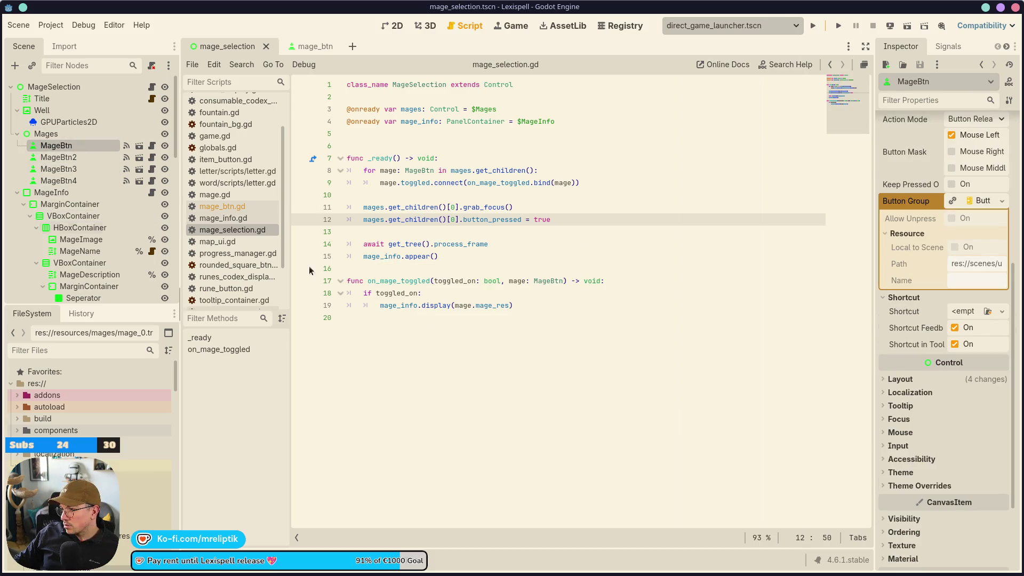
# Step: Collapse the ButtonGroup details in the mage_btn and mage_selection scenes, saving both
pyautogui.click(309, 46)
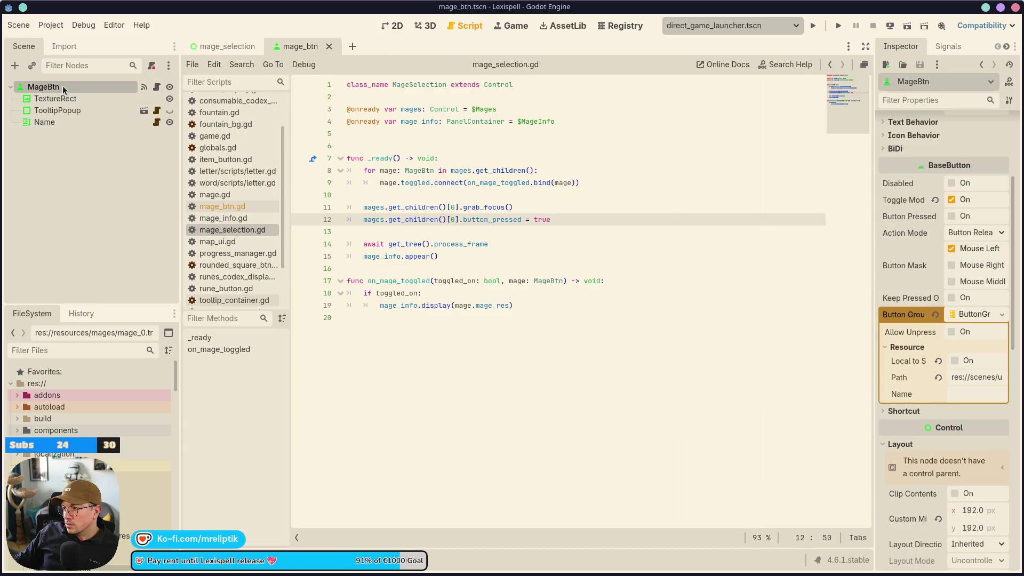
pyautogui.click(967, 314)
pyautogui.hotkey('ctrl', 's')
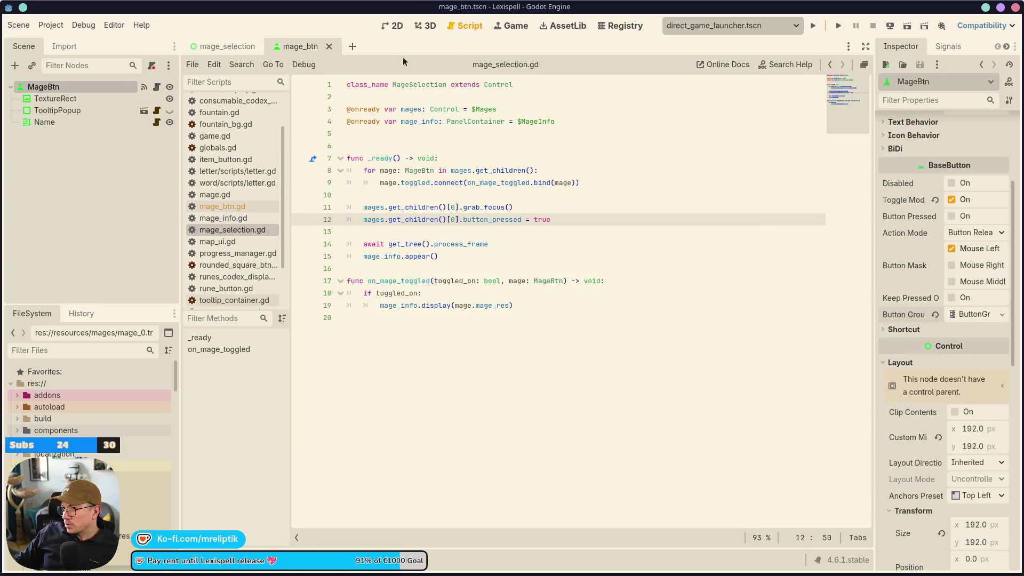
pyautogui.click(220, 48)
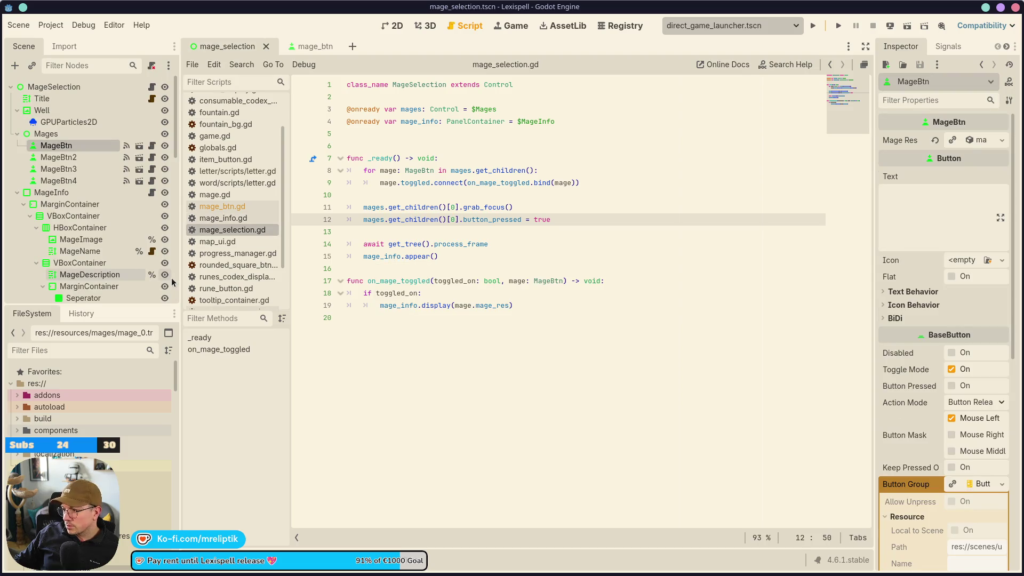
pyautogui.scroll(-4, 979, 362)
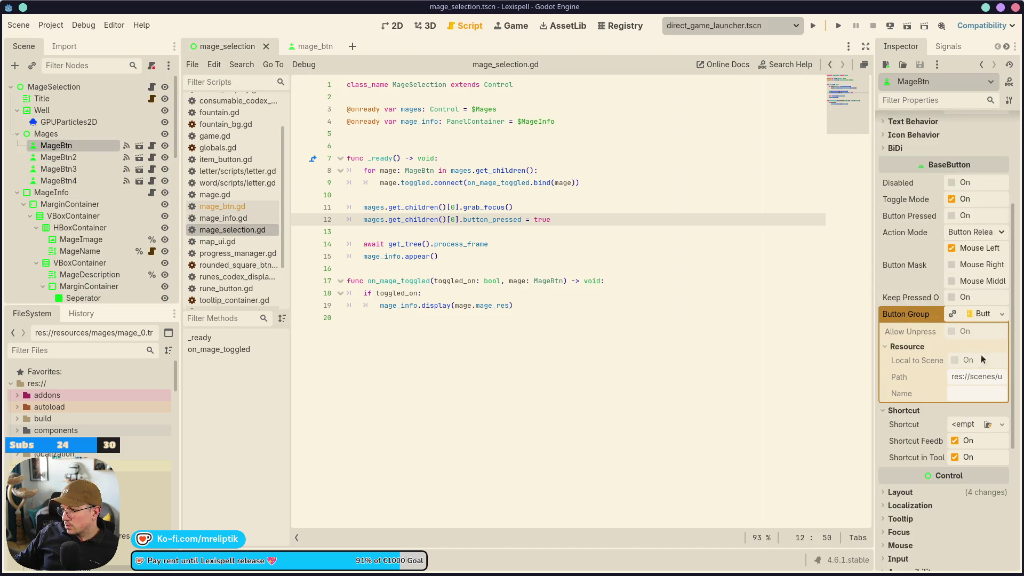
pyautogui.click(978, 320)
pyautogui.hotkey('ctrl', 's')
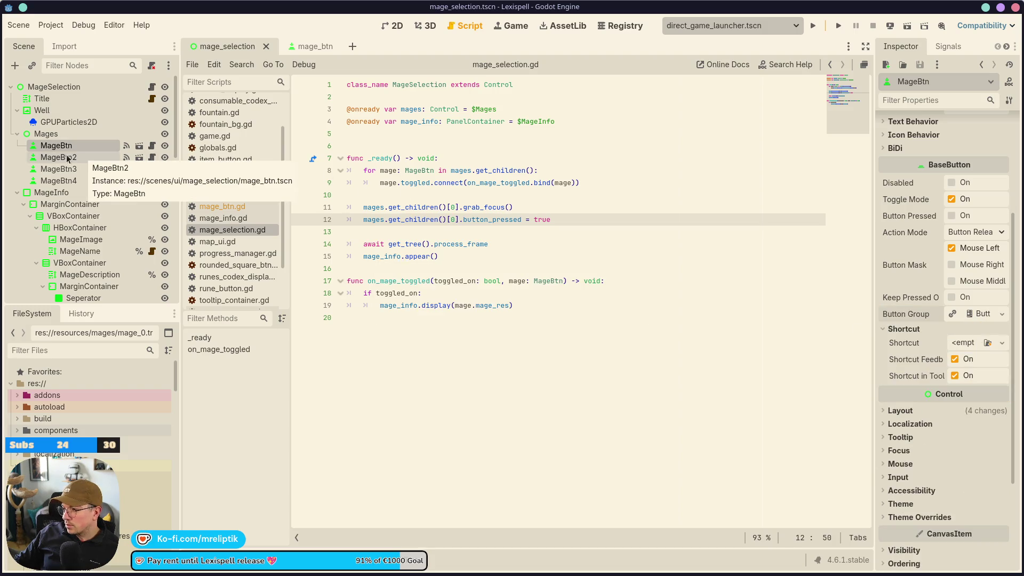
# Step: Check MageBtn2, MageBtn3 and MageBtn4, restore MageBtn4's shared ButtonGroup, and save
pyautogui.click(69, 158)
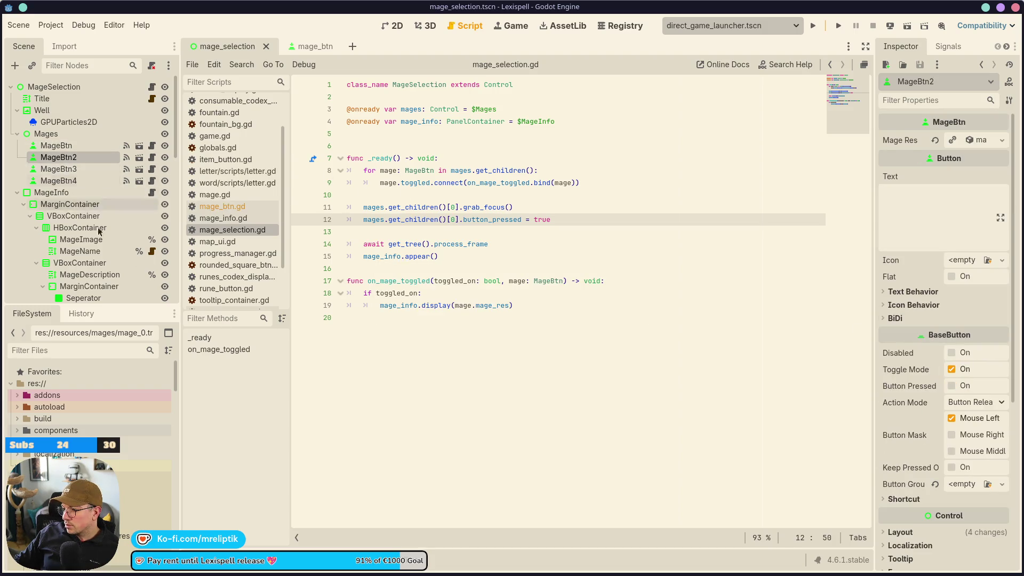
pyautogui.click(59, 168)
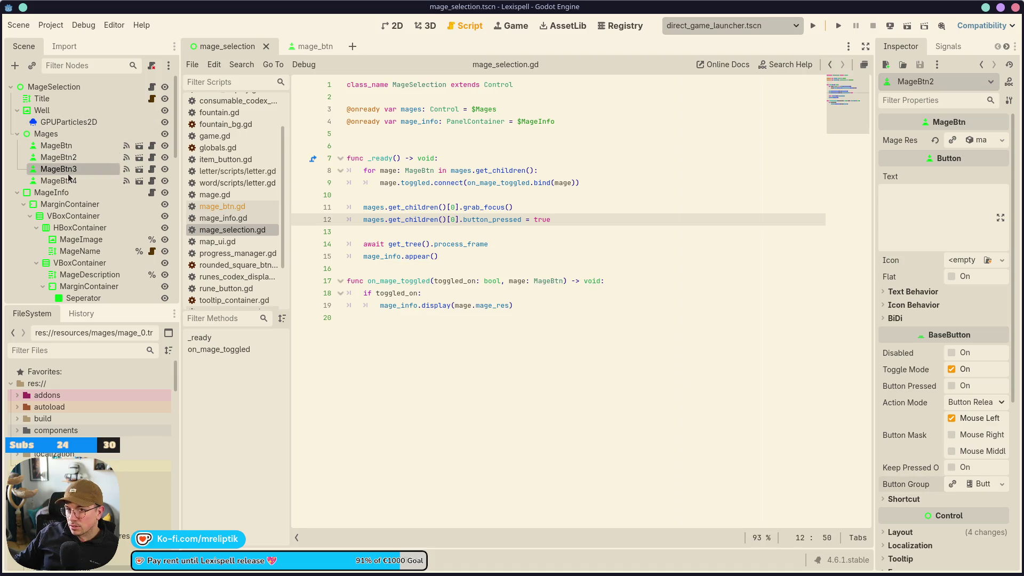
pyautogui.click(59, 181)
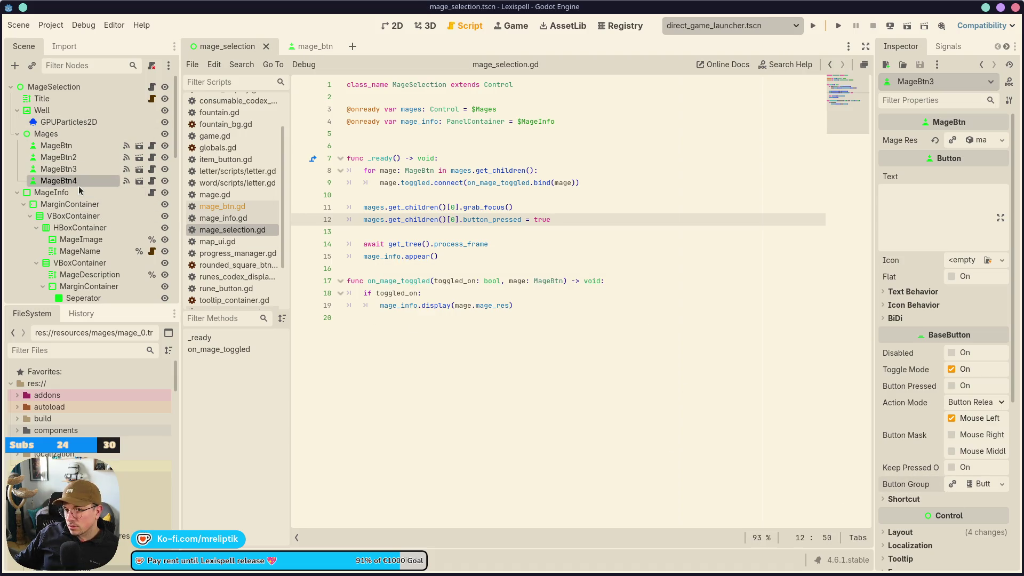
pyautogui.click(934, 484)
pyautogui.hotkey('ctrl', 's')
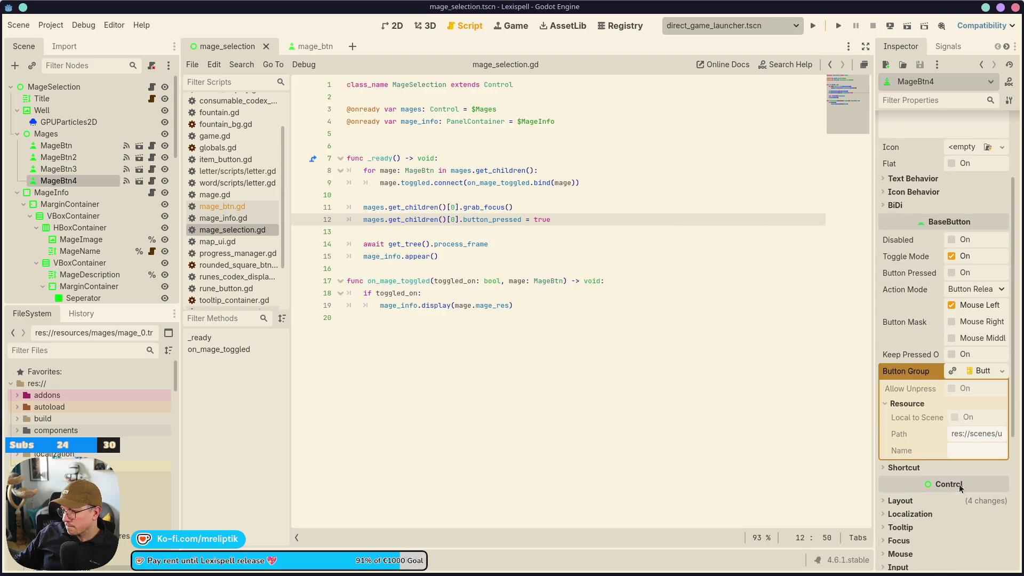
pyautogui.click(515, 26)
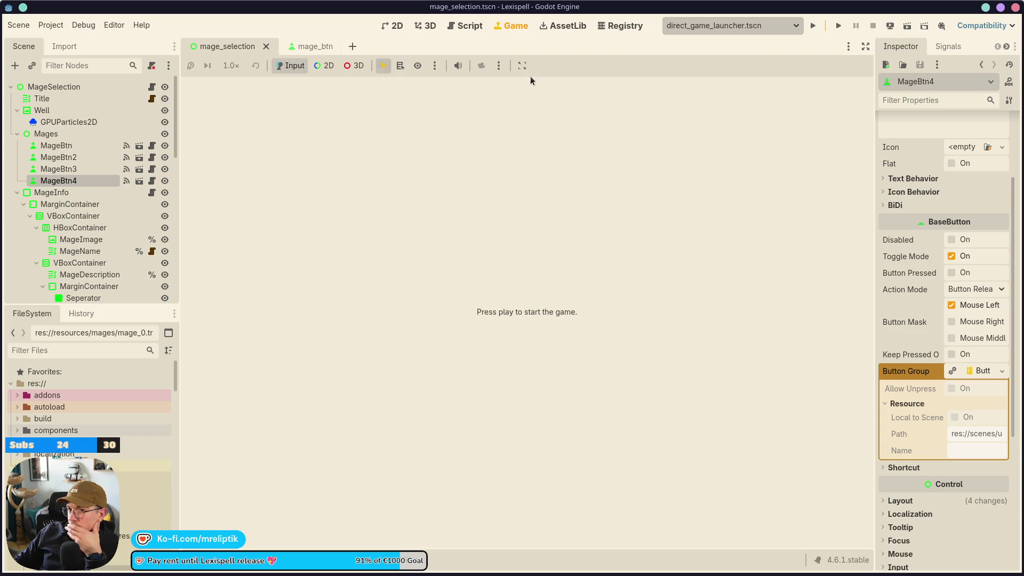
# Step: Play the game, pick a different mage to see the full-game notice, then reopen mage_selection.gd
pyautogui.click(911, 26)
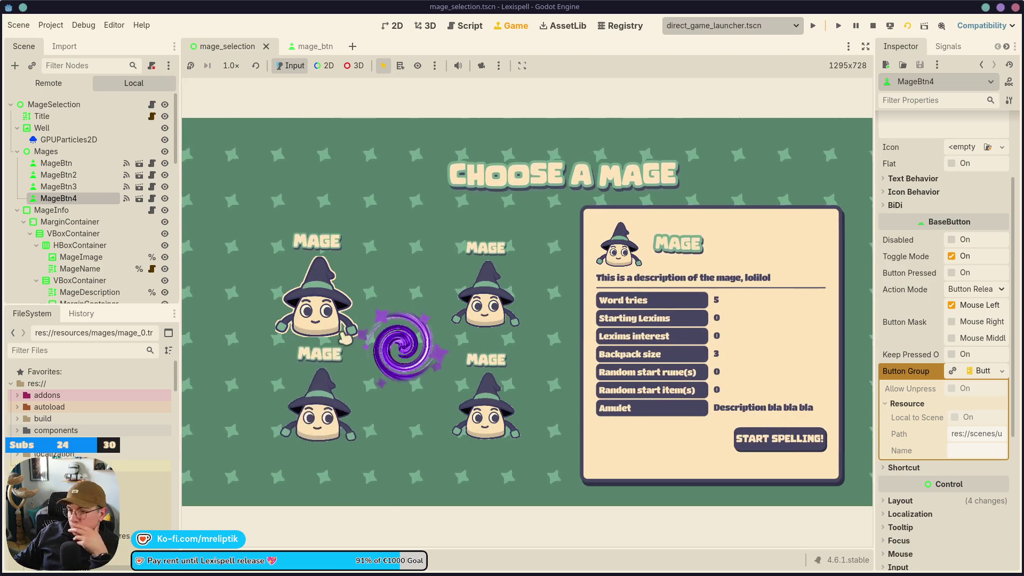
pyautogui.click(318, 414)
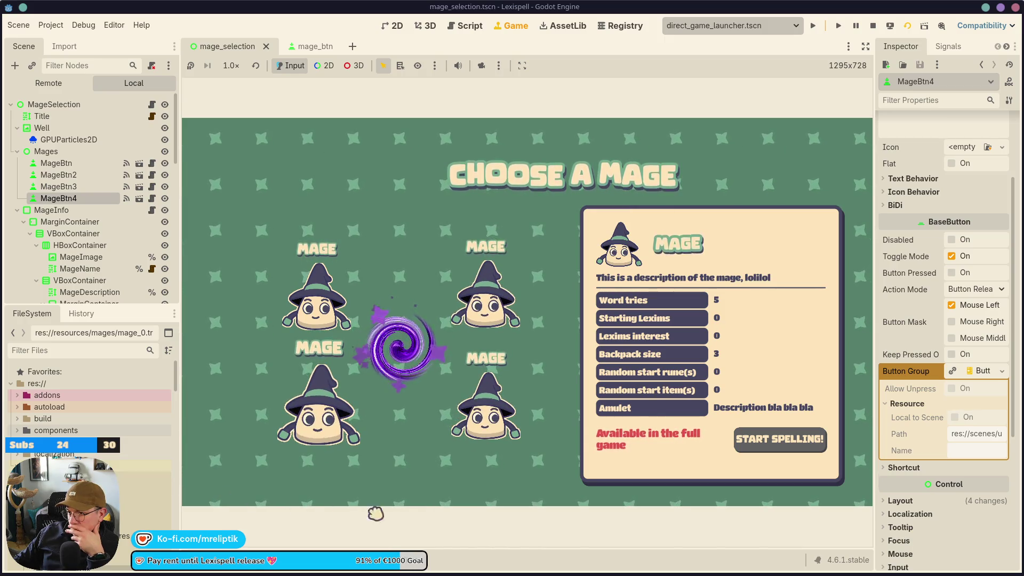
pyautogui.click(153, 104)
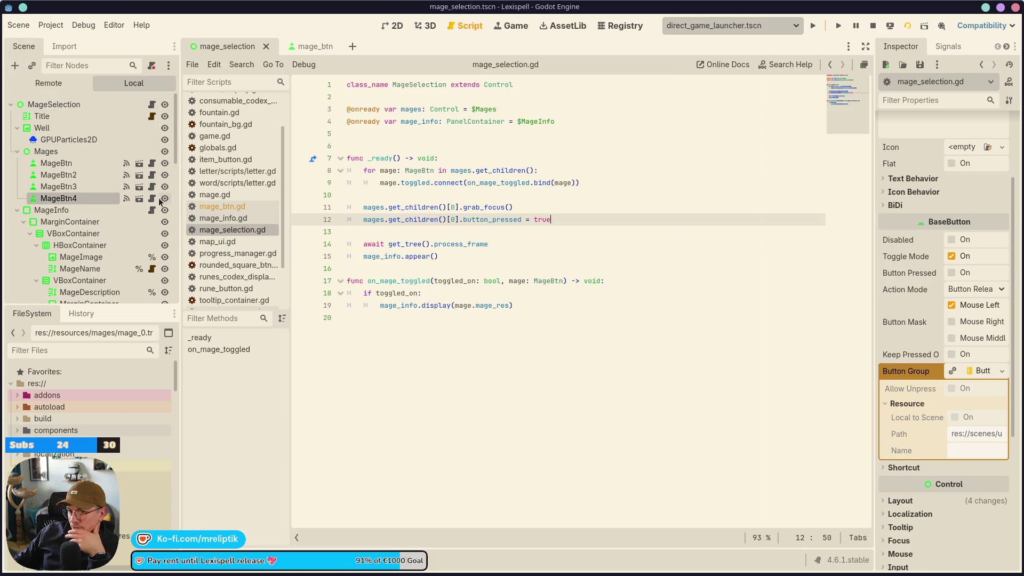
# Step: In mage_btn.gd, duplicate the outline line_thickness tween line at the end of unfocus()
pyautogui.click(307, 46)
pyautogui.click(157, 105)
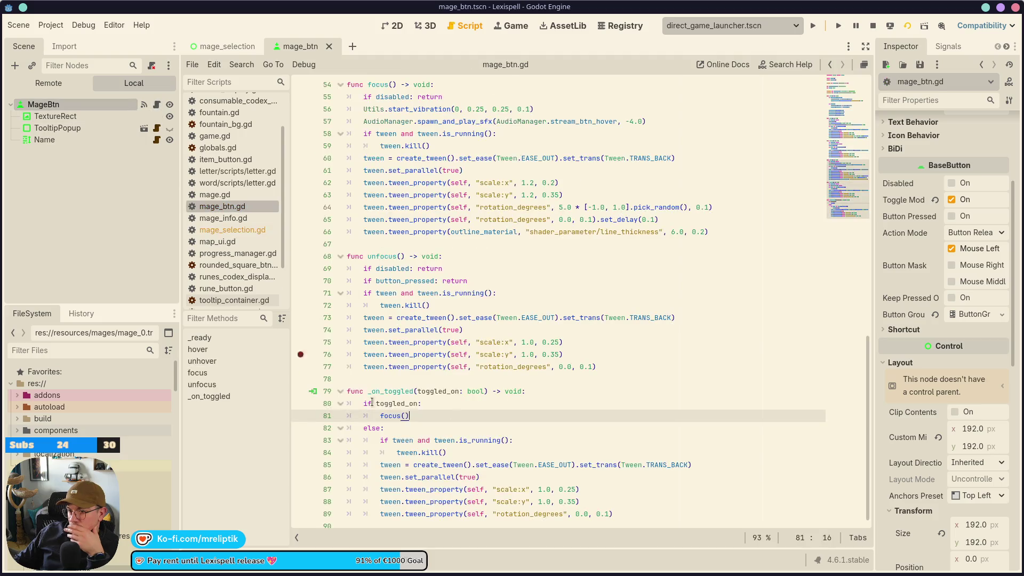
pyautogui.click(479, 232)
pyautogui.hotkey('ctrl', 'shift', 'd')
pyautogui.hotkey('alt', 'Down')
pyautogui.hotkey('alt', 'Down')
pyautogui.hotkey('alt', 'Down')
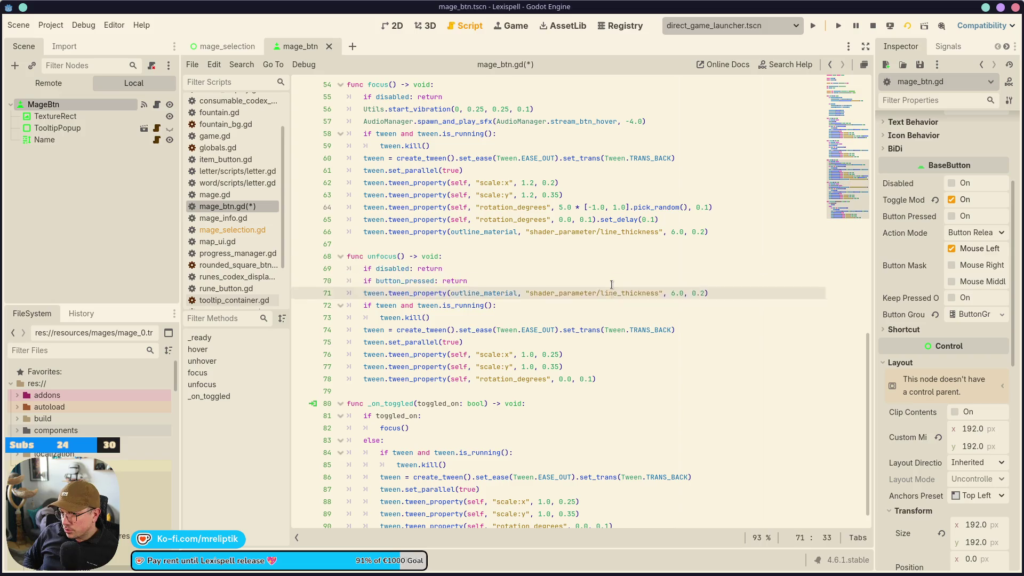
pyautogui.hotkey('alt', 'Down')
pyautogui.hotkey('alt', 'Down')
pyautogui.hotkey('alt', 'Down')
pyautogui.hotkey('alt', 'Down')
pyautogui.hotkey('alt', 'Down')
pyautogui.hotkey('alt', 'Down')
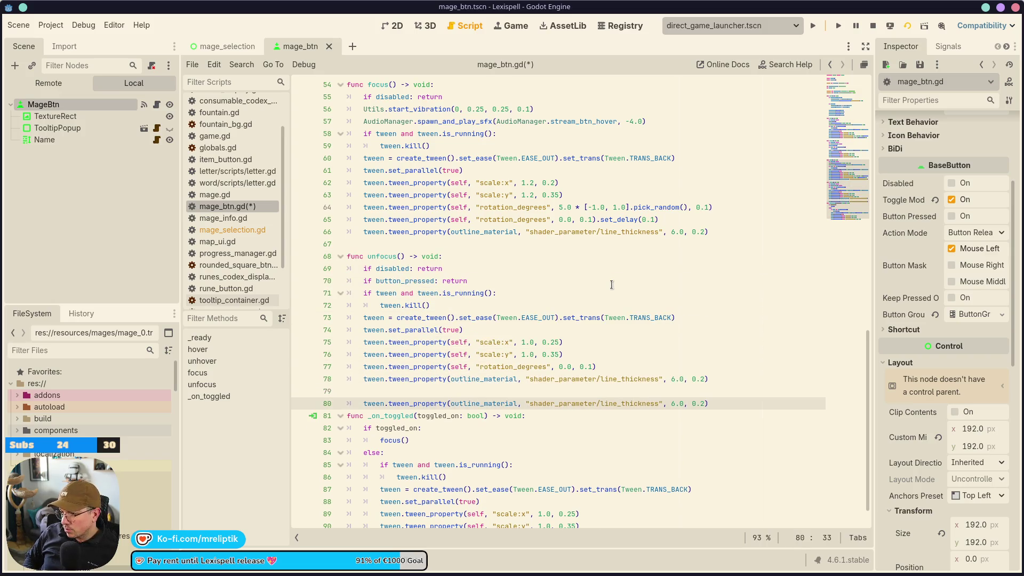
pyautogui.hotkey('alt', 'Up')
pyautogui.hotkey('alt', 'Up')
pyautogui.hotkey('alt', 'Up')
pyautogui.press('Up')
pyautogui.press('Up')
pyautogui.press('Up')
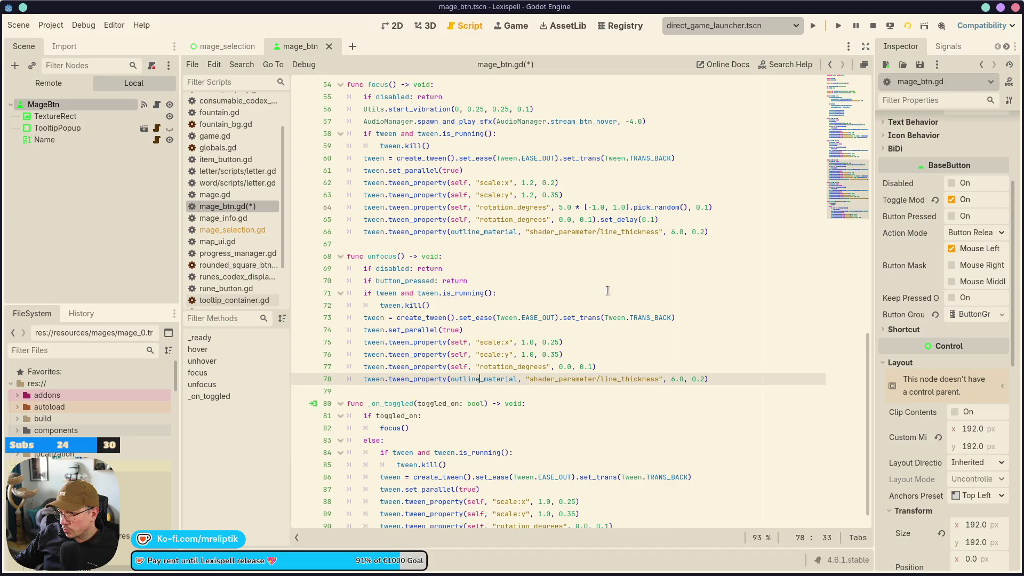
# Step: Set the copied tween's line_thickness target to 0 and save the script
pyautogui.scroll(4, 575, 336)
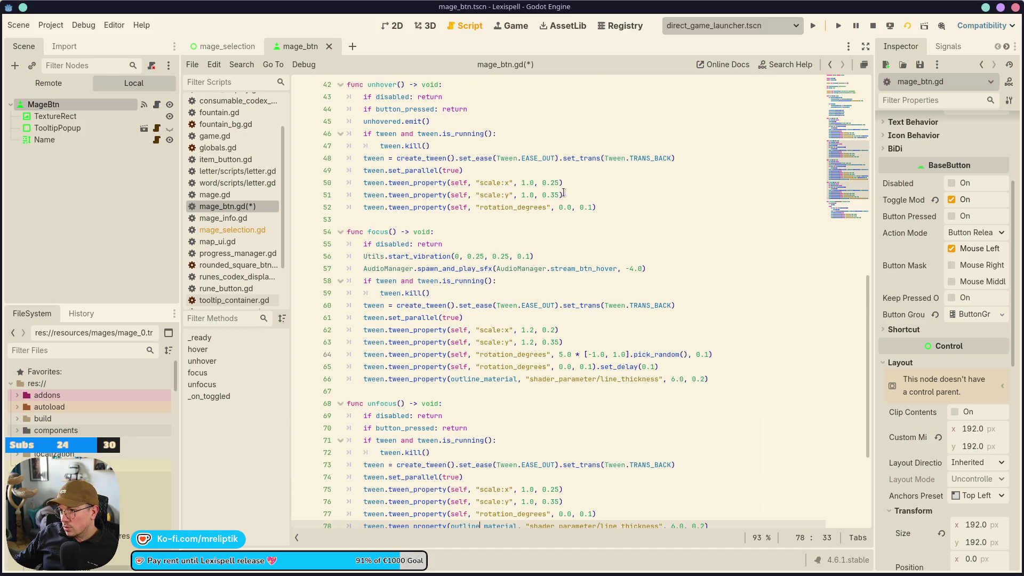
pyautogui.click(630, 206)
pyautogui.click(552, 380)
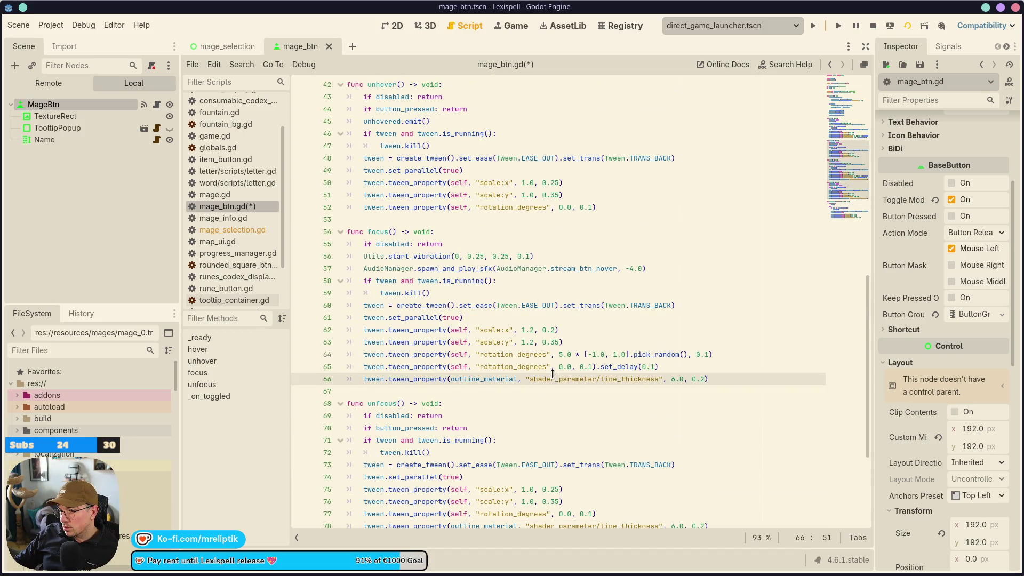
pyautogui.scroll(-3, 552, 376)
pyautogui.scroll(7, 602, 389)
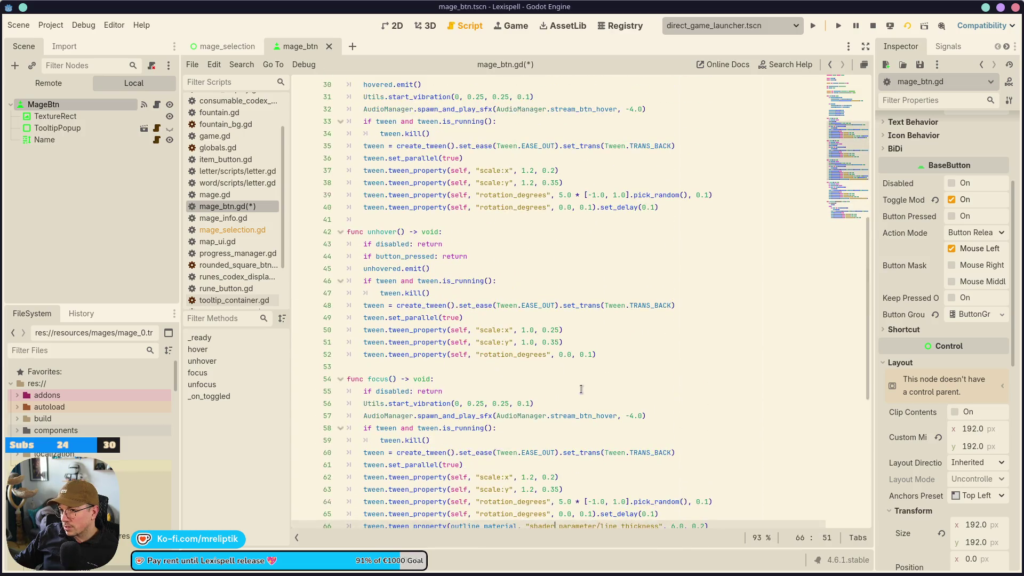
pyautogui.scroll(3, 566, 223)
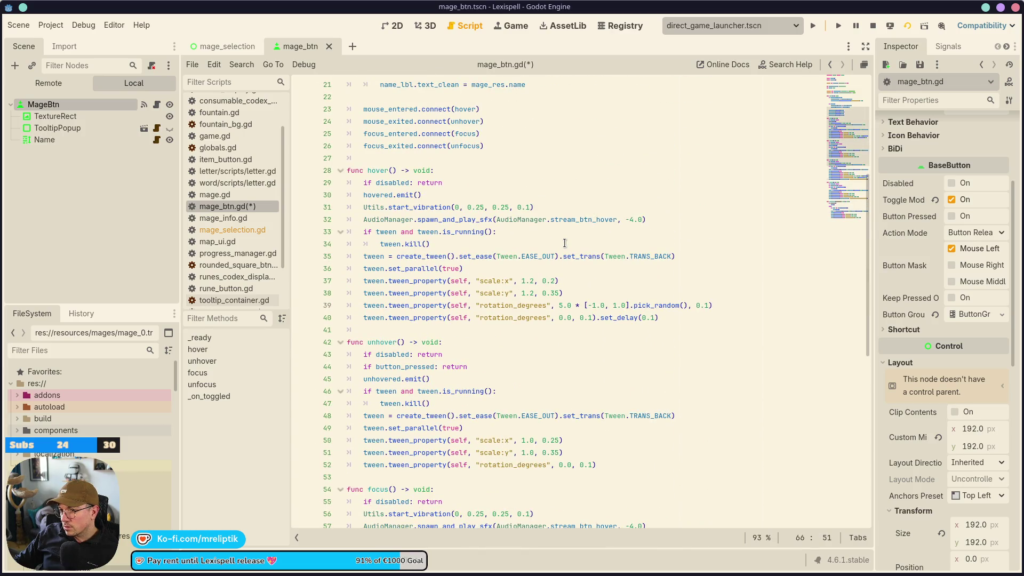
pyautogui.scroll(-2, 565, 245)
pyautogui.scroll(-7, 565, 416)
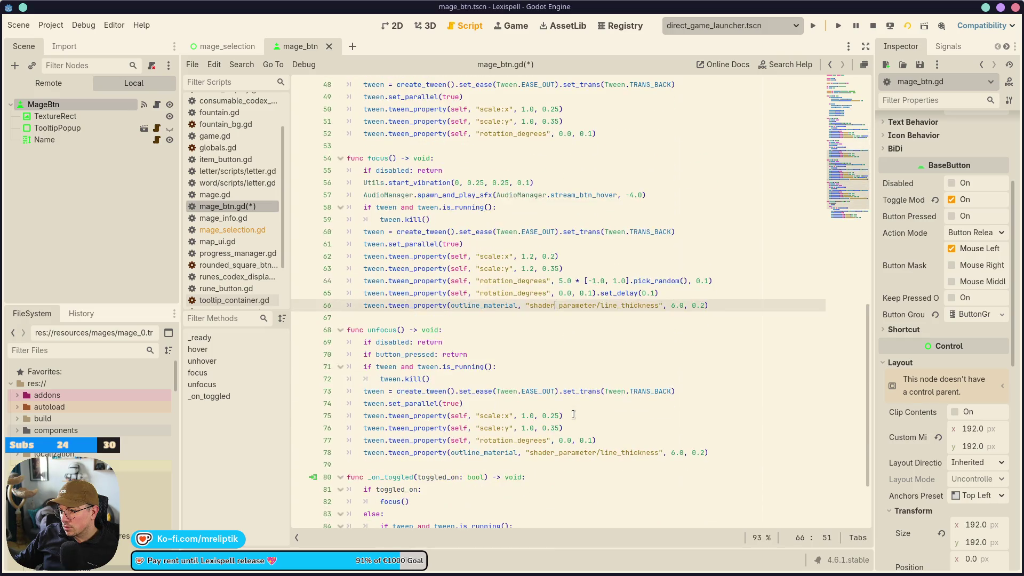
pyautogui.click(675, 452)
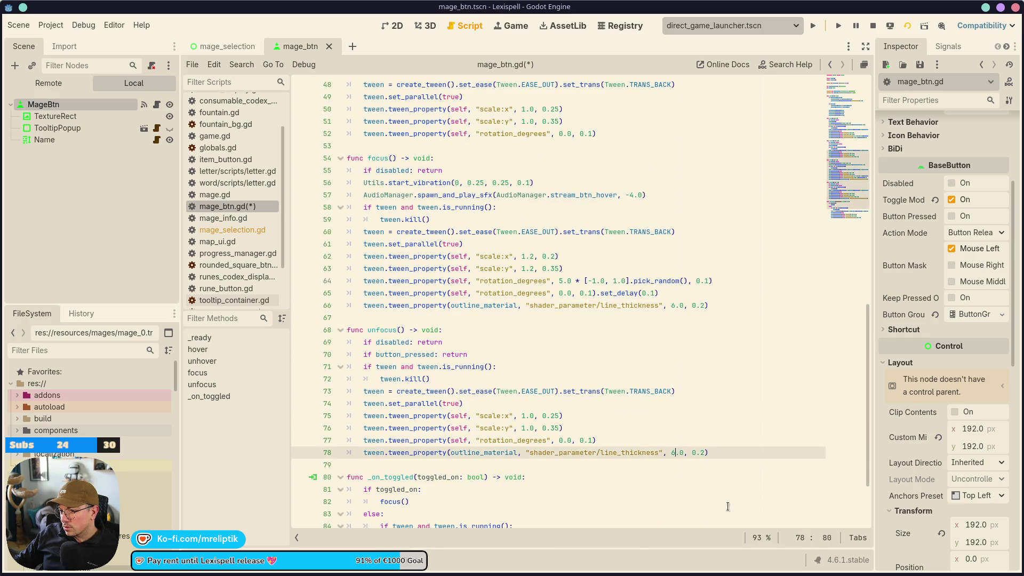
pyautogui.write('0')
pyautogui.hotkey('ctrl', 's')
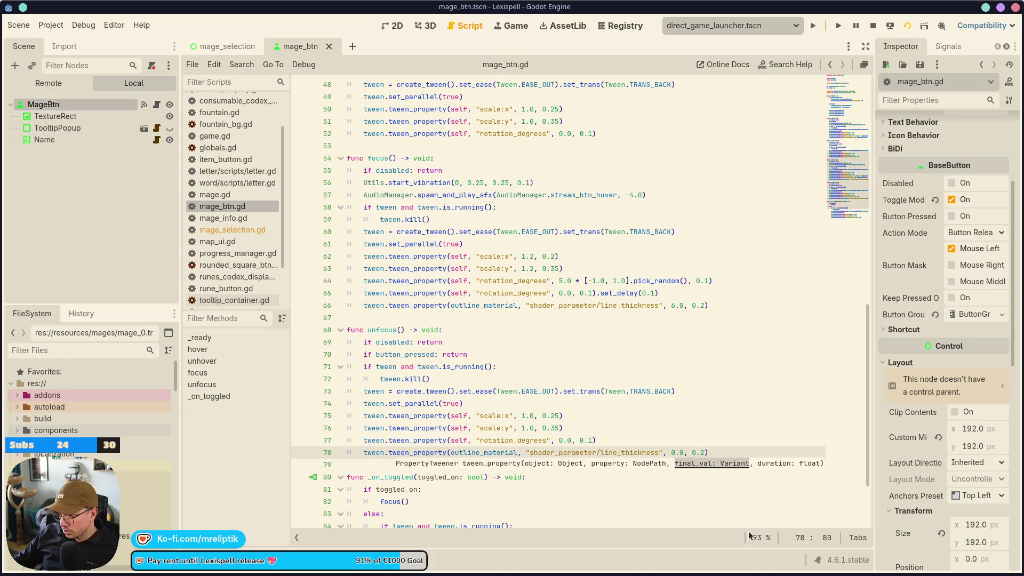
# Step: Copy the line_thickness tween into _on_toggled's else branch, indent it, and save
pyautogui.click(696, 456)
pyautogui.scroll(-3, 760, 459)
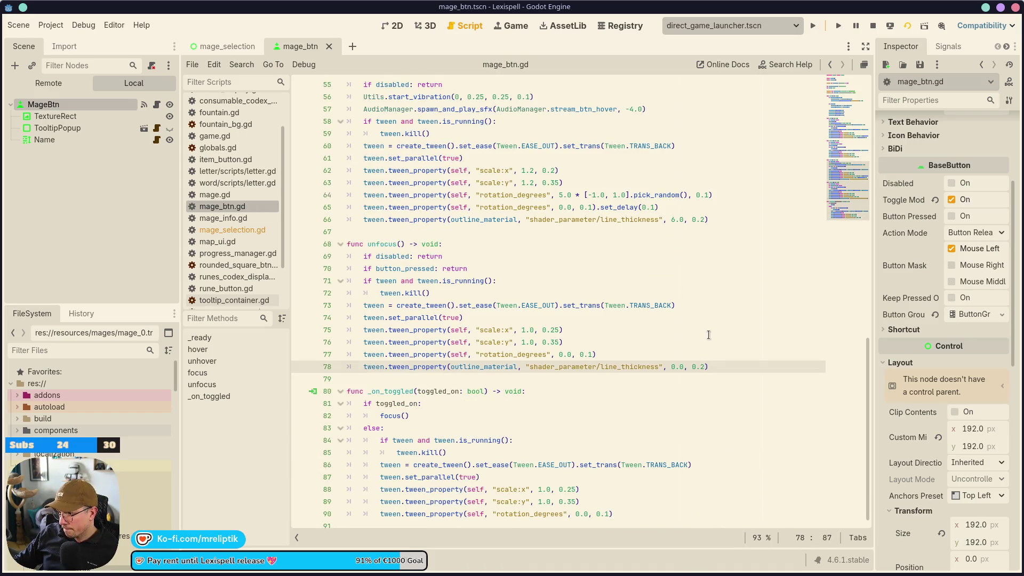
pyautogui.hotkey('ctrl', 'alt', 'Down')
pyautogui.hotkey('alt', 'Down')
pyautogui.hotkey('alt', 'Down')
pyautogui.hotkey('alt', 'Down')
pyautogui.hotkey('alt', 'Down')
pyautogui.hotkey('alt', 'Down')
pyautogui.hotkey('alt', 'Down')
pyautogui.hotkey('alt', 'Down')
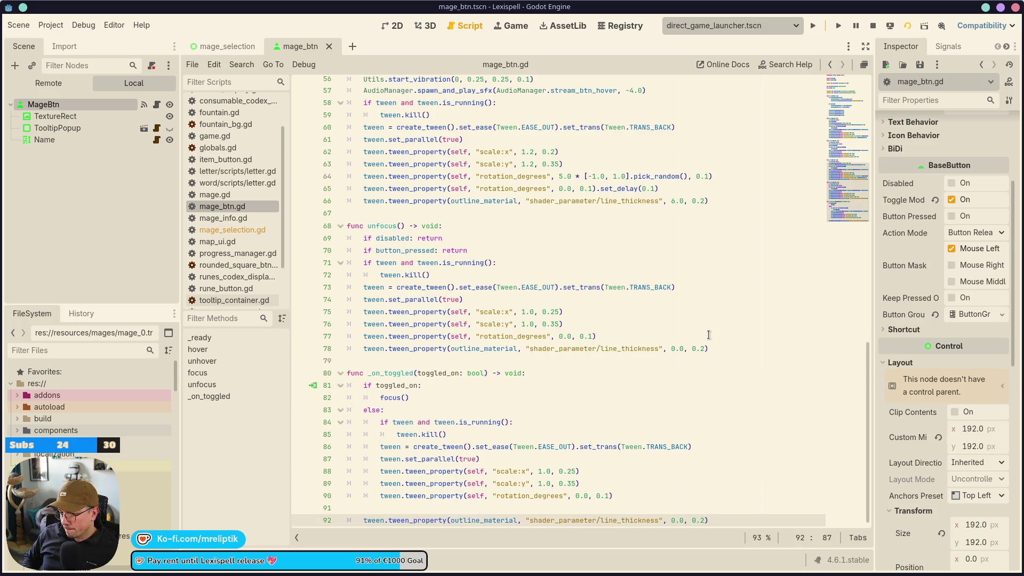
pyautogui.press('Tab')
pyautogui.hotkey('ctrl', 's')
# Step: Stop the game and run the mage_selection scene instead
pyautogui.click(874, 26)
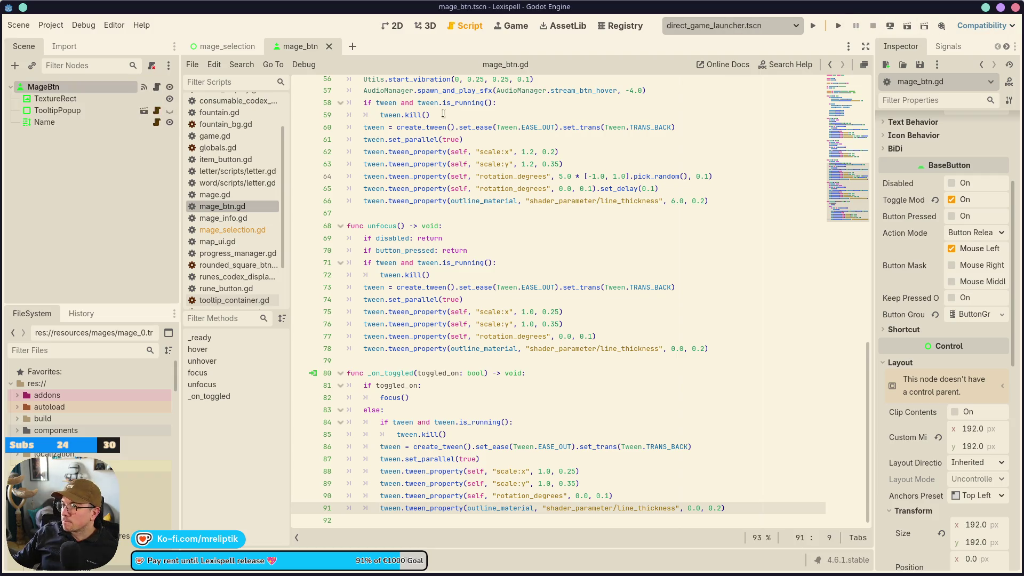
pyautogui.hotkey('ctrl', 'shift', 'Tab')
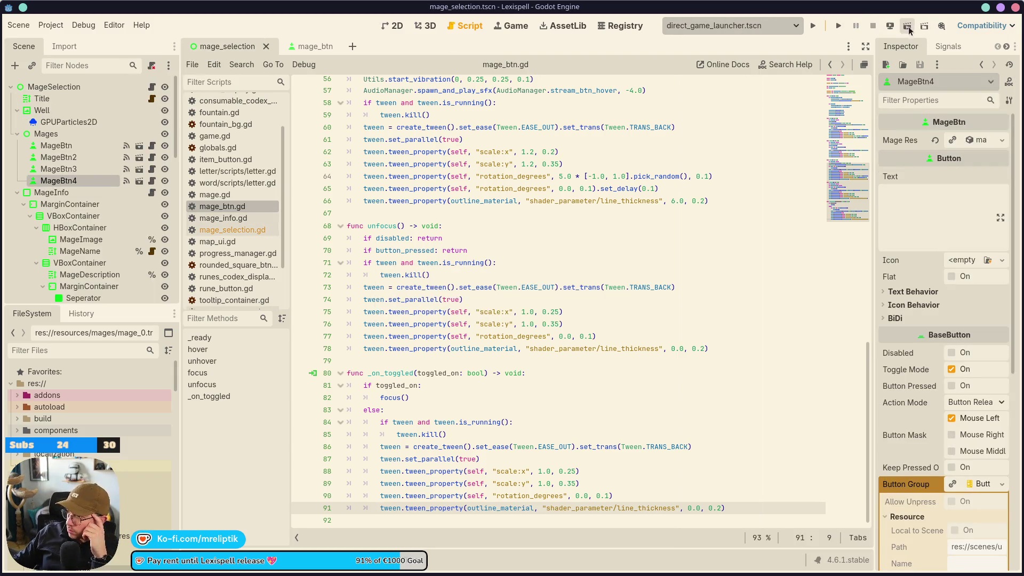
pyautogui.click(906, 26)
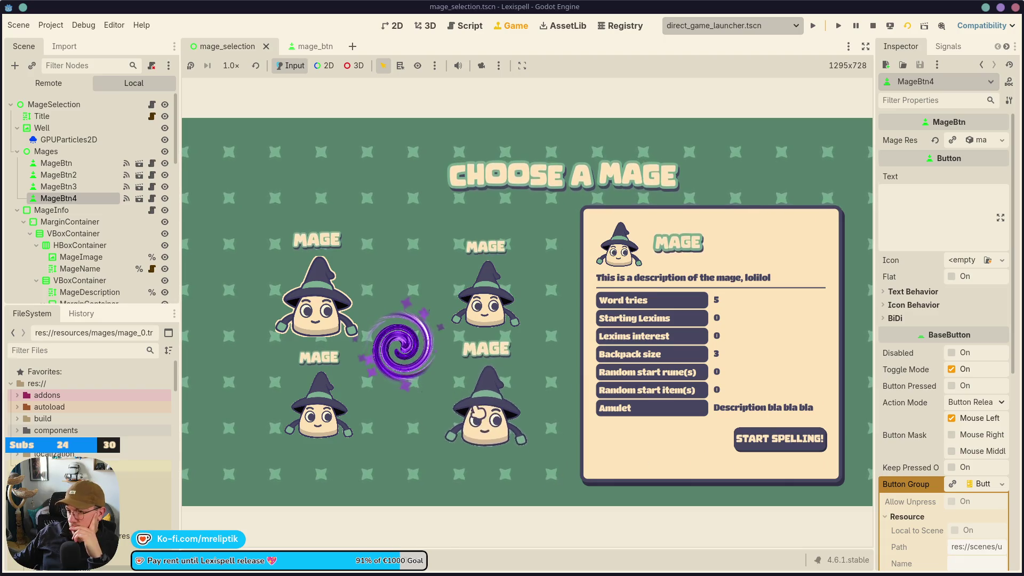
# Step: Select the bottom-right, bottom-left, top-left and a locked mage to compare their availability messages
pyautogui.click(476, 415)
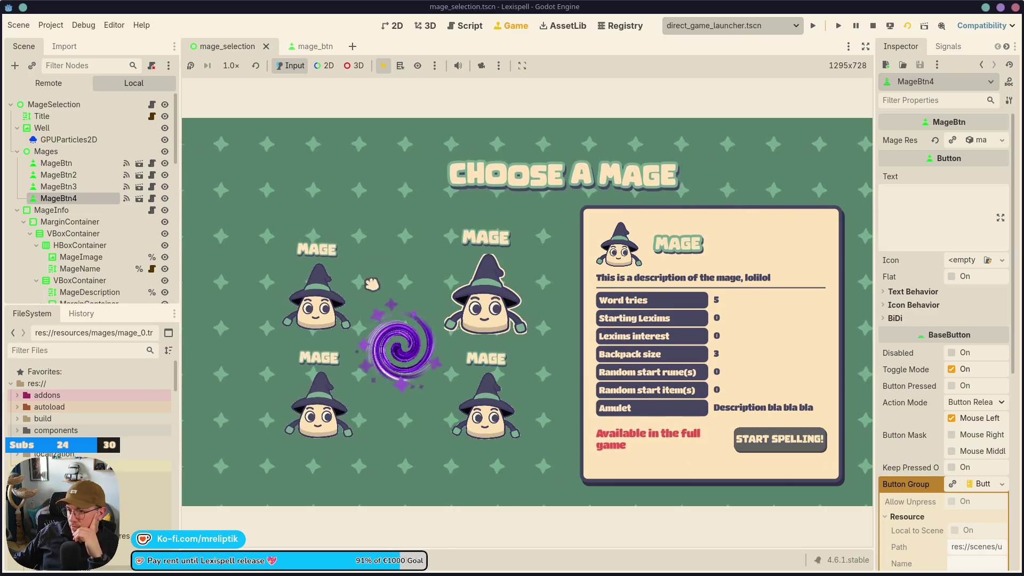
pyautogui.click(311, 419)
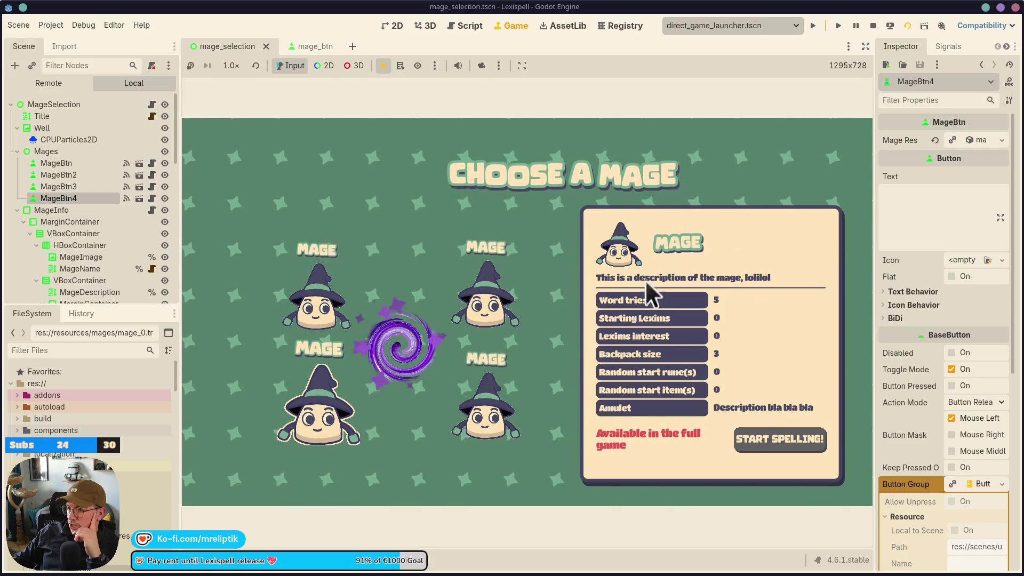
pyautogui.click(314, 303)
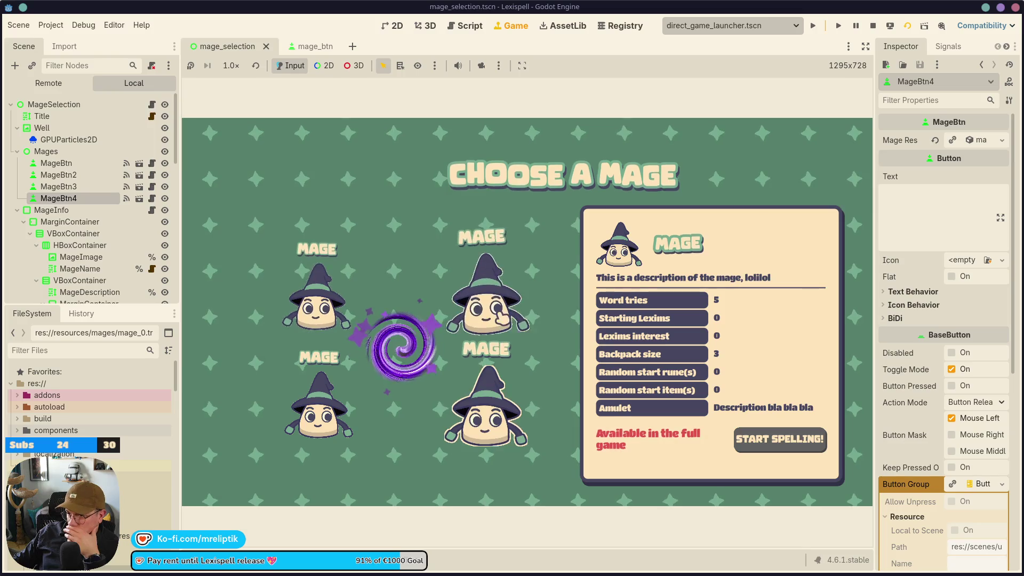
pyautogui.click(315, 298)
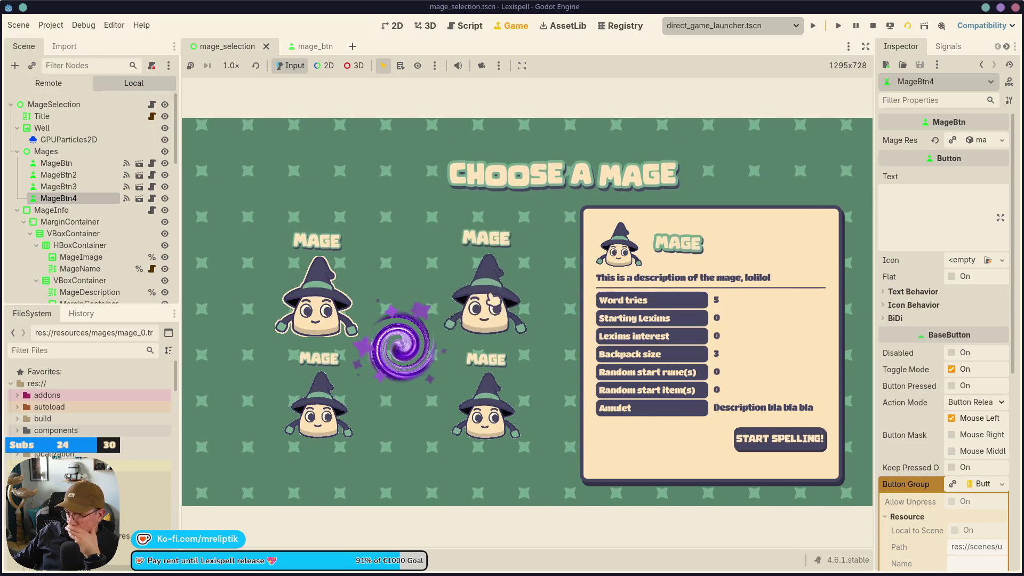
pyautogui.click(496, 302)
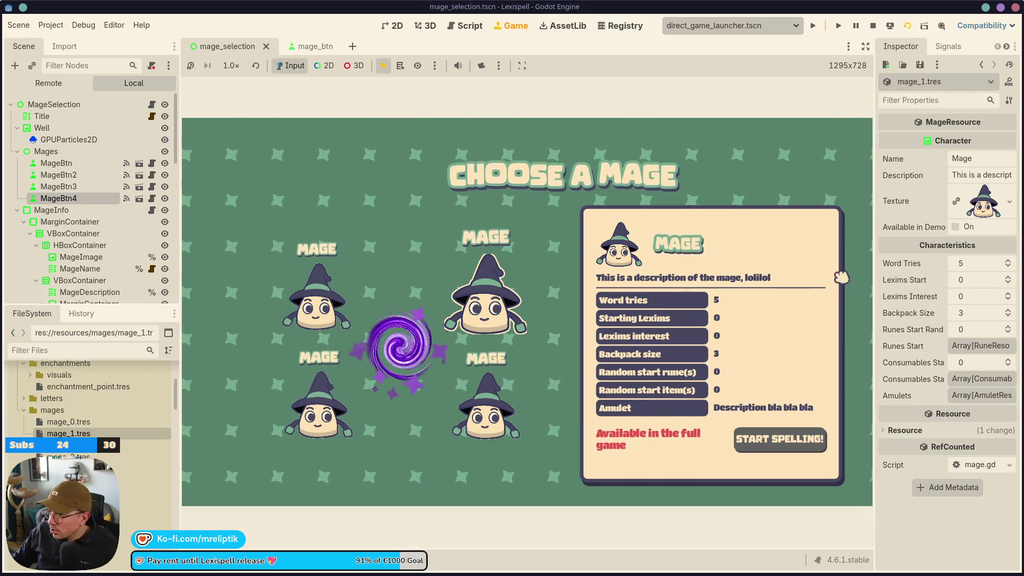
# Step: Give mage_1.tres the pip_pigeon.png texture via Quick Load
pyautogui.click(1008, 201)
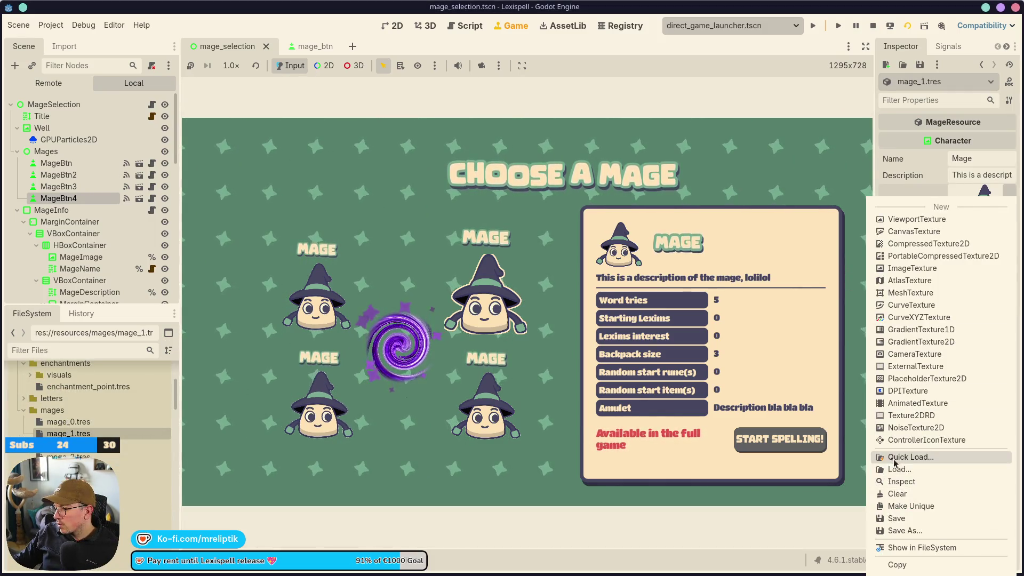
pyautogui.click(906, 454)
pyautogui.write('pip')
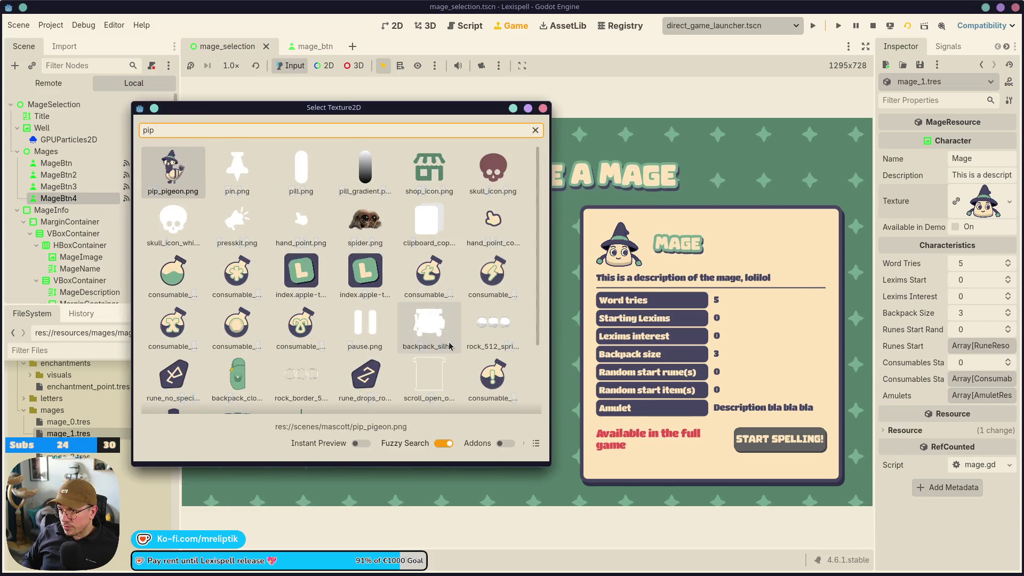
pyautogui.press('Return')
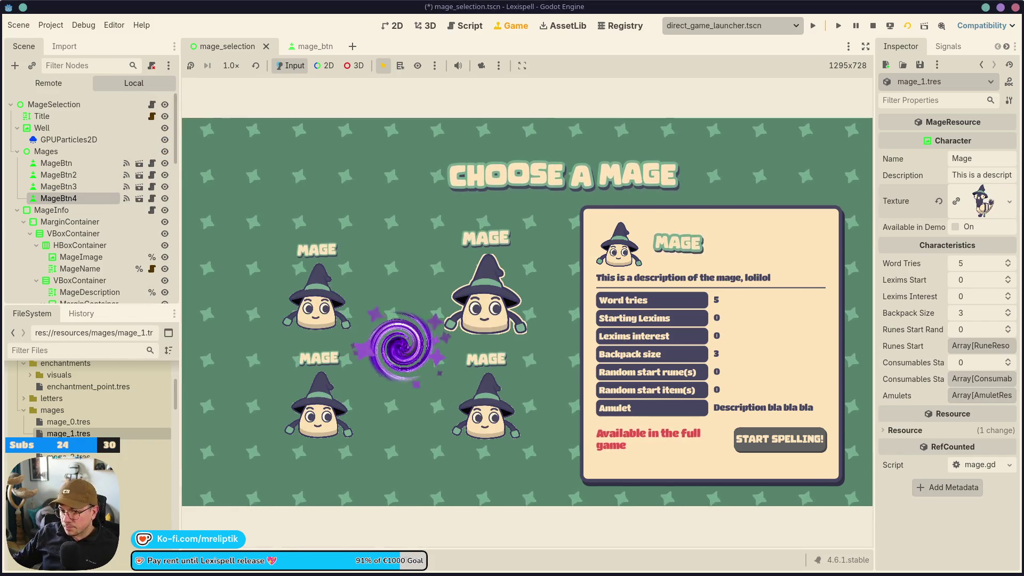
# Step: Move to mage_2.tres and replace its texture through Quick Load
pyautogui.press('Down')
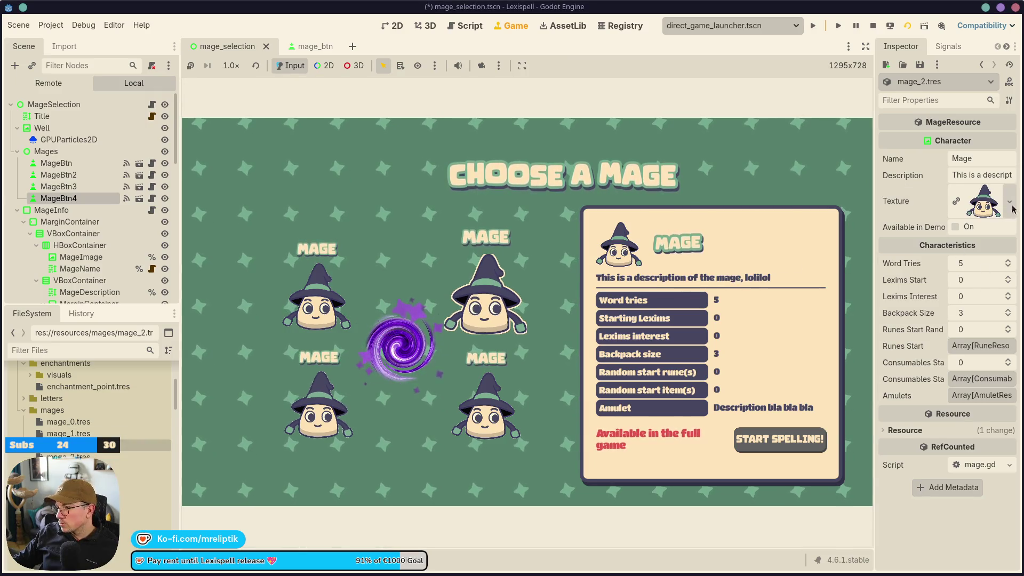
pyautogui.click(1008, 201)
pyautogui.click(906, 459)
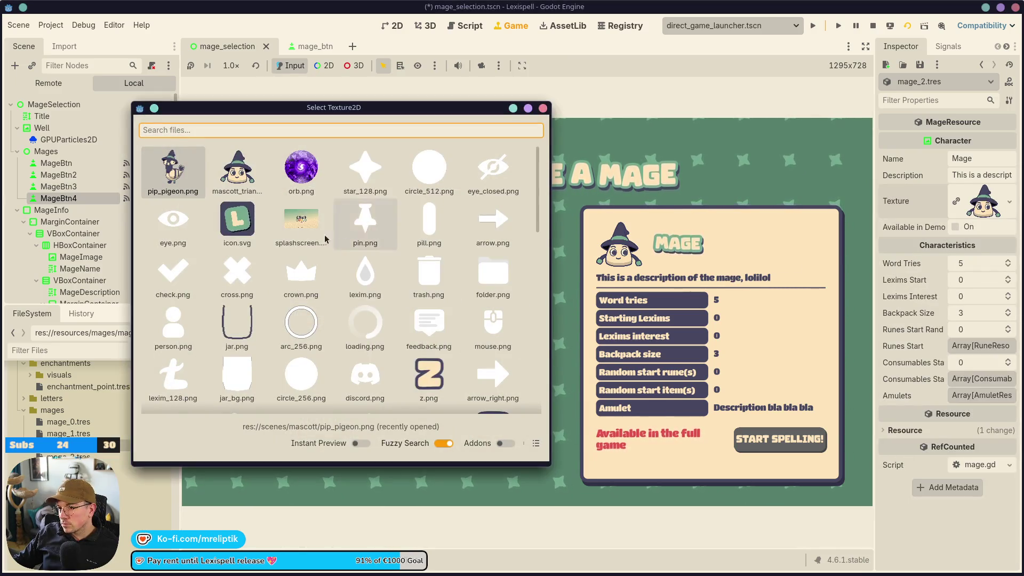
pyautogui.scroll(-1, 315, 351)
pyautogui.doubleClick(365, 353)
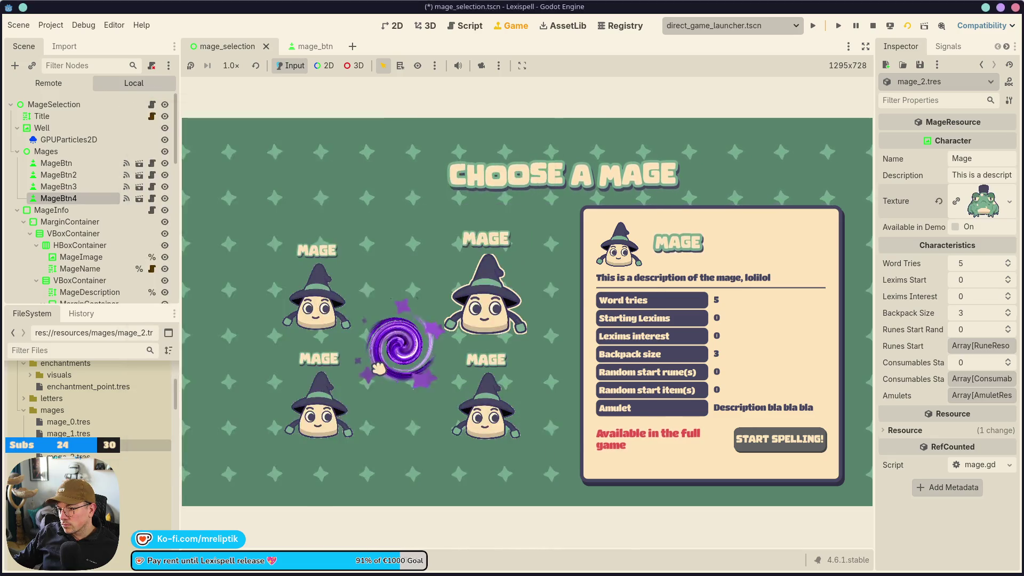
pyautogui.click(1008, 201)
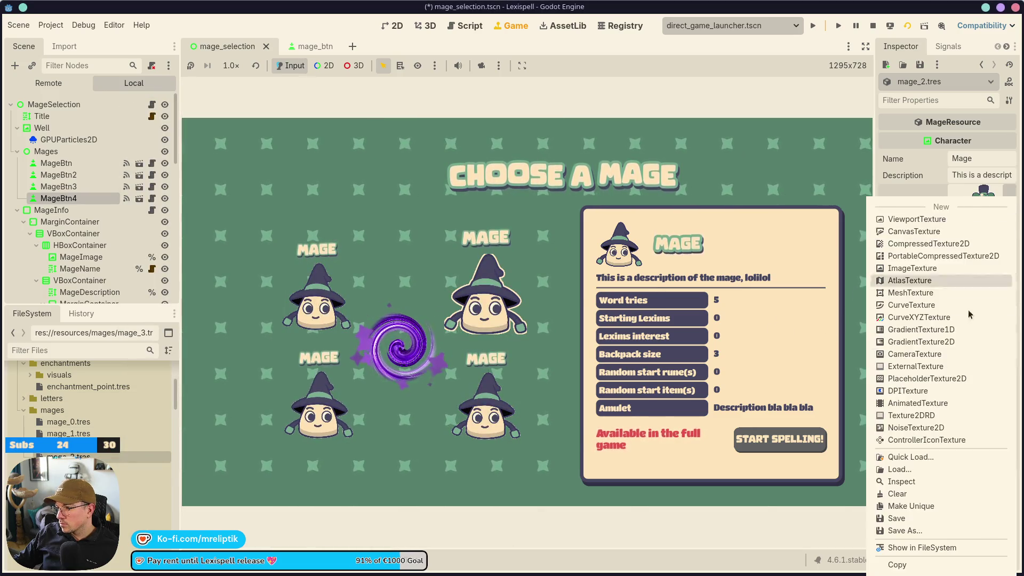
pyautogui.click(906, 457)
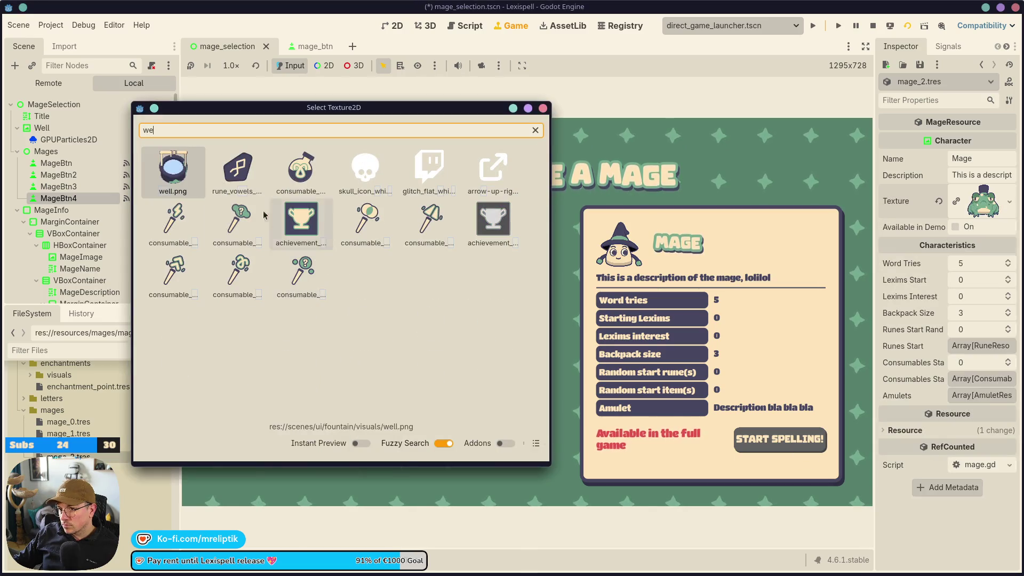
pyautogui.press('Escape')
# Step: Reopen mage_1.tres and begin editing its Name field
pyautogui.click(68, 422)
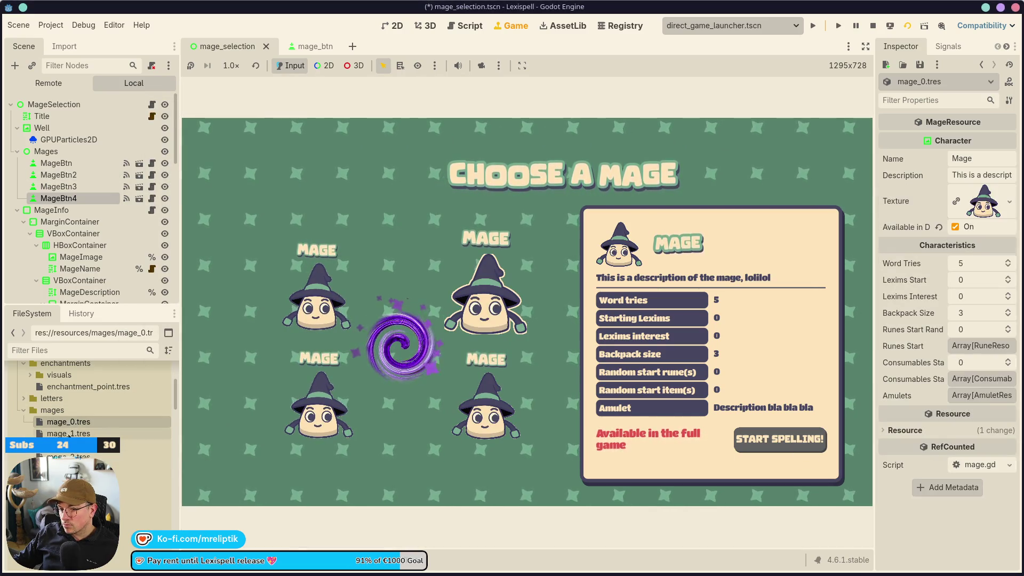
pyautogui.click(69, 433)
pyautogui.click(990, 154)
pyautogui.write('Cool nam')
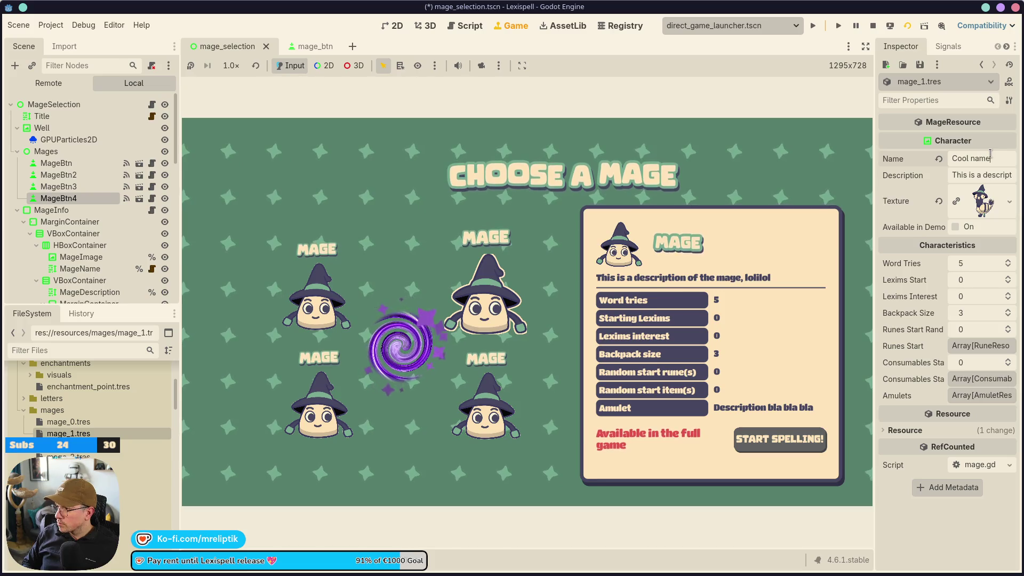
# Step: Confirm mage_1's new name and browse through the mage_0 to mage_3 resources
pyautogui.press('Tab')
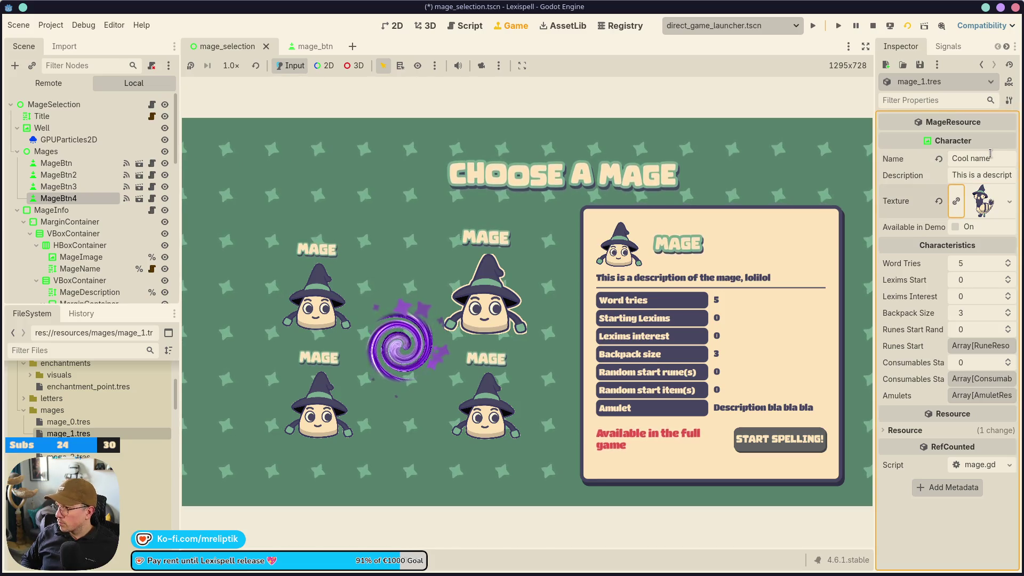
pyautogui.click(382, 452)
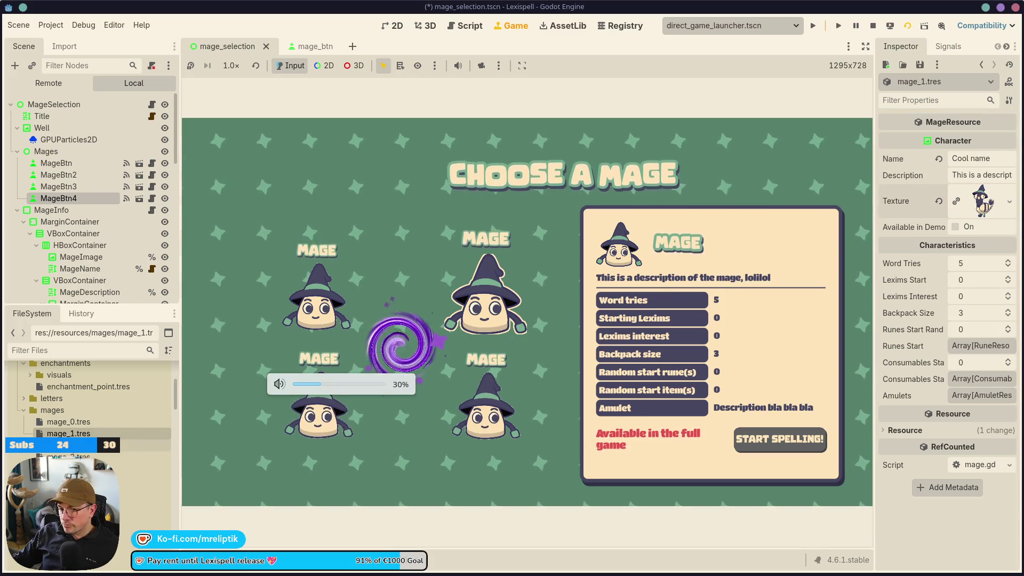
pyautogui.press('Down')
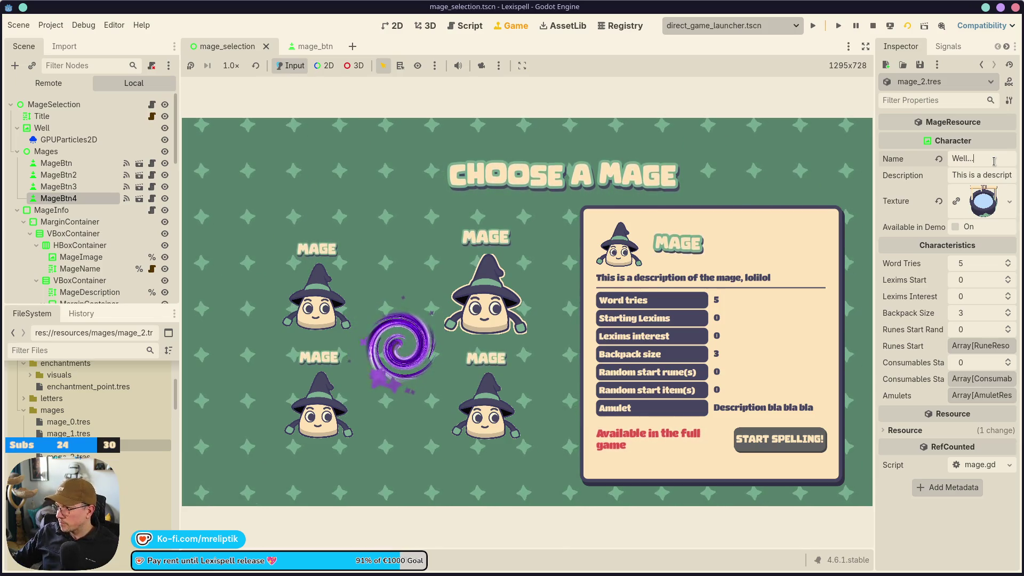
pyautogui.press('Down')
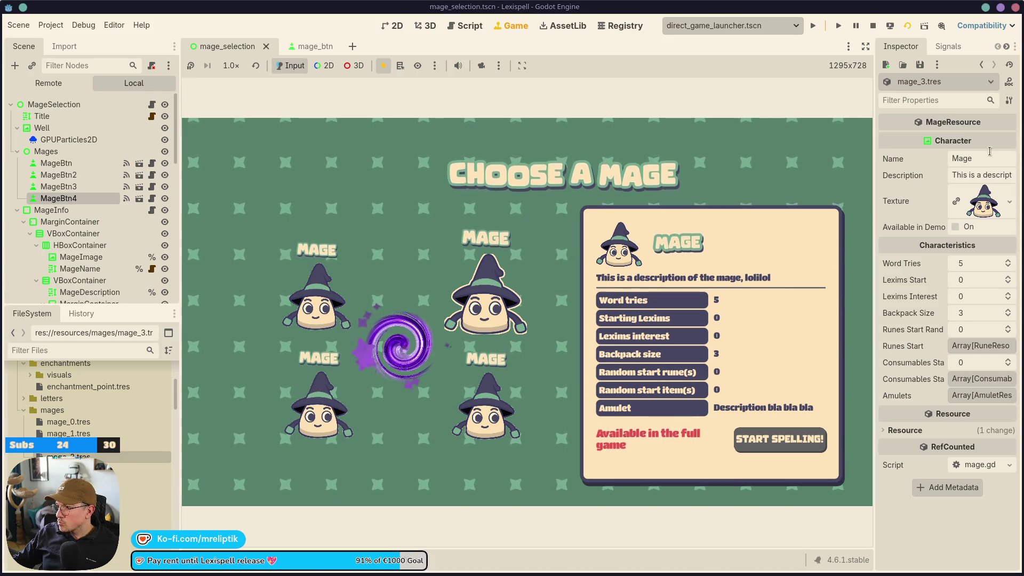
pyautogui.click(85, 421)
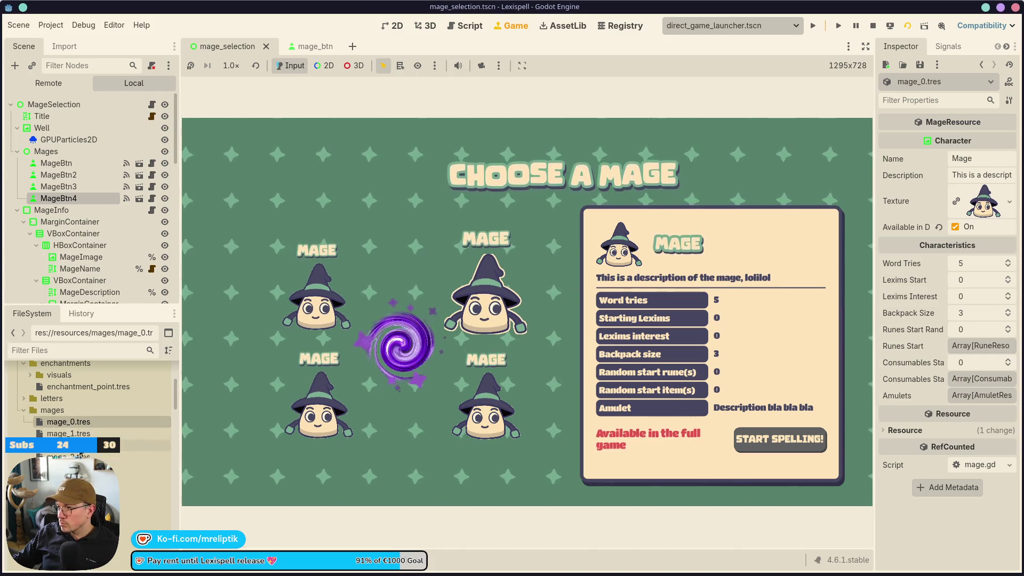
pyautogui.click(88, 433)
pyautogui.click(80, 457)
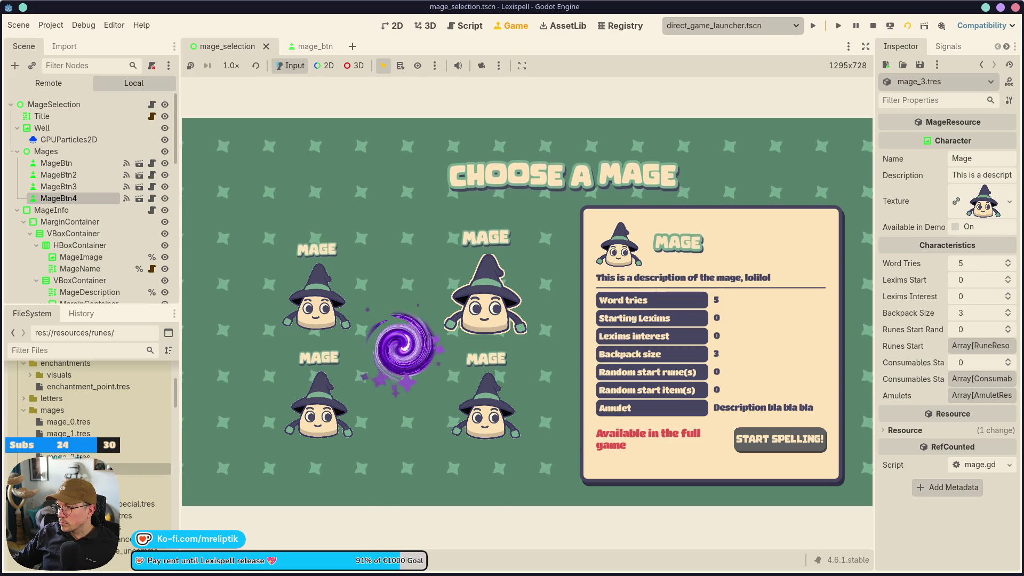
pyautogui.click(88, 433)
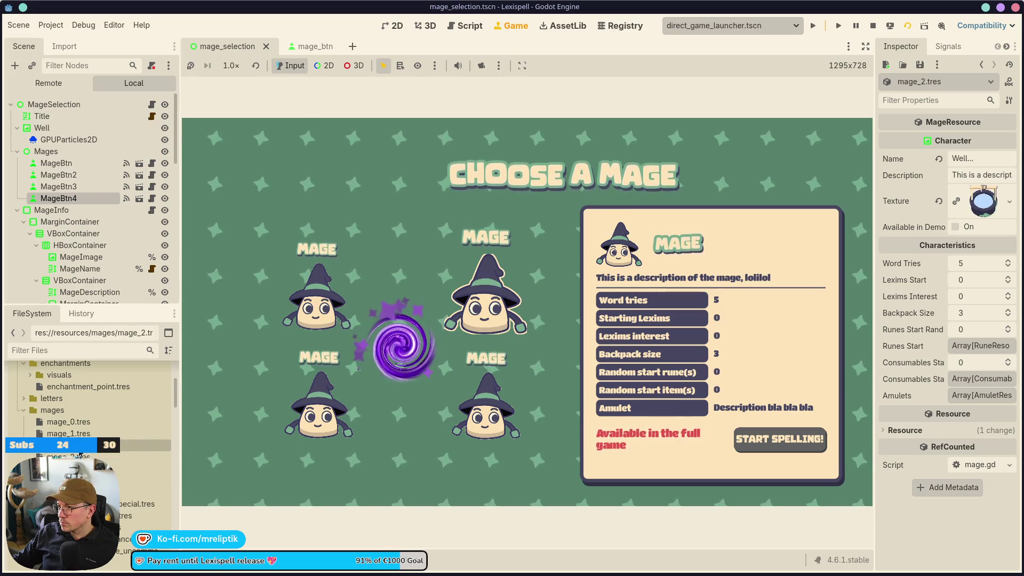
# Step: Give mage_3 the shopkeeper frog texture, edit its Name, save, and stop the game
pyautogui.click(1013, 205)
pyautogui.click(906, 457)
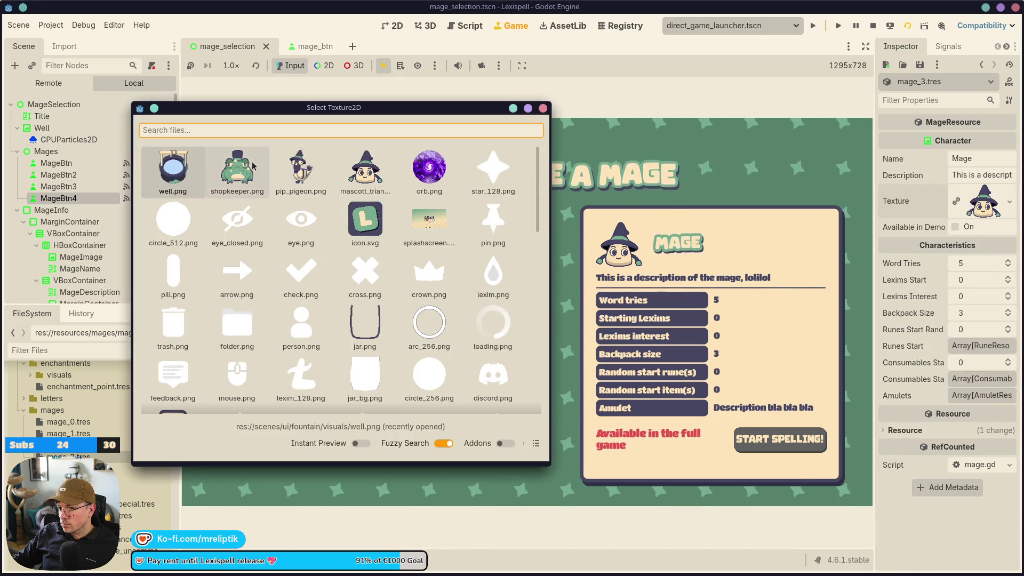
pyautogui.doubleClick(253, 166)
pyautogui.click(981, 154)
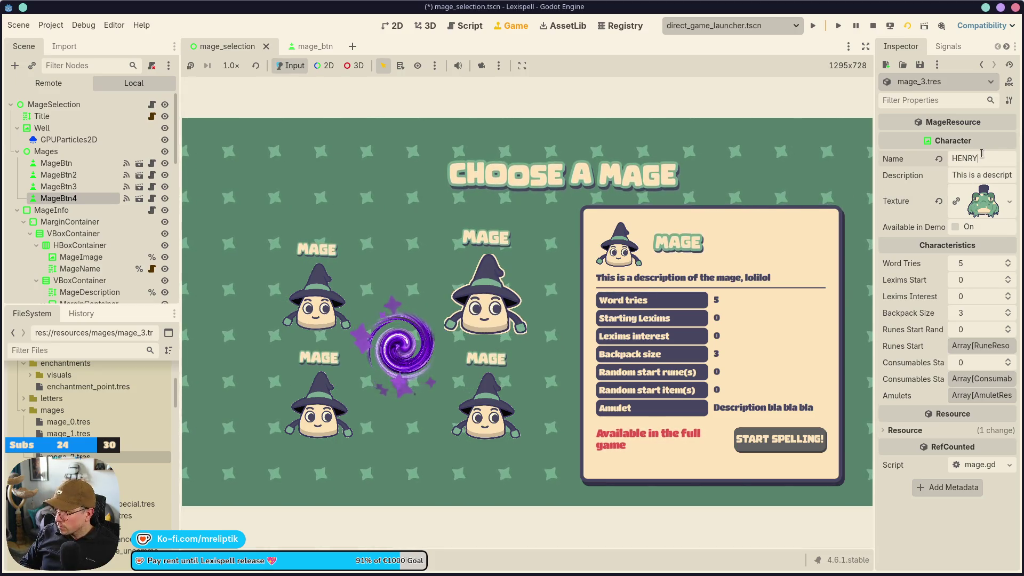
pyautogui.hotkey('ctrl', 's')
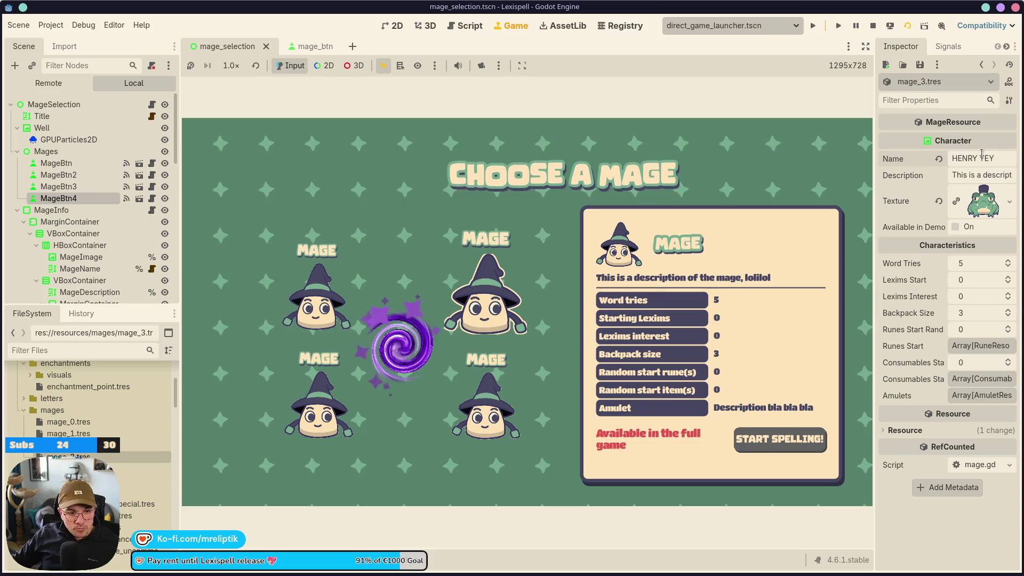
pyautogui.write('Character')
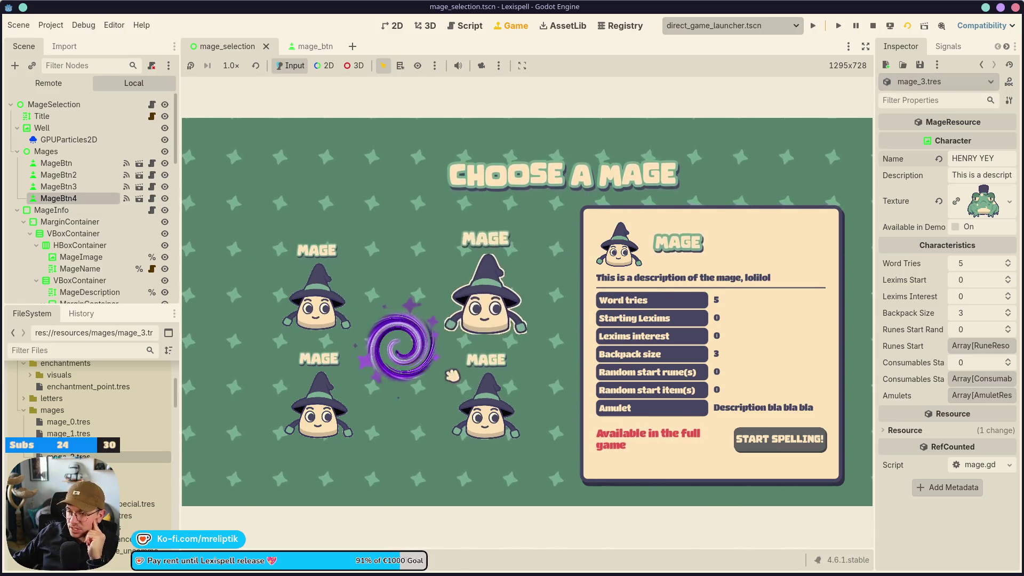
pyautogui.click(873, 25)
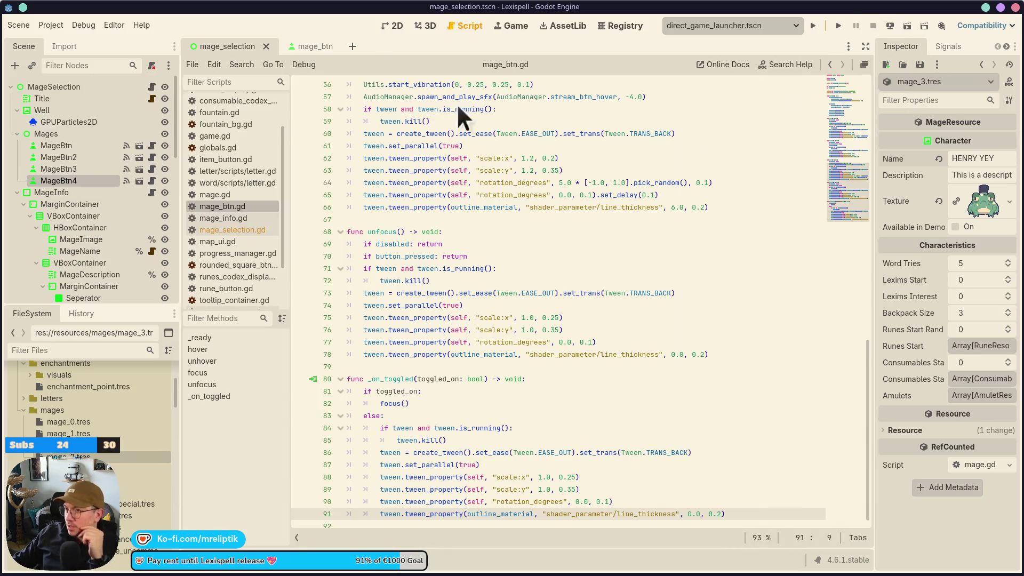
# Step: Run the scene, check mage names like HENRY YEY and COOL NAME, then return to the editor
pyautogui.click(908, 26)
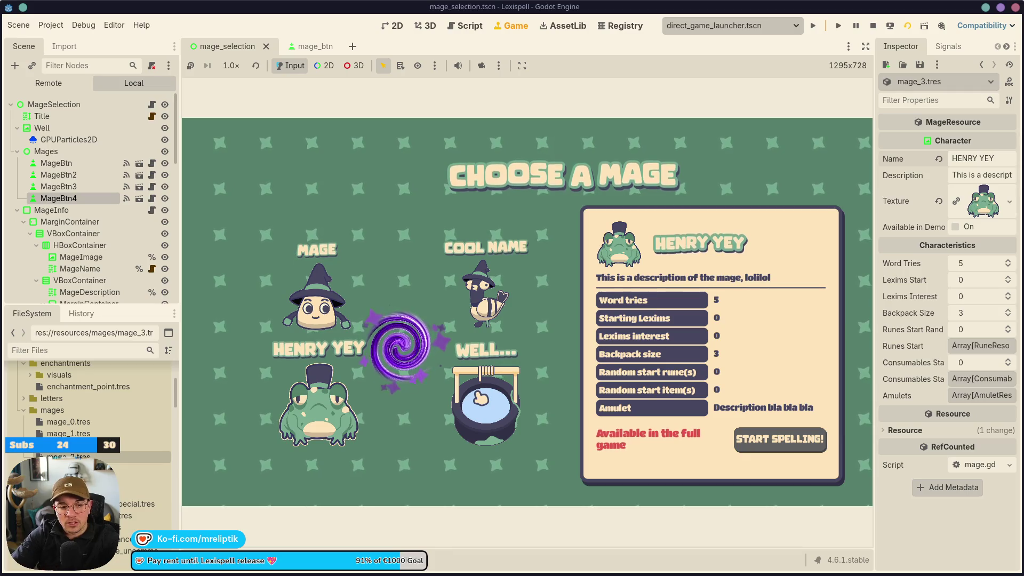
pyautogui.click(430, 29)
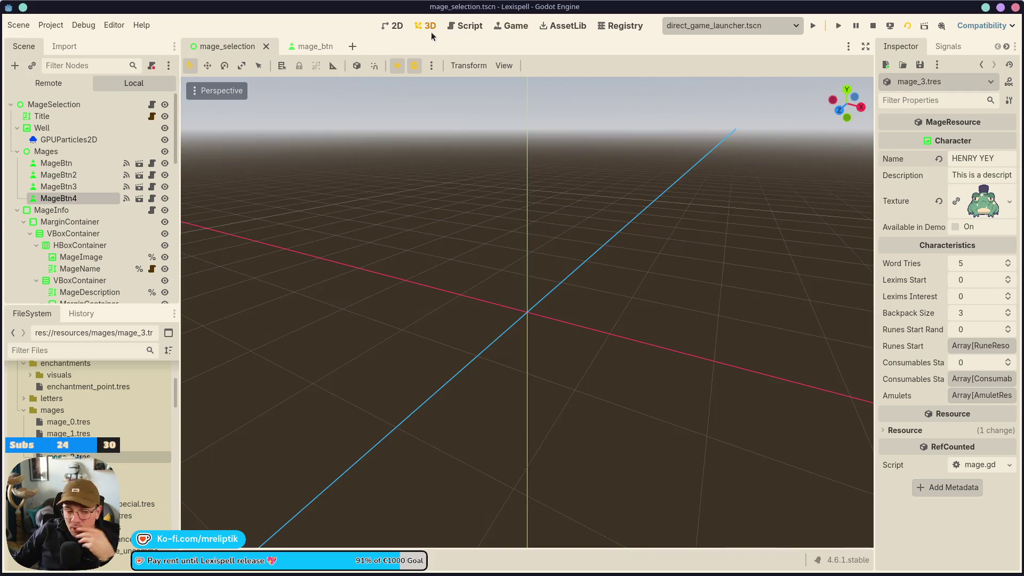
# Step: Quick-open the enchantment, water_splash_particles and fountain scenes
pyautogui.hotkey('ctrl', 'shift', 'o')
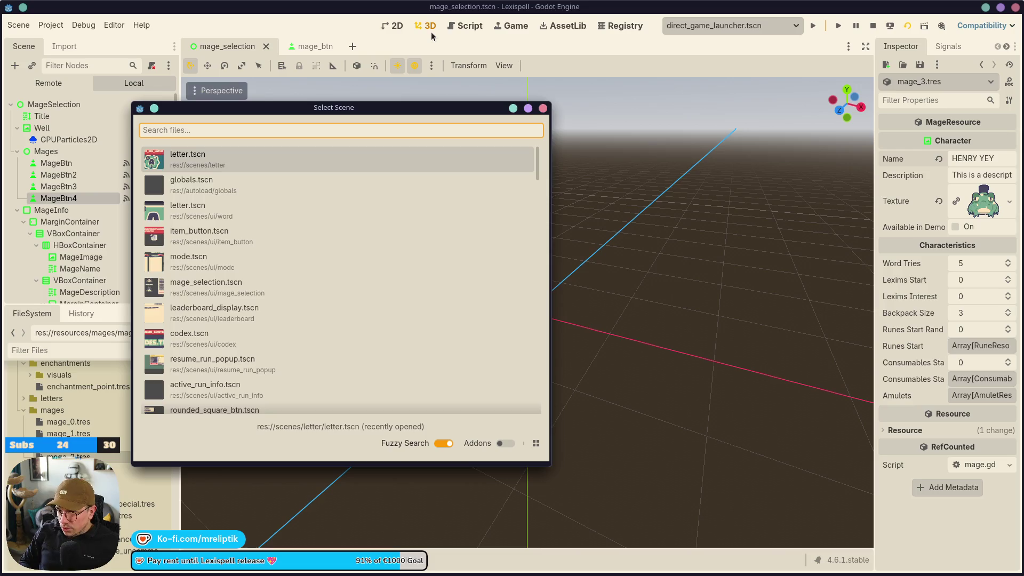
pyautogui.write('enchan')
pyautogui.press('Return')
pyautogui.hotkey('ctrl', 'shift', 'o')
pyautogui.write('water')
pyautogui.press('Return')
pyautogui.hotkey('ctrl', 'shift', 'o')
pyautogui.write('well')
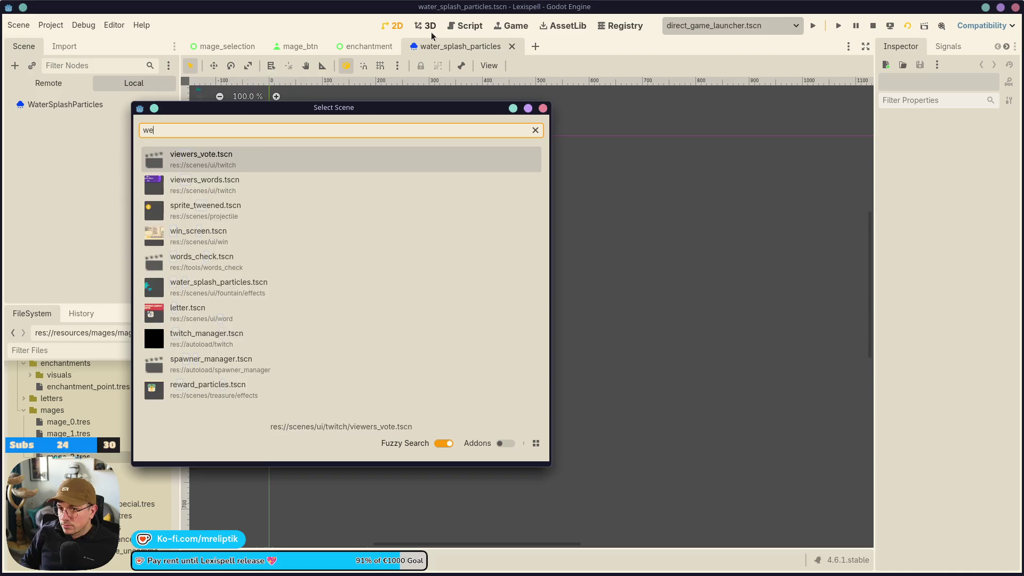
pyautogui.press('BackSpace')
pyautogui.press('BackSpace')
pyautogui.press('BackSpace')
pyautogui.write('fountain')
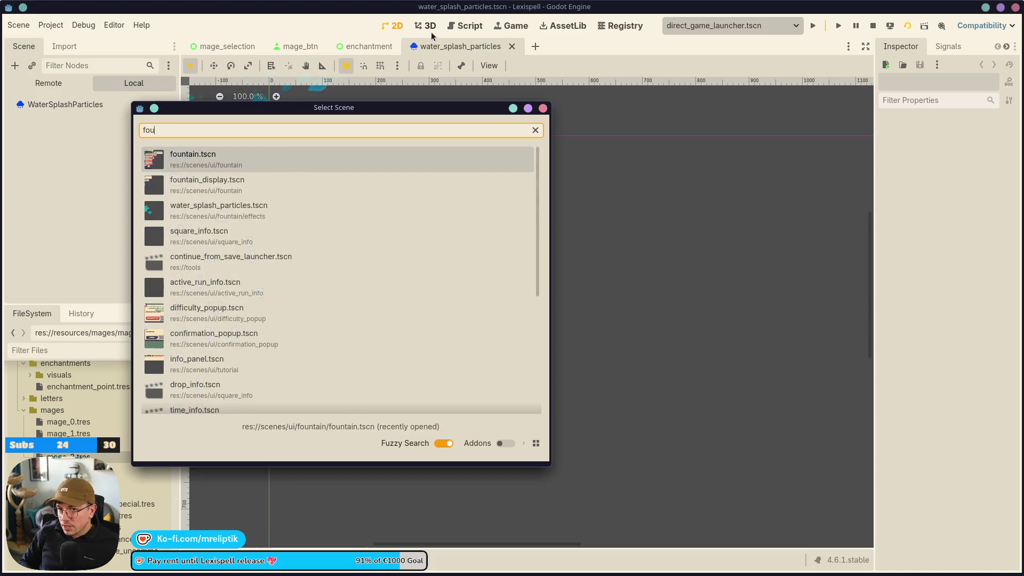
pyautogui.press('Return')
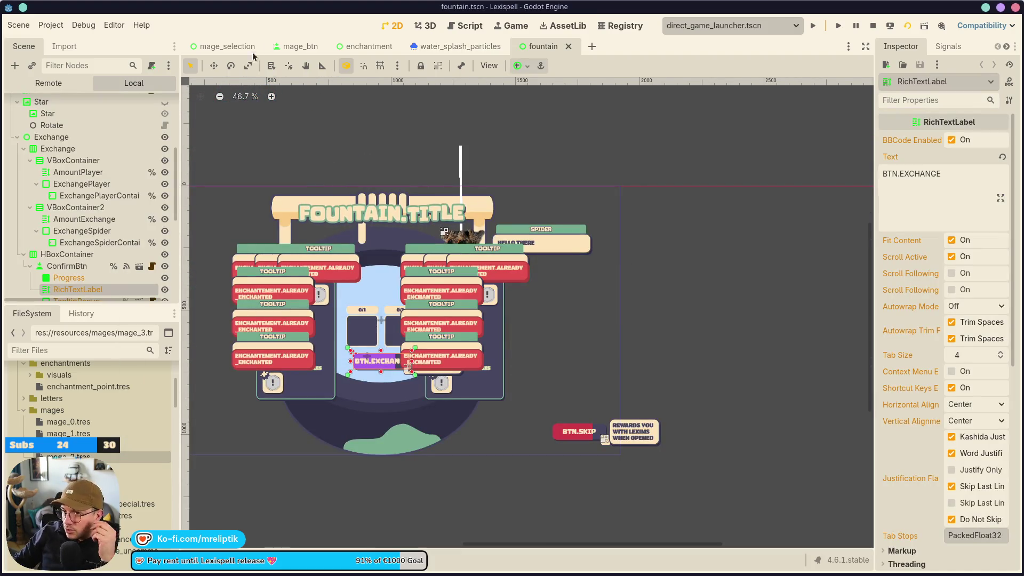
# Step: Run the fountain scene, play the word ROSS and continue past the level summary
pyautogui.click(888, 28)
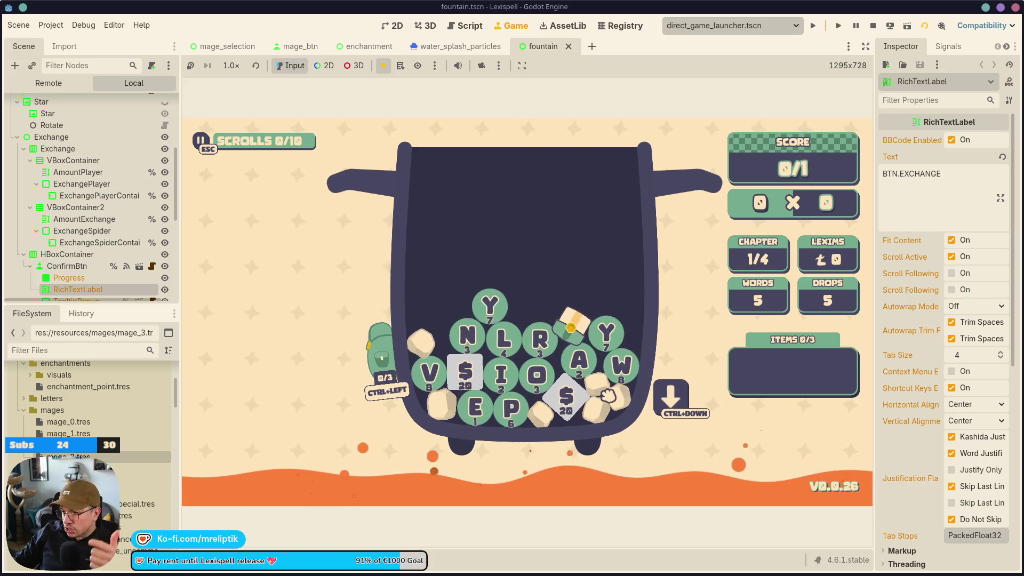
pyautogui.click(543, 340)
pyautogui.click(538, 375)
pyautogui.click(467, 371)
pyautogui.click(568, 395)
pyautogui.click(608, 483)
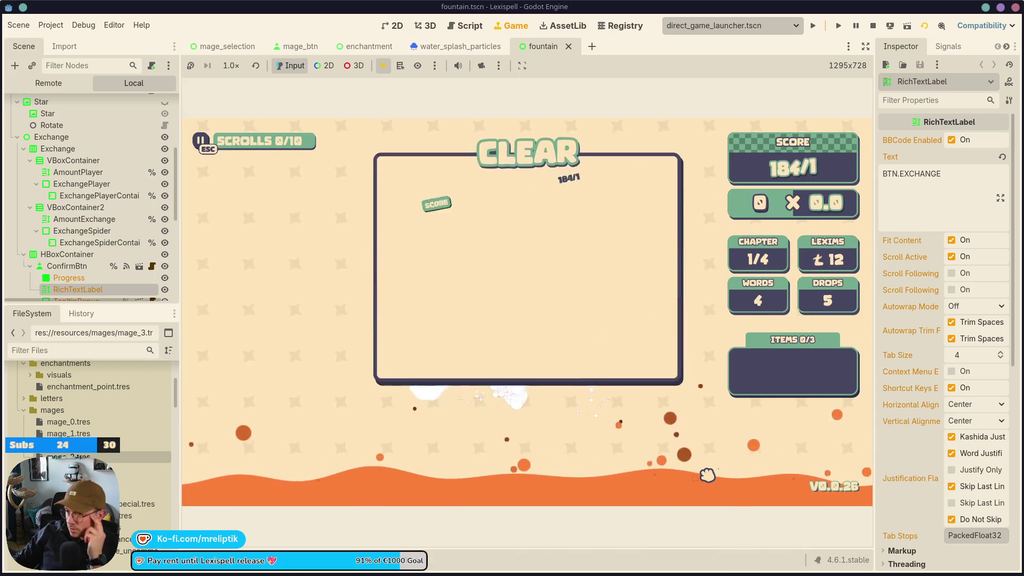
pyautogui.click(640, 408)
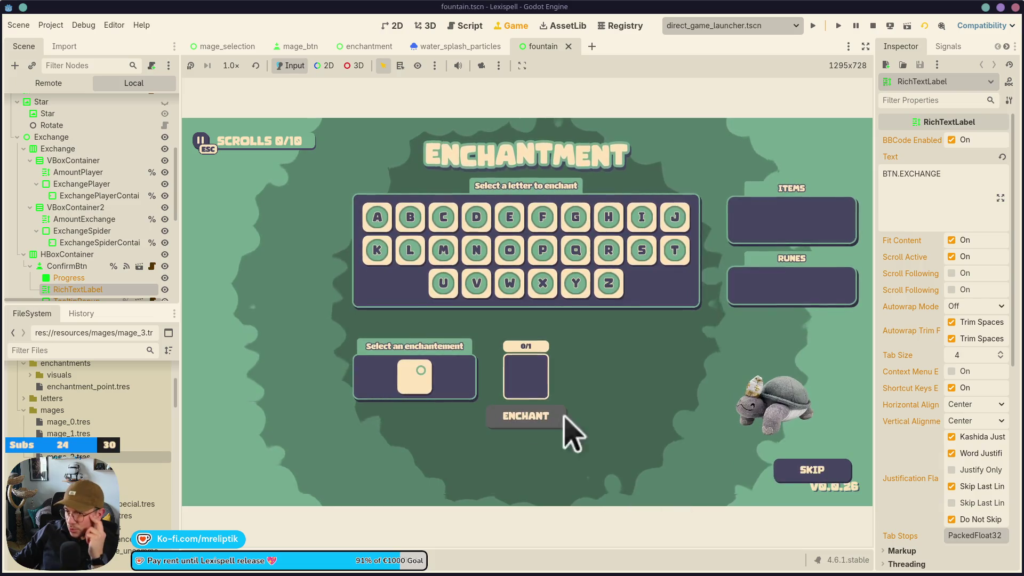
# Step: Enchant the letter E, continue past the Arcanery shop, and stop the game
pyautogui.moveTo(418, 376)
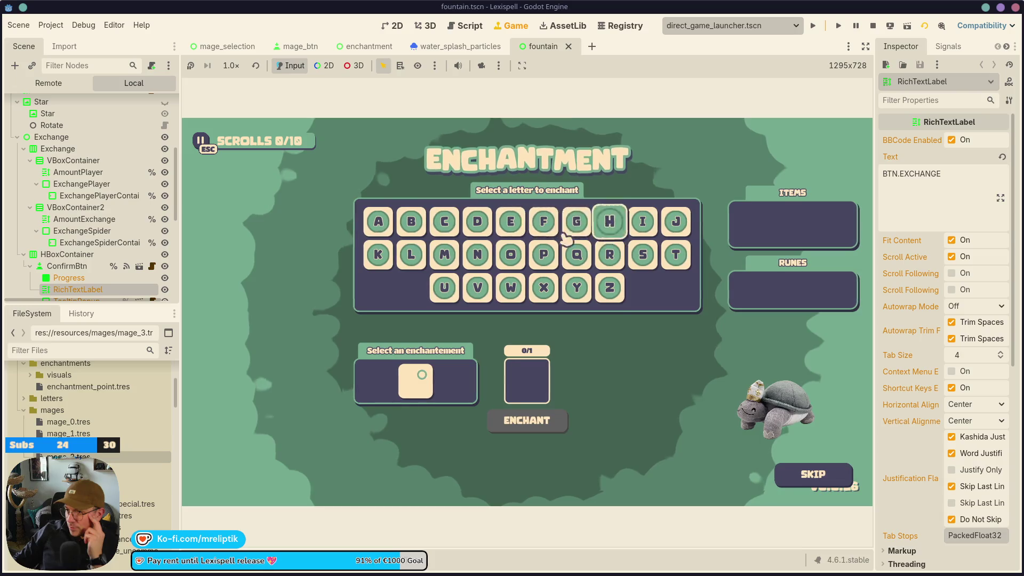
pyautogui.click(511, 221)
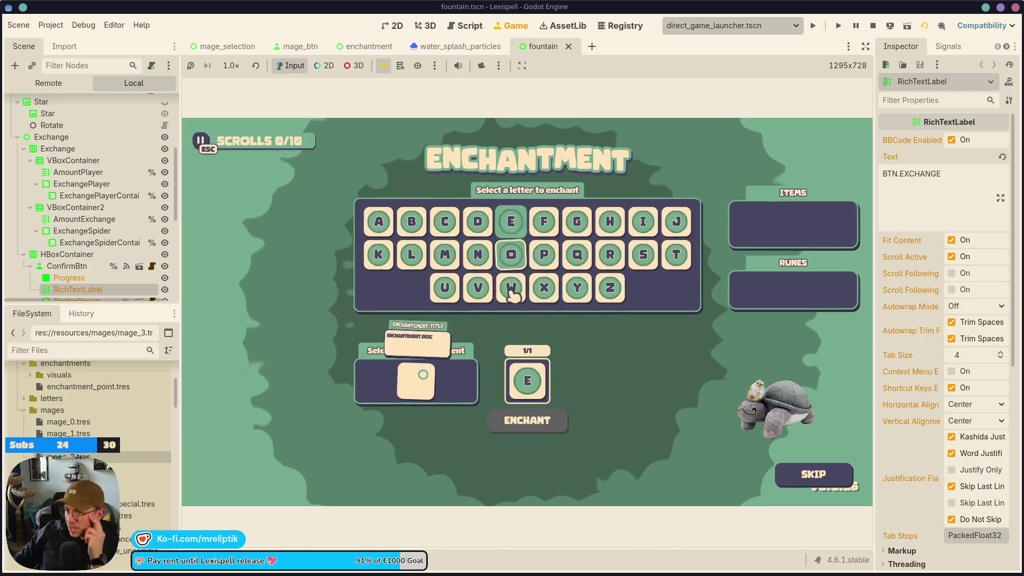
pyautogui.click(414, 379)
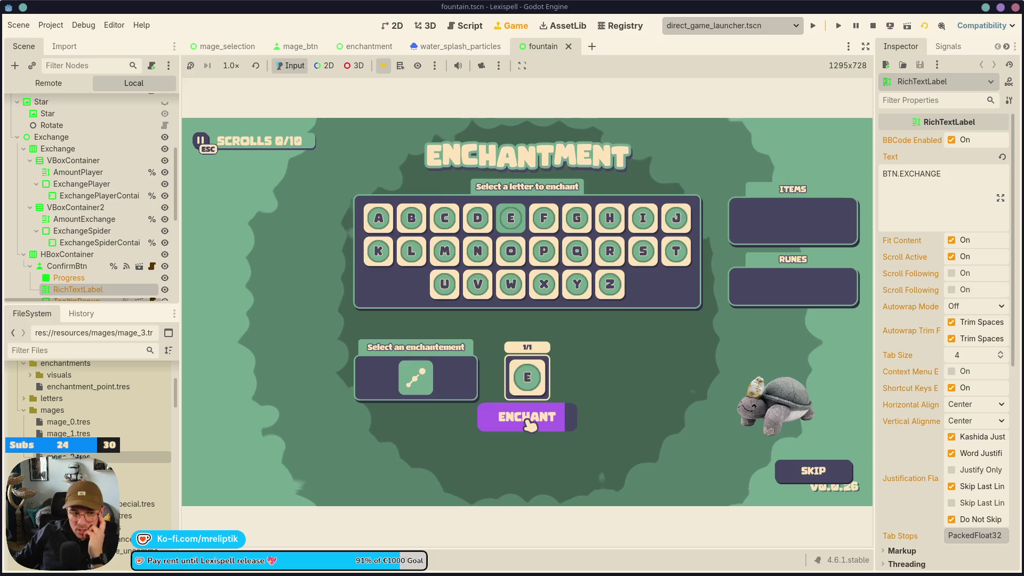
pyautogui.click(529, 421)
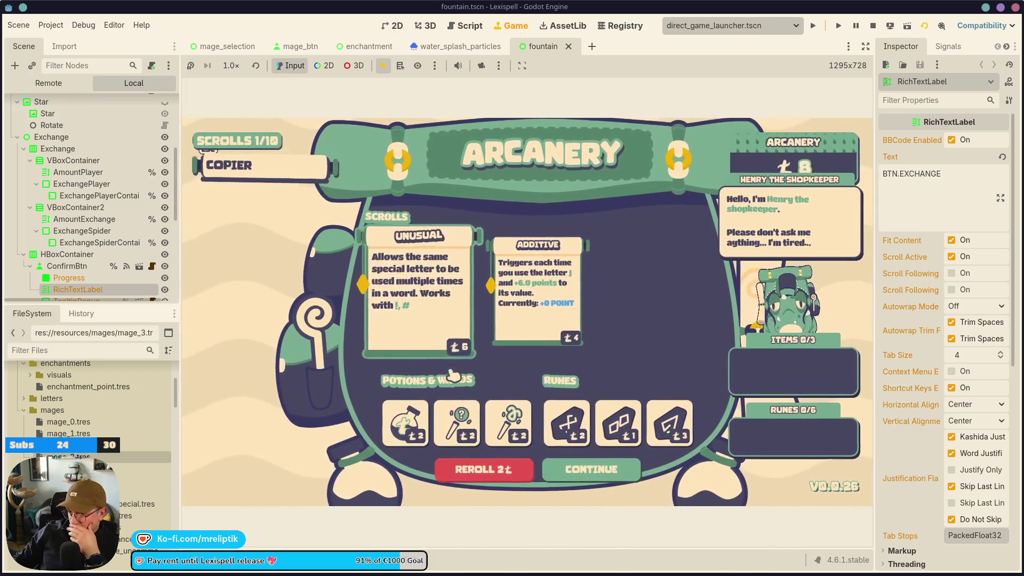
pyautogui.click(586, 421)
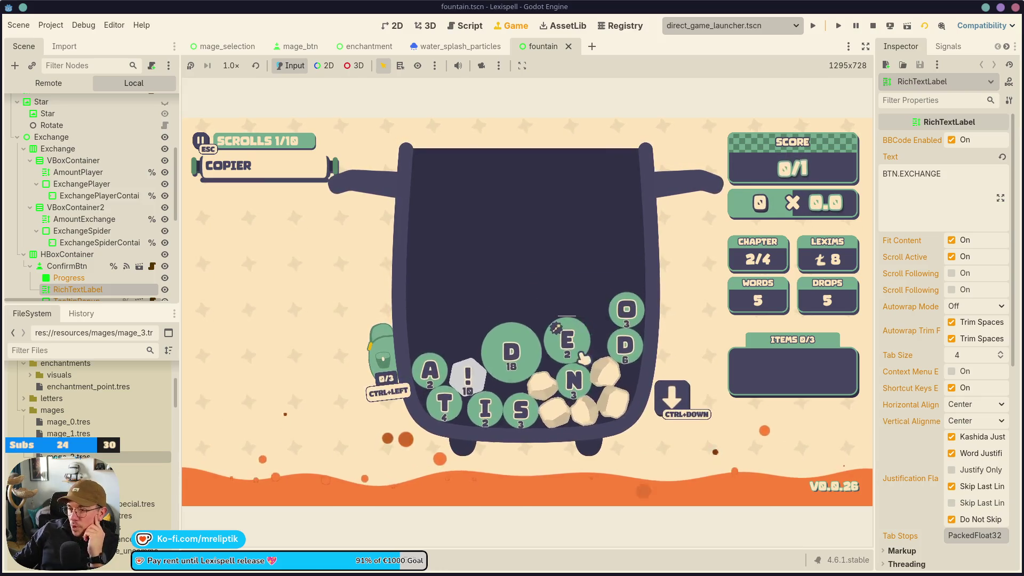
pyautogui.moveTo(528, 342)
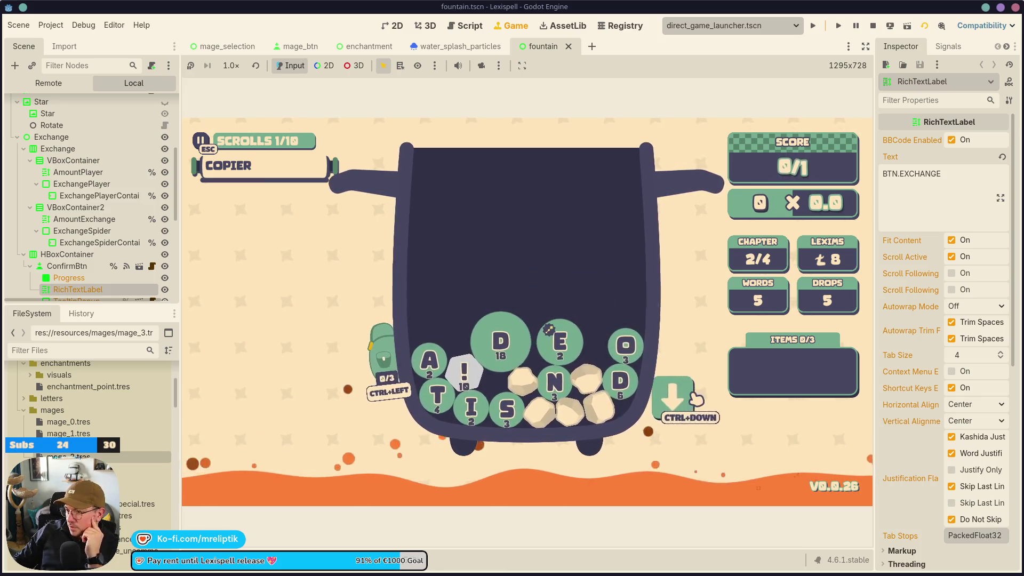
pyautogui.click(878, 29)
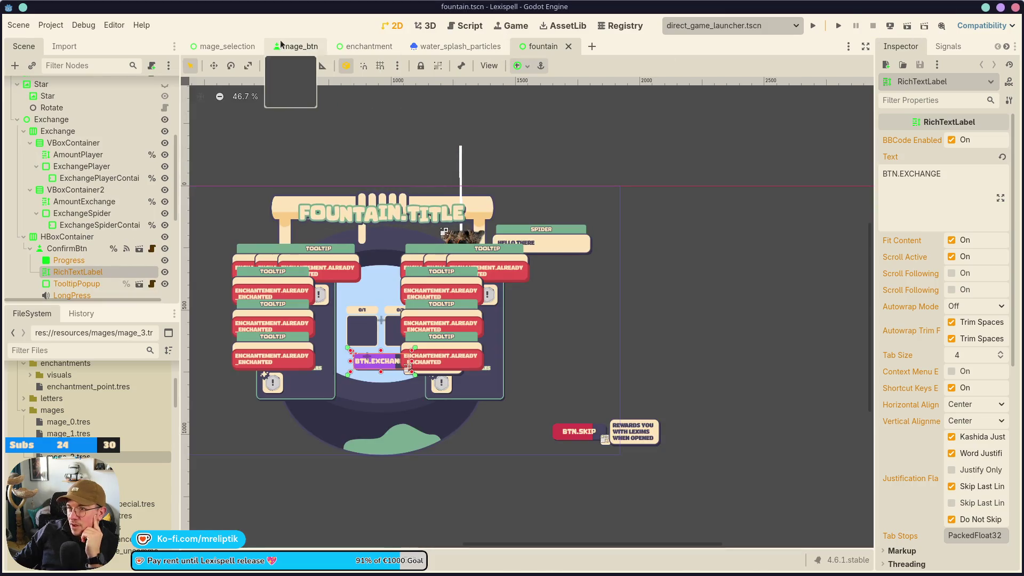
# Step: Quick-open the game scene and bring up its game.gd script
pyautogui.scroll(3, 168, 108)
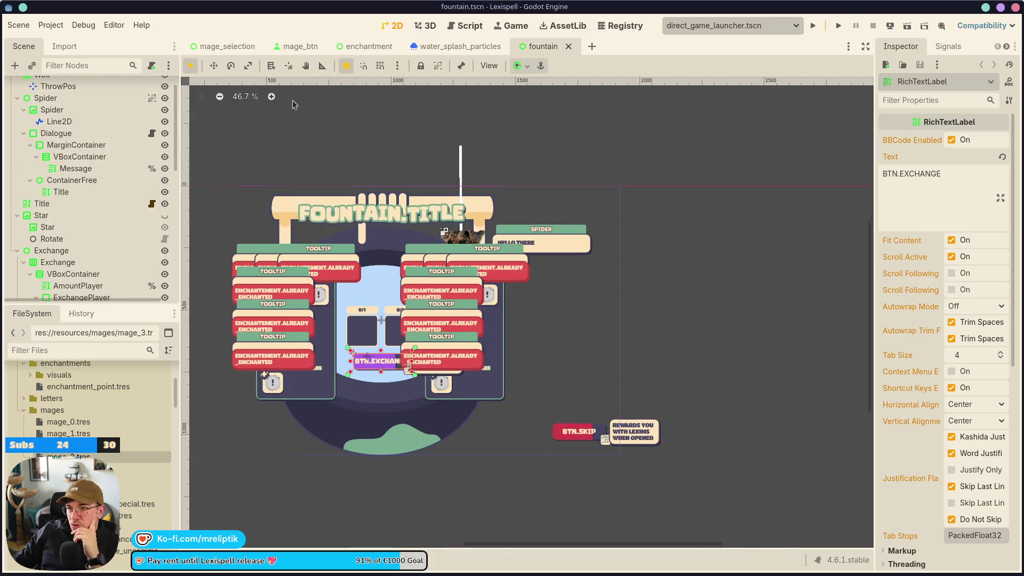
pyautogui.scroll(2, 242, 117)
pyautogui.hotkey('ctrl', 'shift', 'o')
pyautogui.write('game')
pyautogui.press('Return')
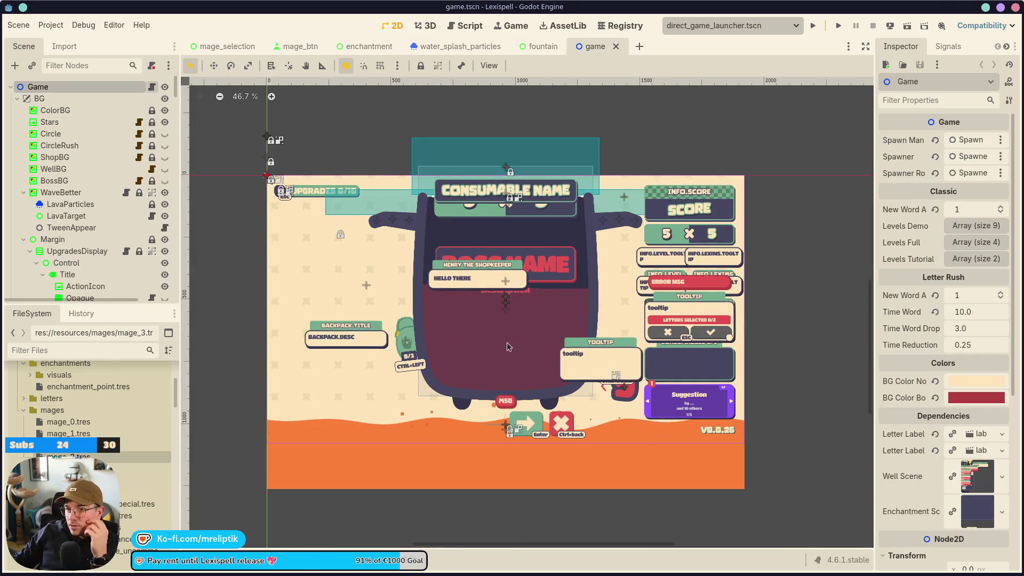
pyautogui.click(152, 86)
pyautogui.click(564, 271)
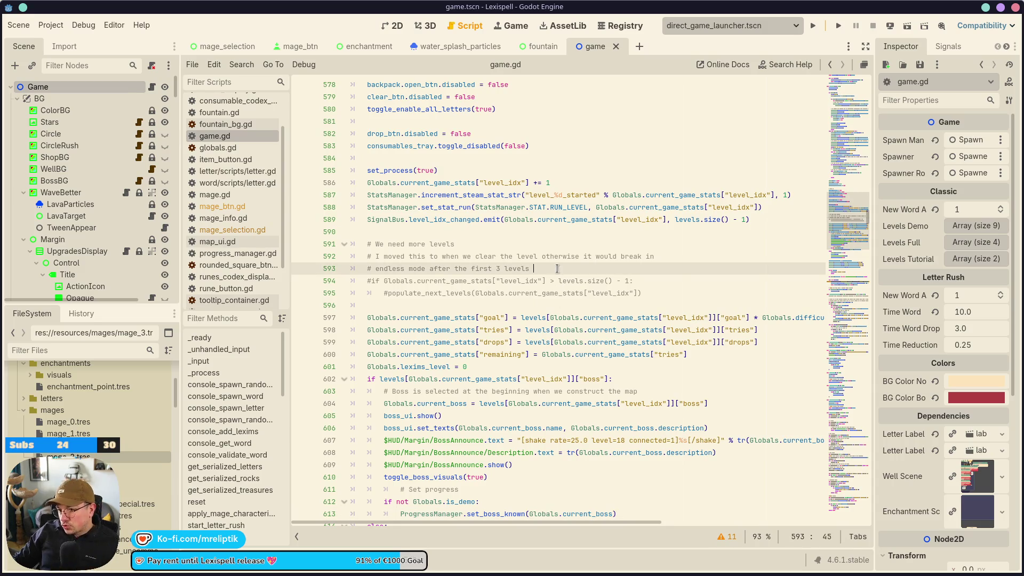
# Step: Search game.gd for spawn_well, edit the else branch after the call at line 1836, and save
pyautogui.hotkey('ctrl', 'f')
pyautogui.write('spawn')
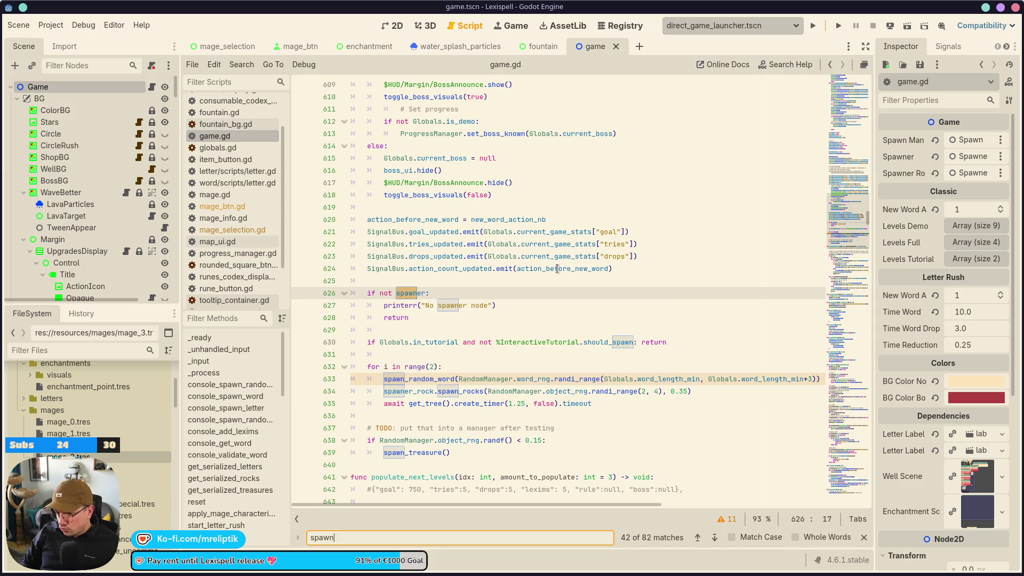
pyautogui.write('_foun')
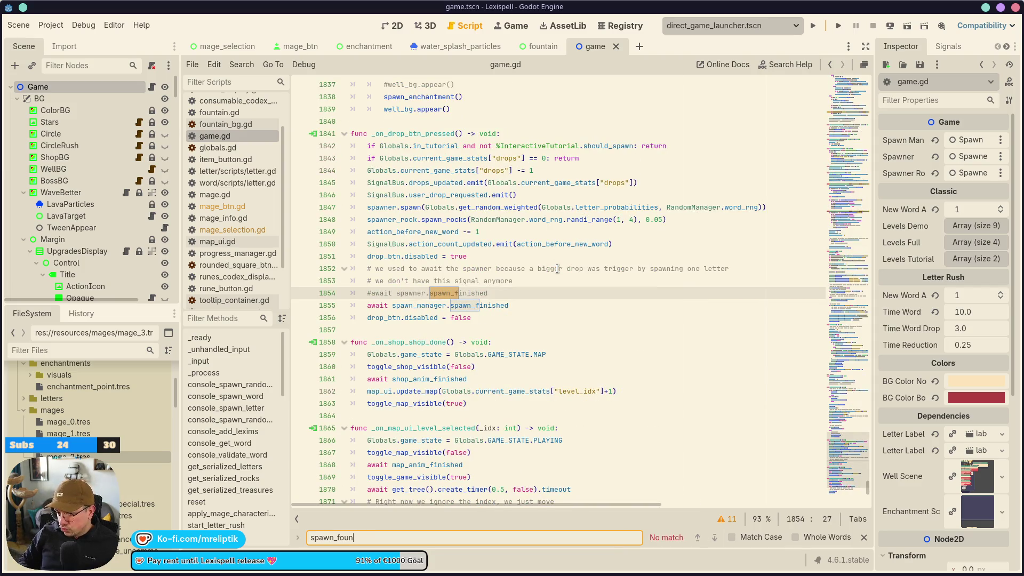
pyautogui.press('BackSpace')
pyautogui.press('BackSpace')
pyautogui.press('BackSpace')
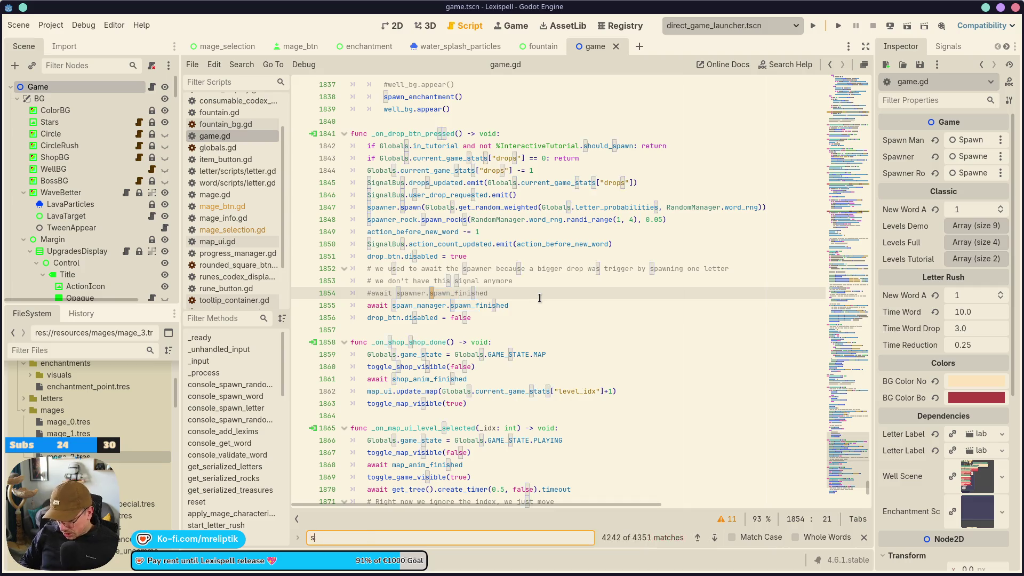
pyautogui.write('gwell')
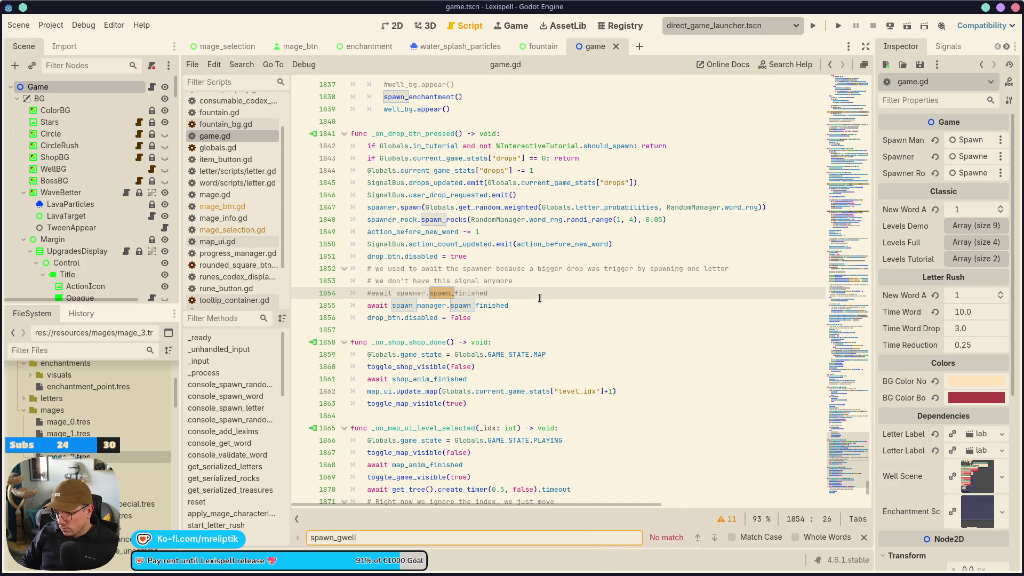
pyautogui.press('BackSpace')
pyautogui.press('BackSpace')
pyautogui.press('BackSpace')
pyautogui.write('w')
pyautogui.write('_well')
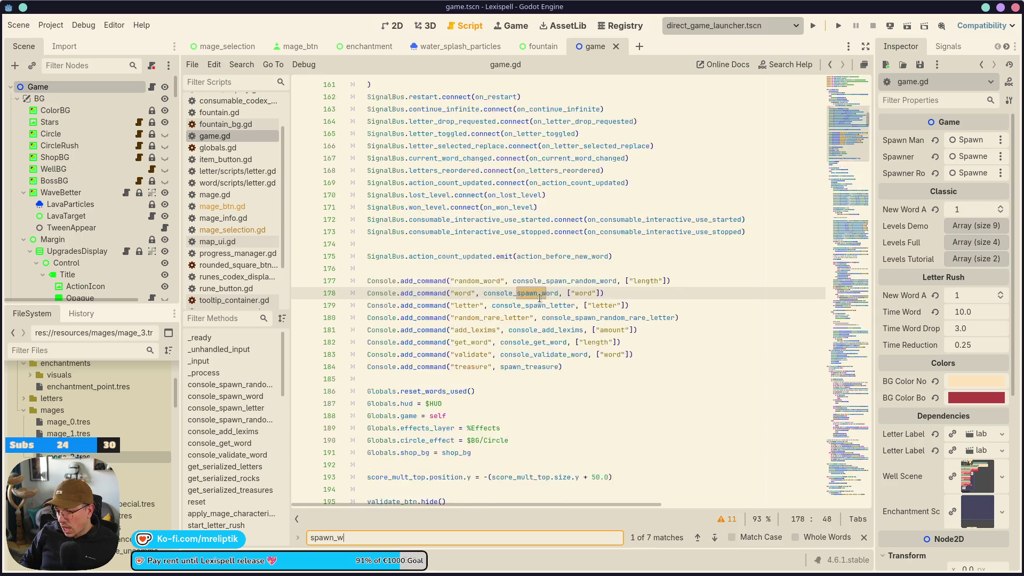
pyautogui.click(697, 539)
pyautogui.click(450, 288)
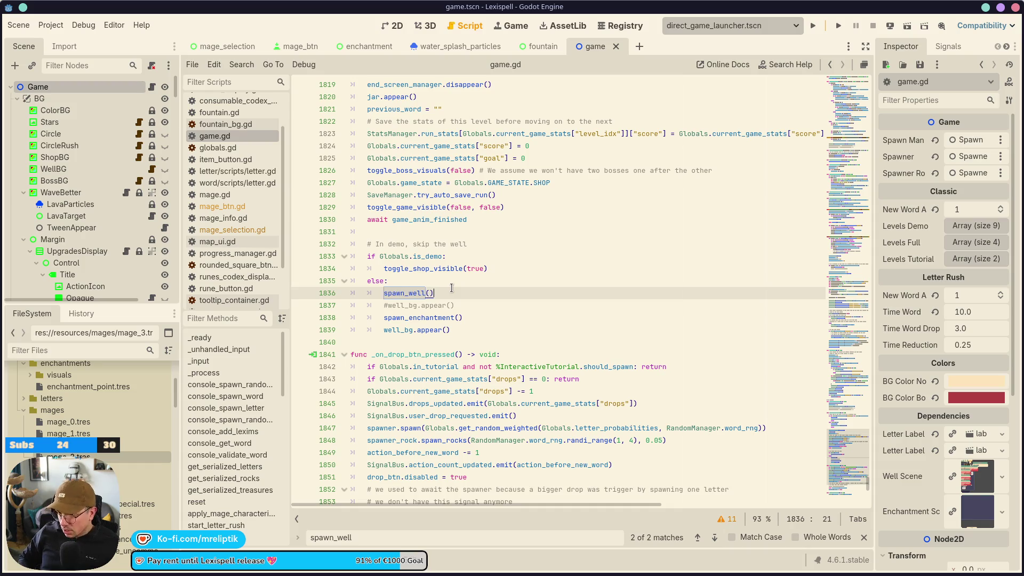
pyautogui.press('Down')
pyautogui.press('Down')
pyautogui.hotkey('ctrl', 's')
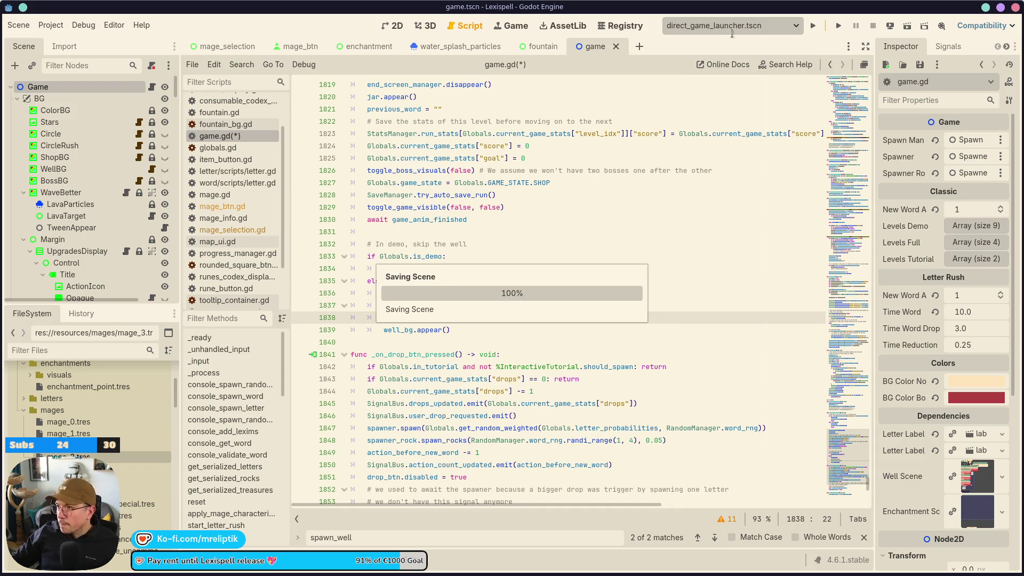
# Step: Run the game, start chapter 1, drop letters and stash G in the backpack
pyautogui.click(811, 27)
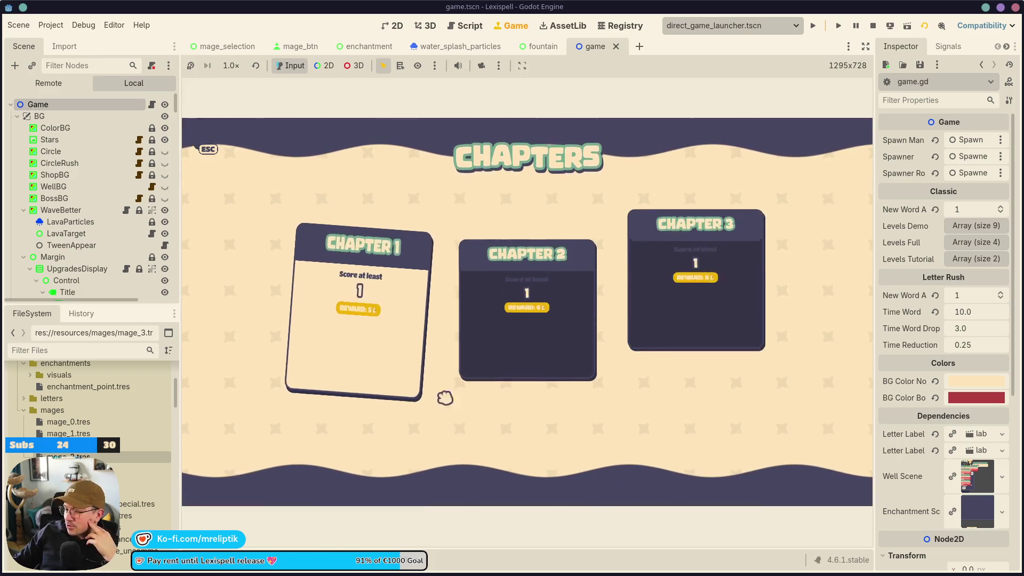
pyautogui.click(347, 304)
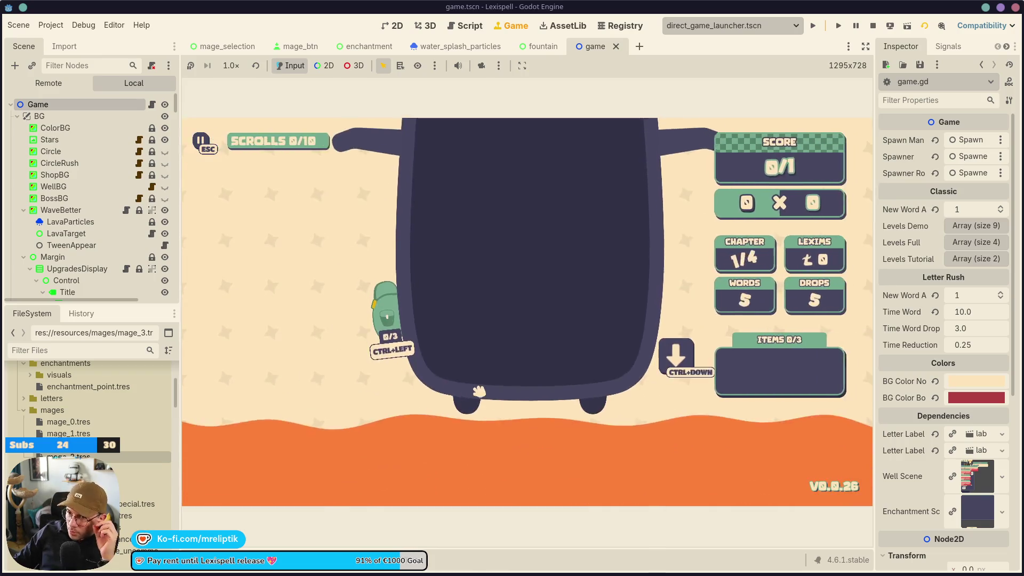
pyautogui.click(675, 409)
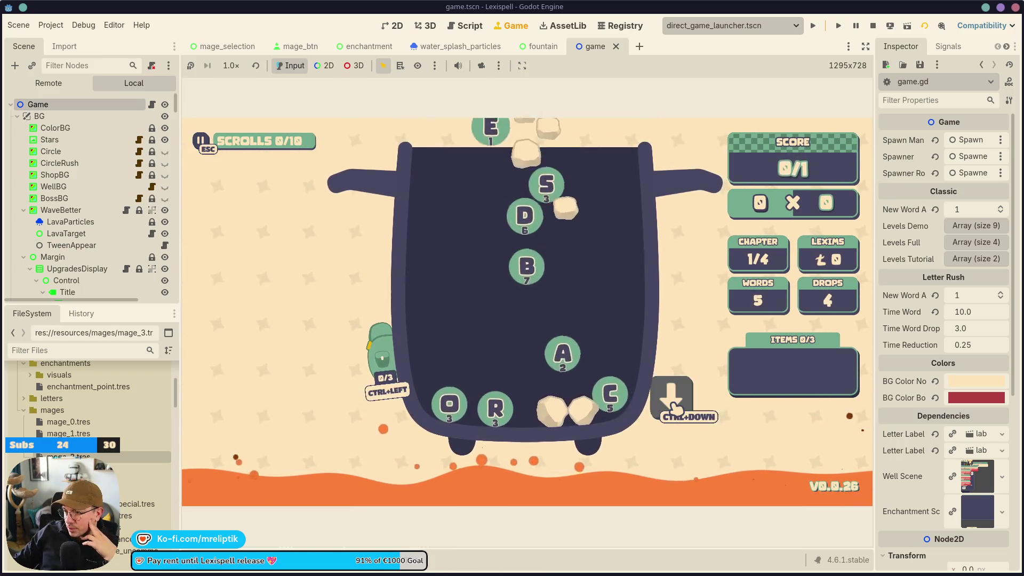
pyautogui.press('XF86AudioLowerVolume')
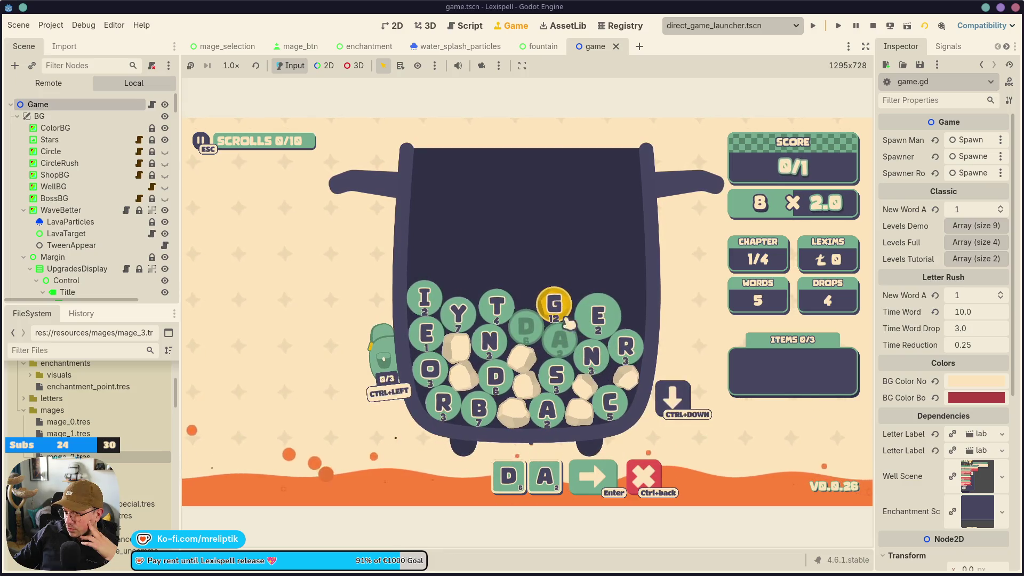
pyautogui.keyDown('ctrl'); pyautogui.click(560, 304); pyautogui.keyUp('ctrl')
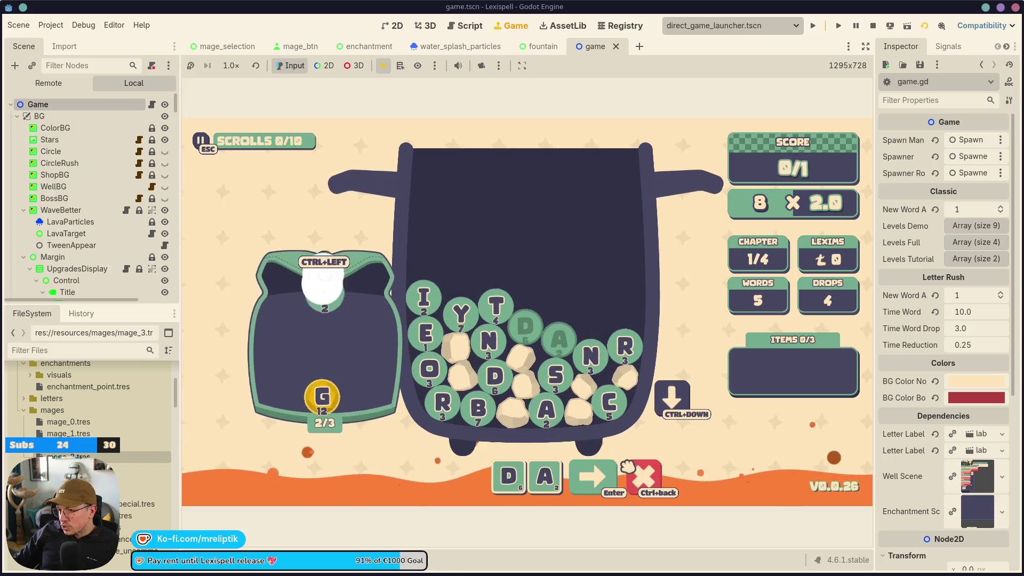
# Step: Add the ADDITIVE scroll via the F1 debug overlay, play DAN, and continue to the Well
pyautogui.press('F1')
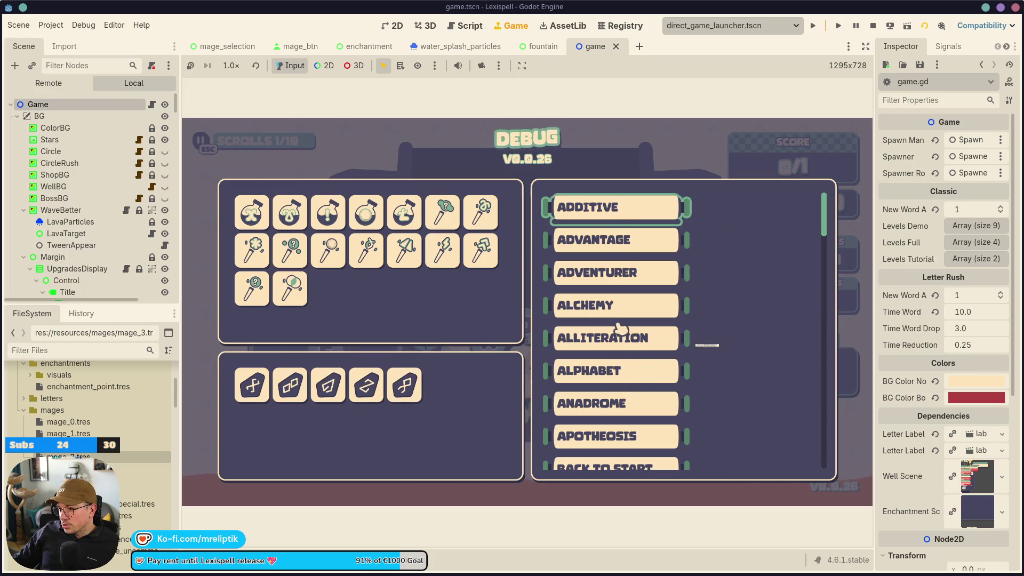
pyautogui.click(567, 304)
pyautogui.write('dan')
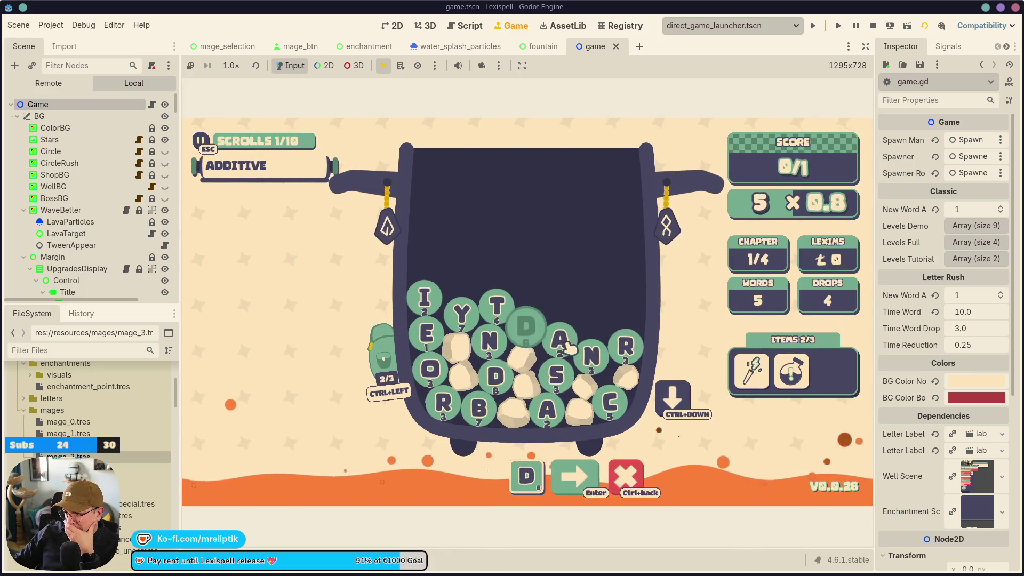
pyautogui.press('Return')
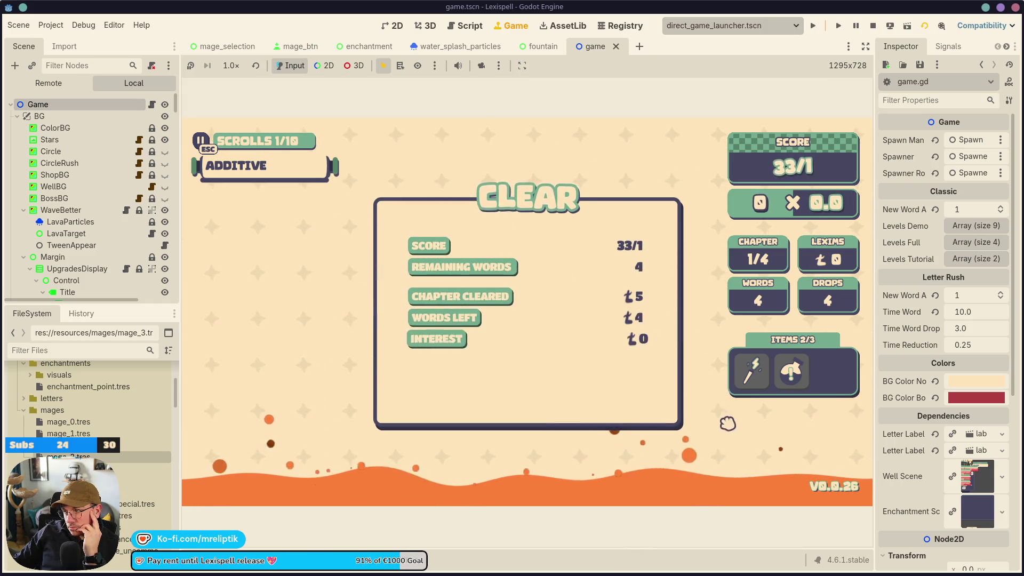
pyautogui.click(632, 401)
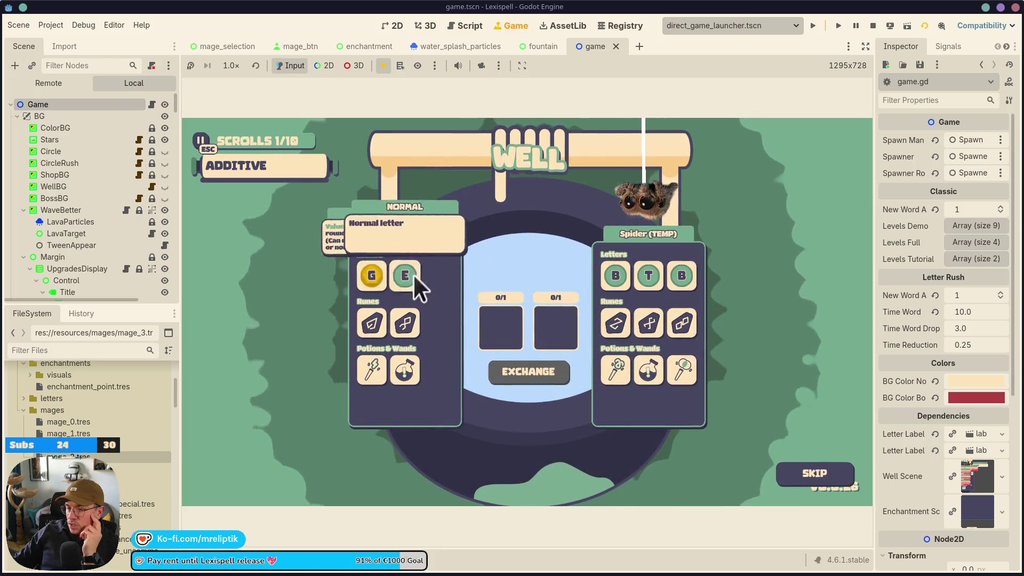
# Step: Grab the G letter on the Well screen, then bring up the application launcher search
pyautogui.click(371, 272)
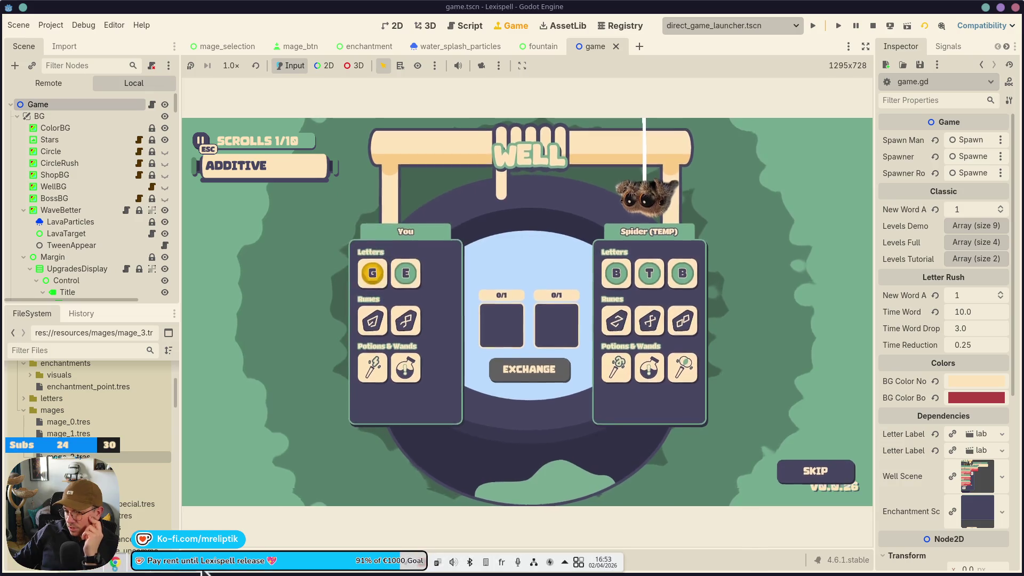
pyautogui.press('super')
# Step: Find fountain.let in the localization sheet; set B381 to 'Backpack letters' and C381 to 'Lettres du sac à dos'
pyautogui.write('zen')
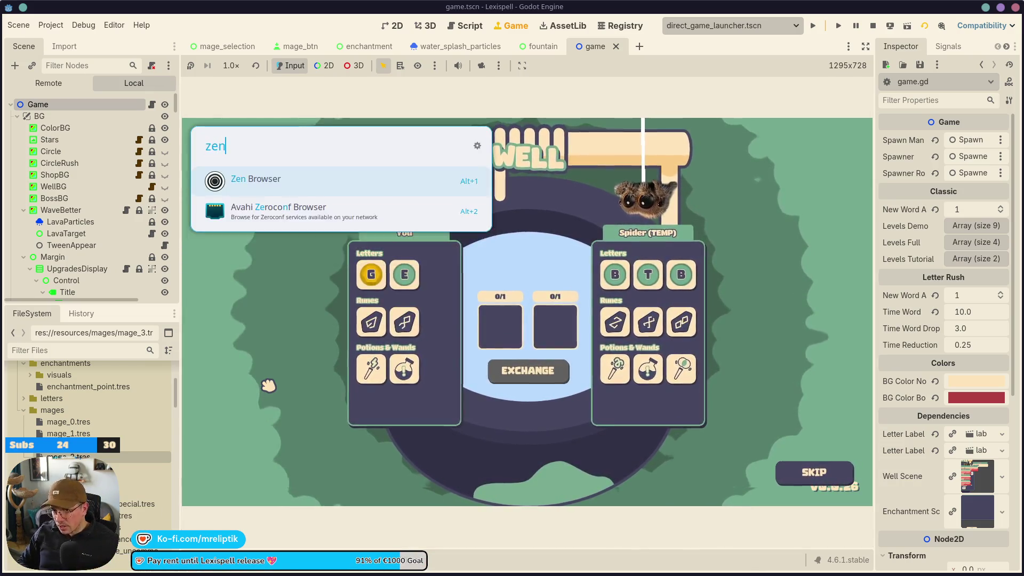
pyautogui.press('Return')
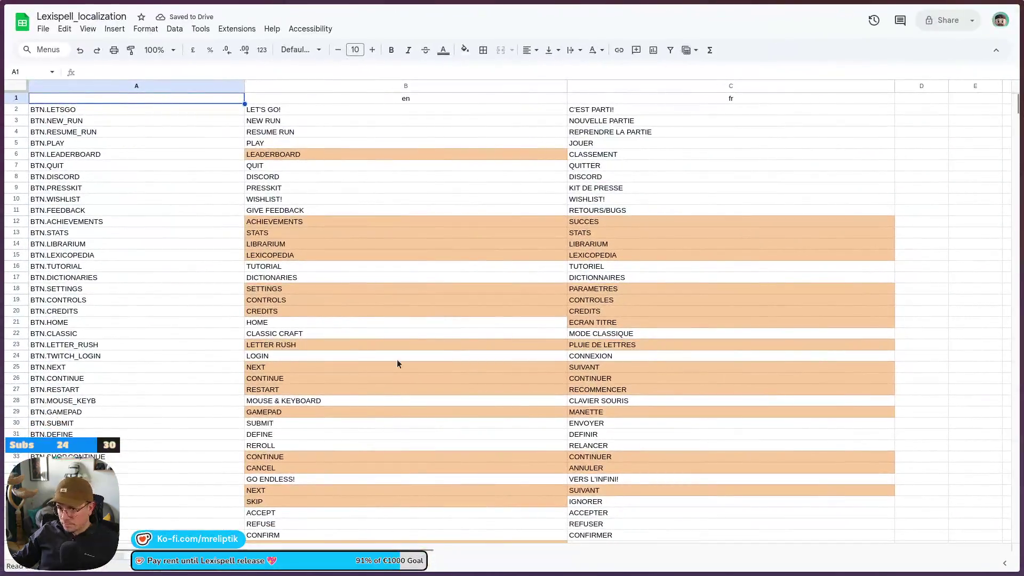
pyautogui.click(396, 357)
pyautogui.hotkey('ctrl', 'f')
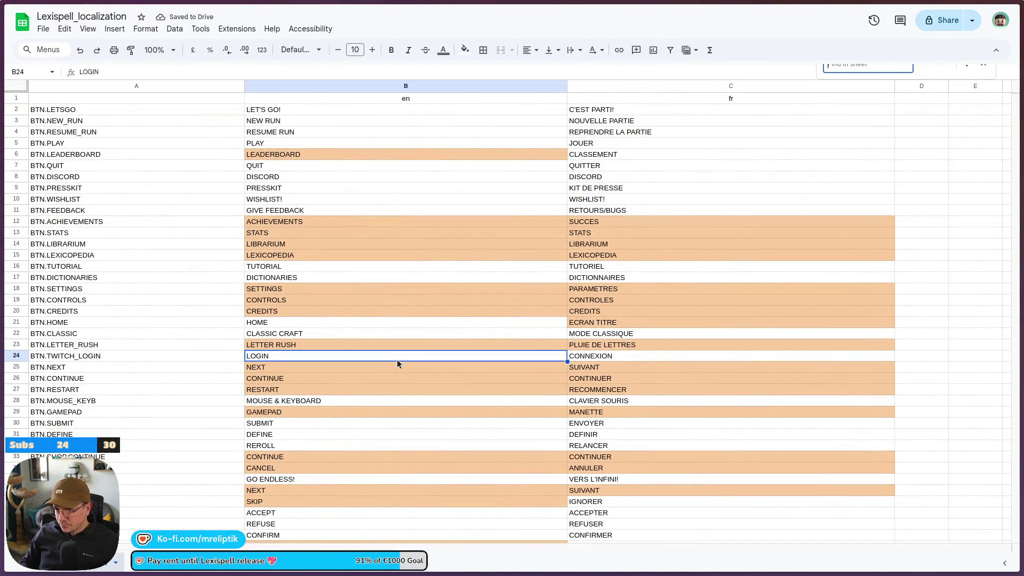
pyautogui.write('fountain')
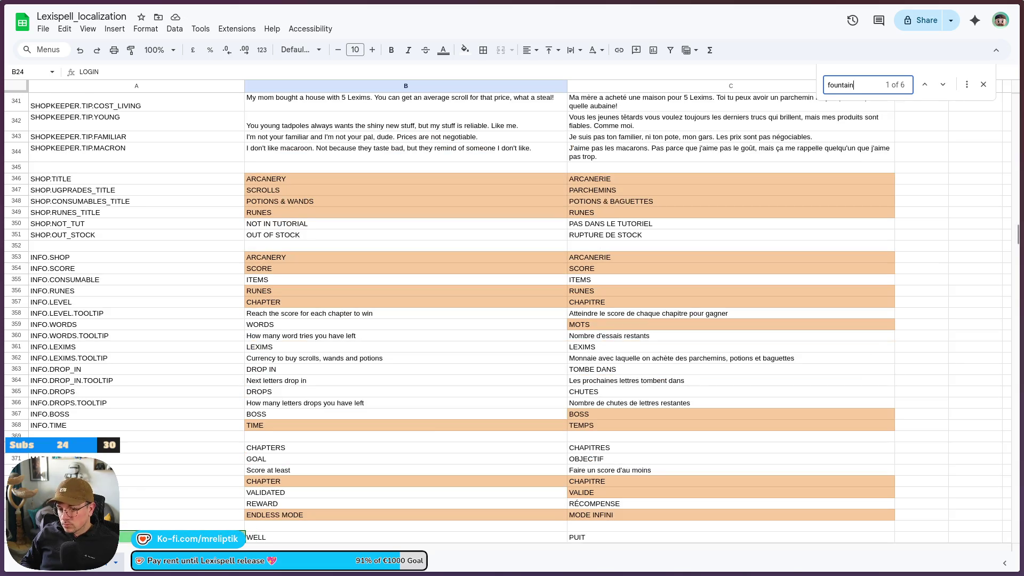
pyautogui.write('.lette')
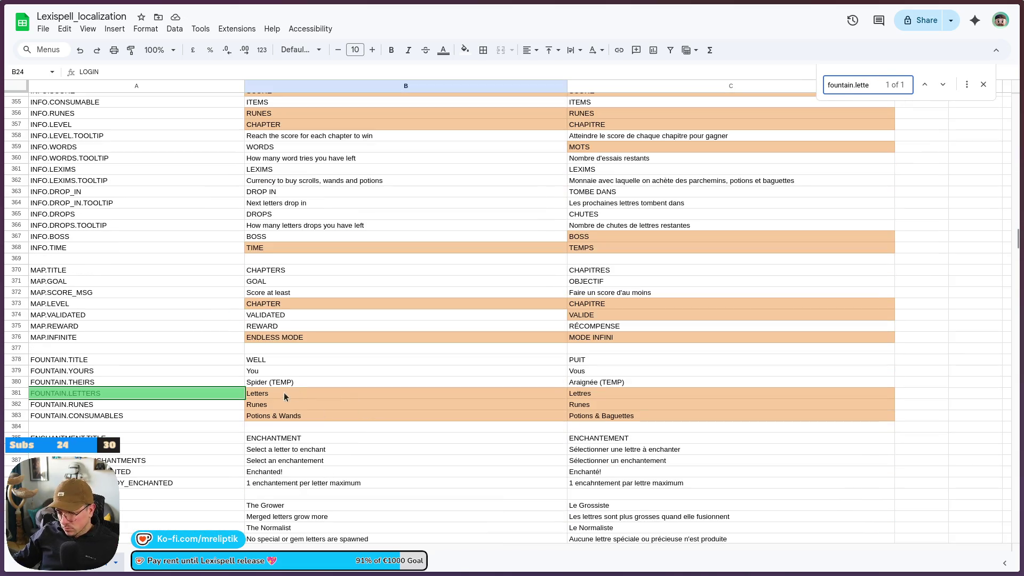
pyautogui.doubleClick(284, 396)
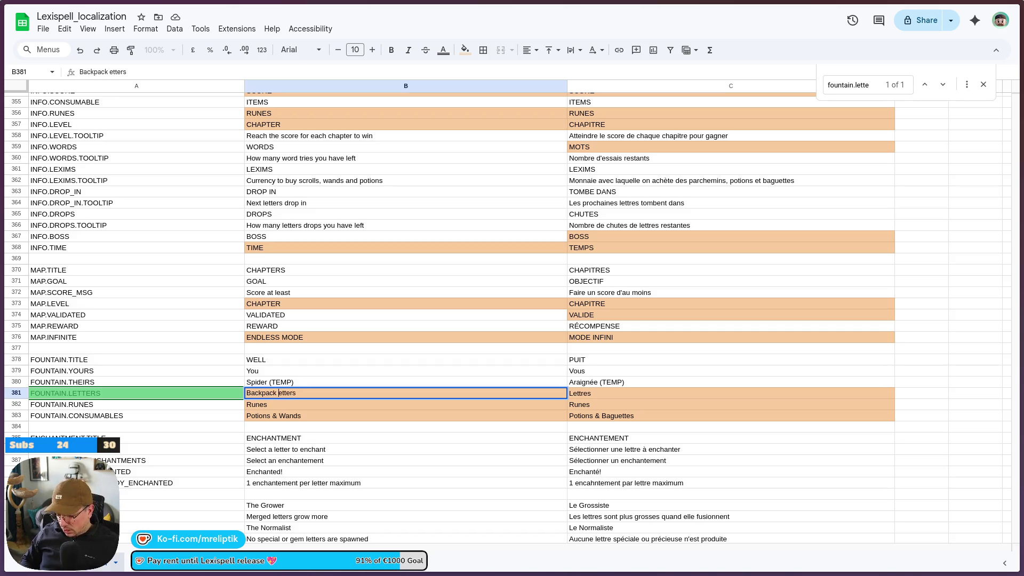
pyautogui.press('Tab')
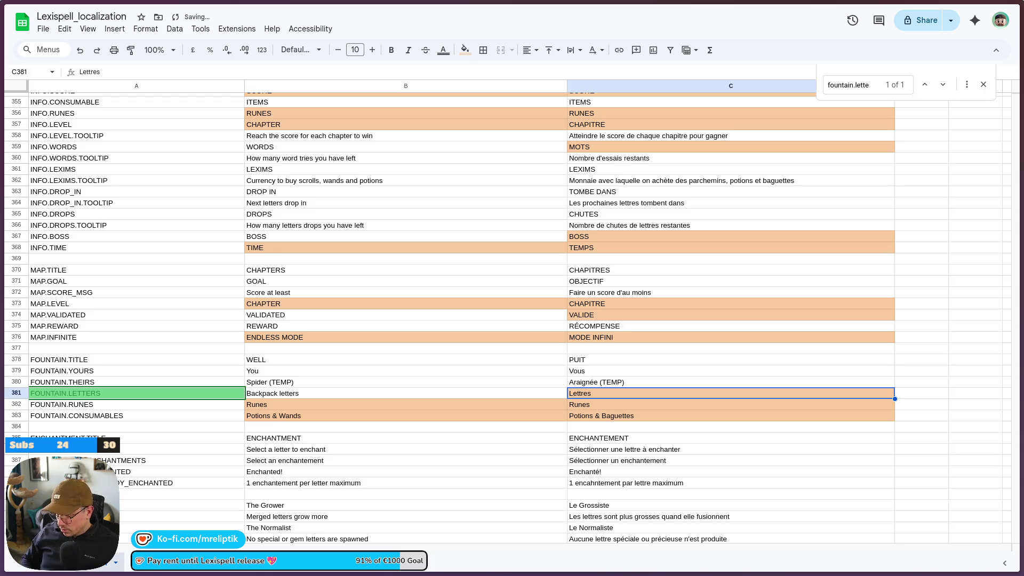
pyautogui.click(921, 393)
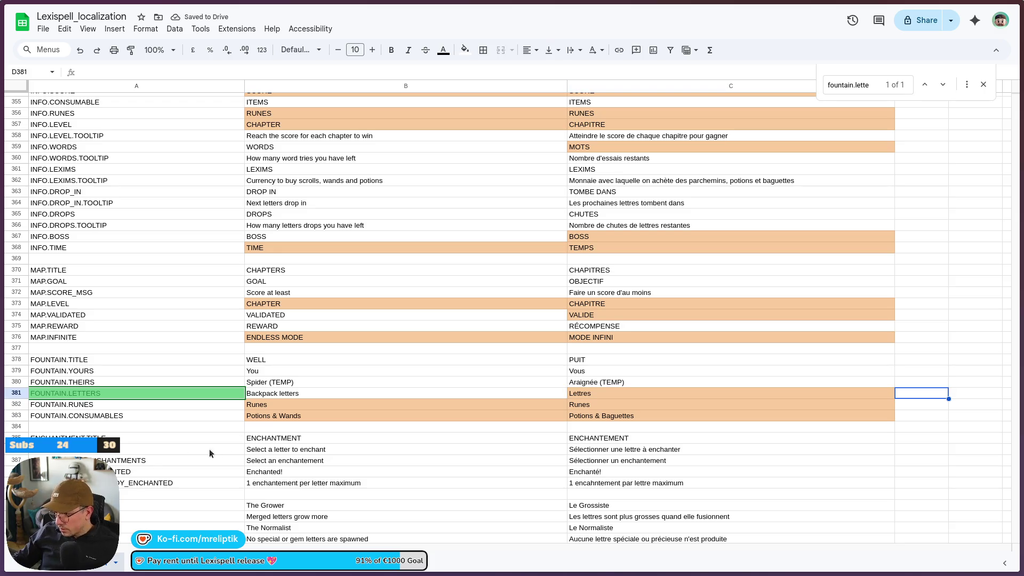
pyautogui.doubleClick(602, 393)
pyautogui.write('du sac à dos')
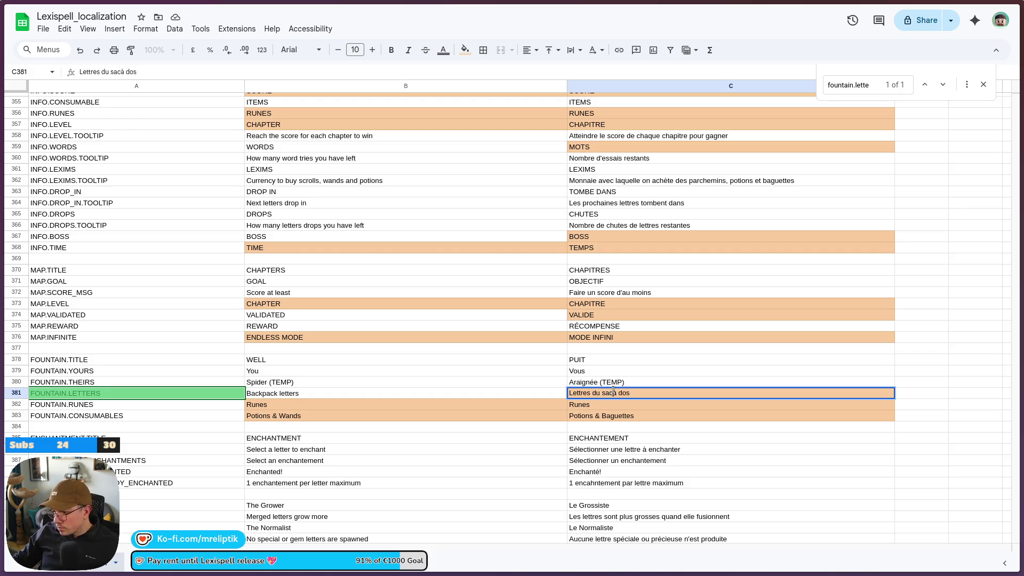
pyautogui.click(502, 440)
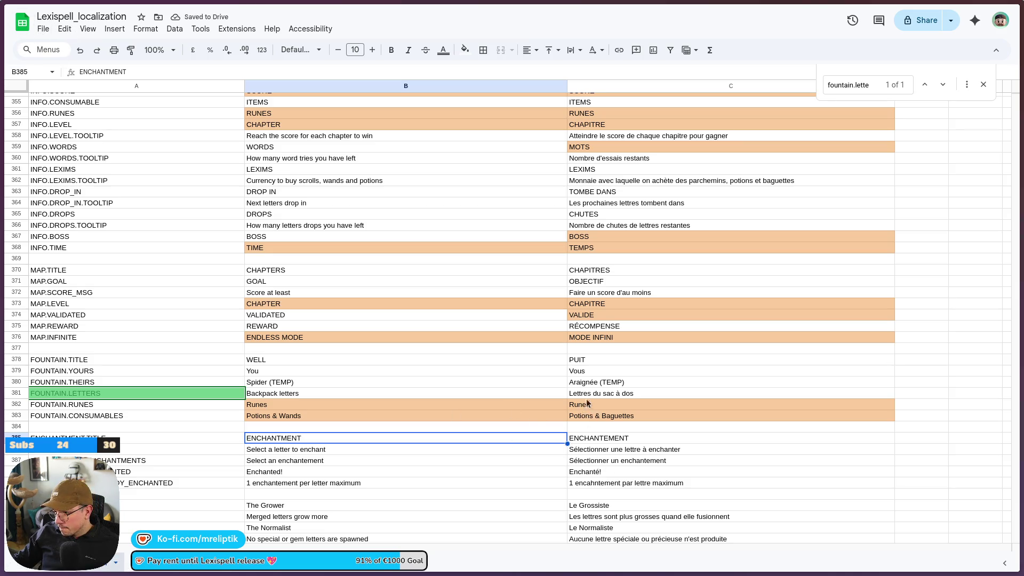
# Step: Download the localization sheet as a CSV file and return to Godot
pyautogui.click(43, 30)
pyautogui.moveTo(80, 159)
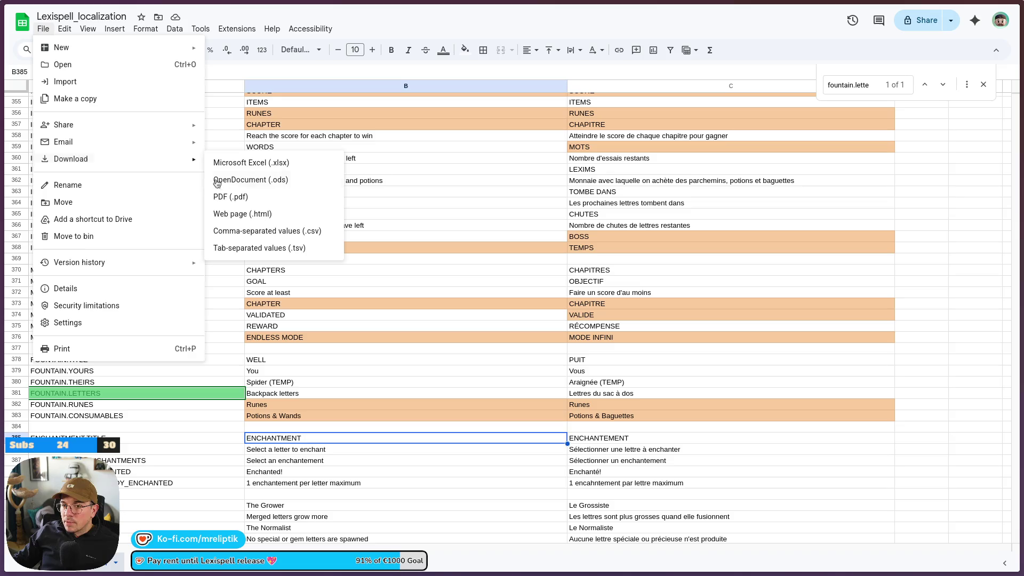
pyautogui.click(267, 231)
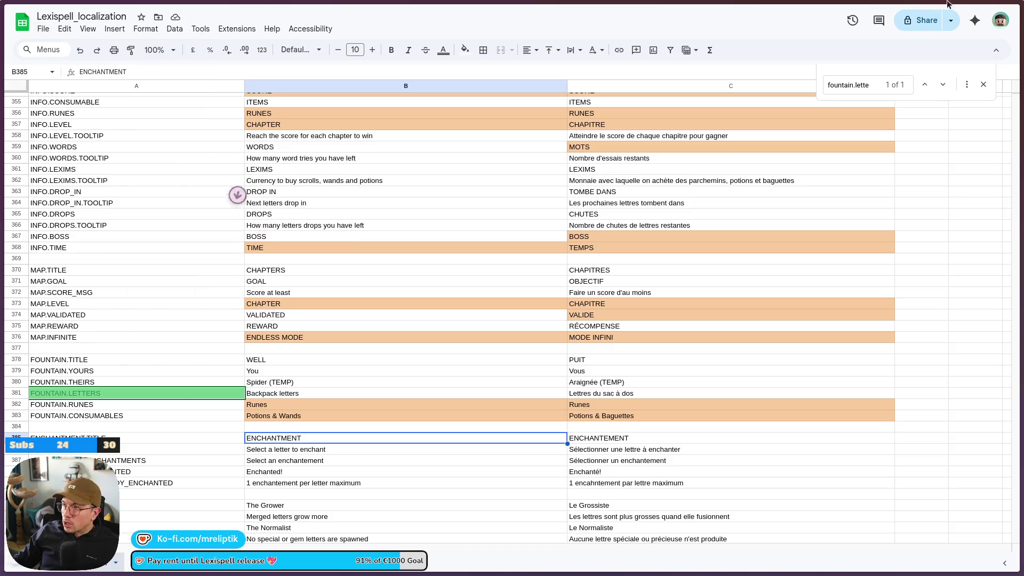
pyautogui.hotkey('alt', 'Tab')
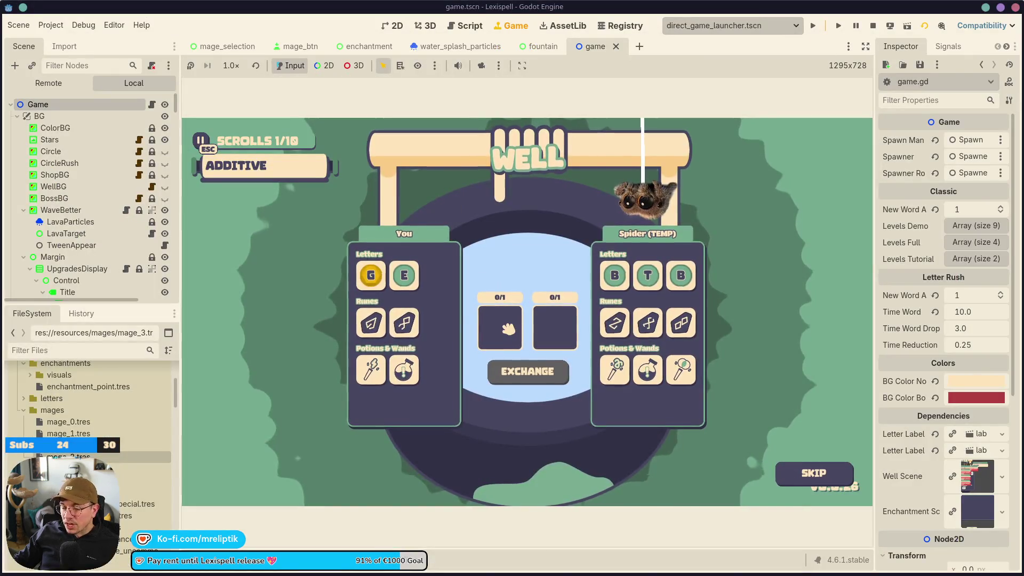
# Step: Offer the E letter at the Well and choose the spider's rune in exchange
pyautogui.moveTo(380, 276)
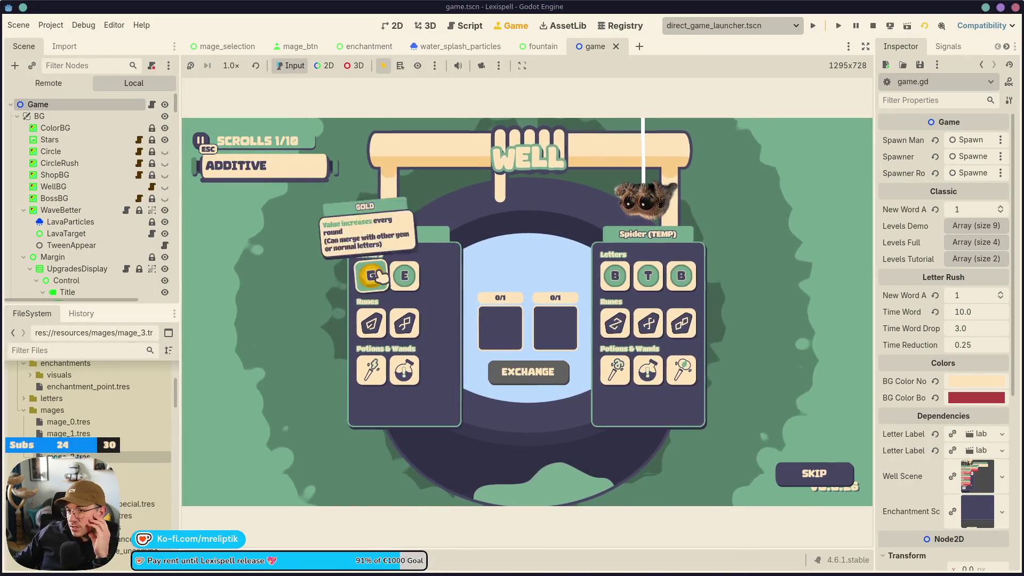
pyautogui.moveTo(408, 326)
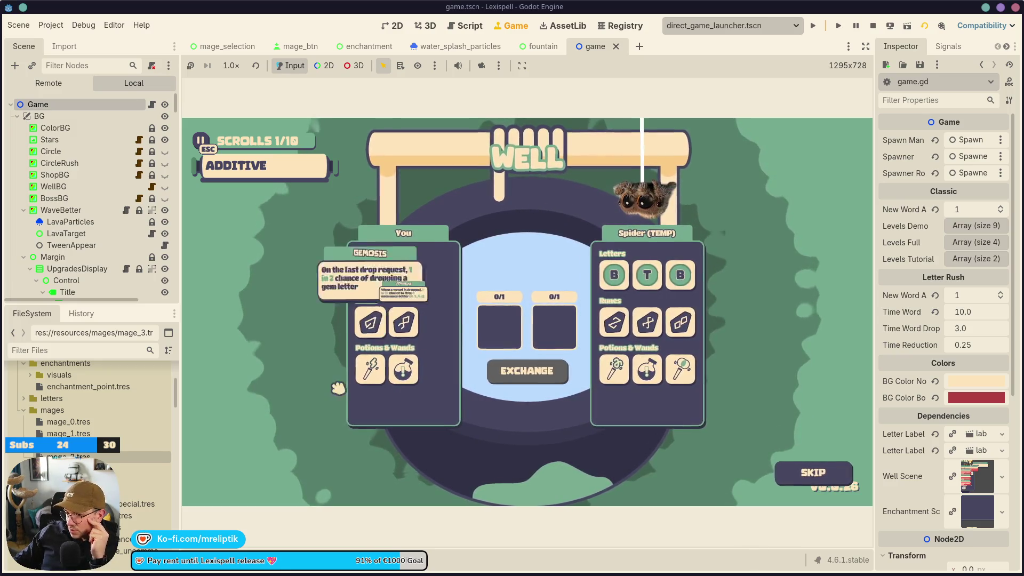
pyautogui.moveTo(381, 377)
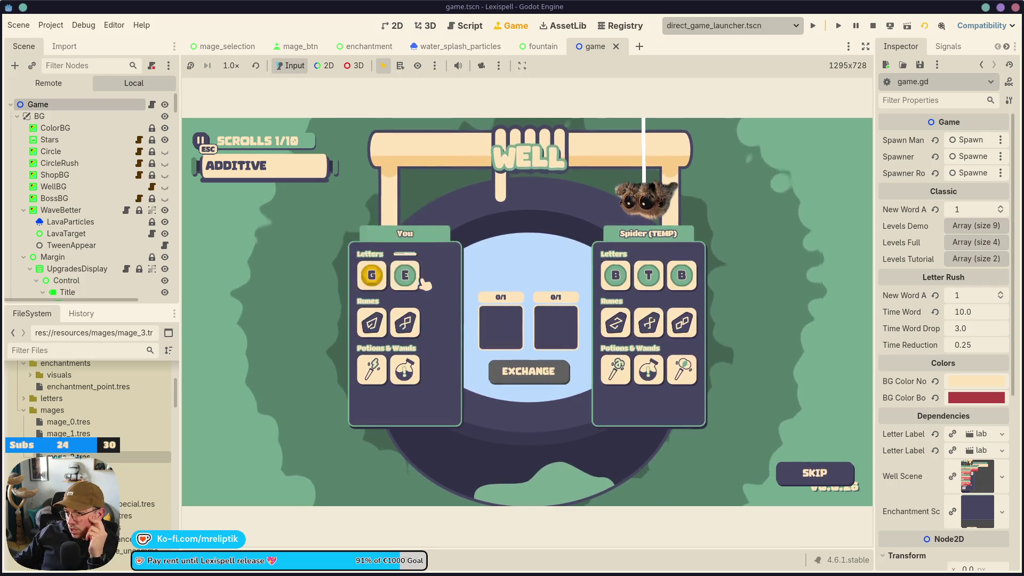
pyautogui.click(405, 275)
pyautogui.moveTo(704, 277)
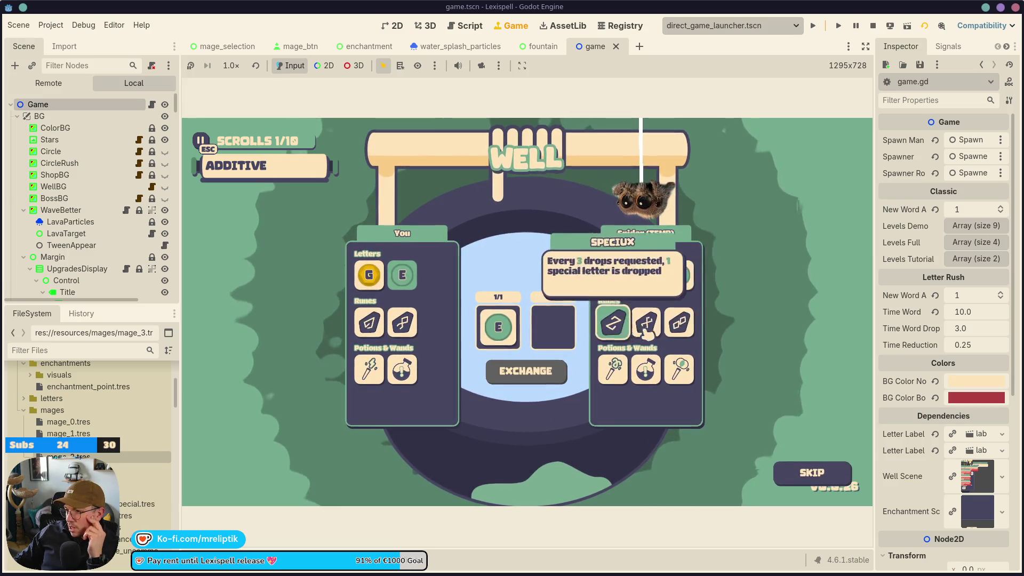
pyautogui.click(684, 326)
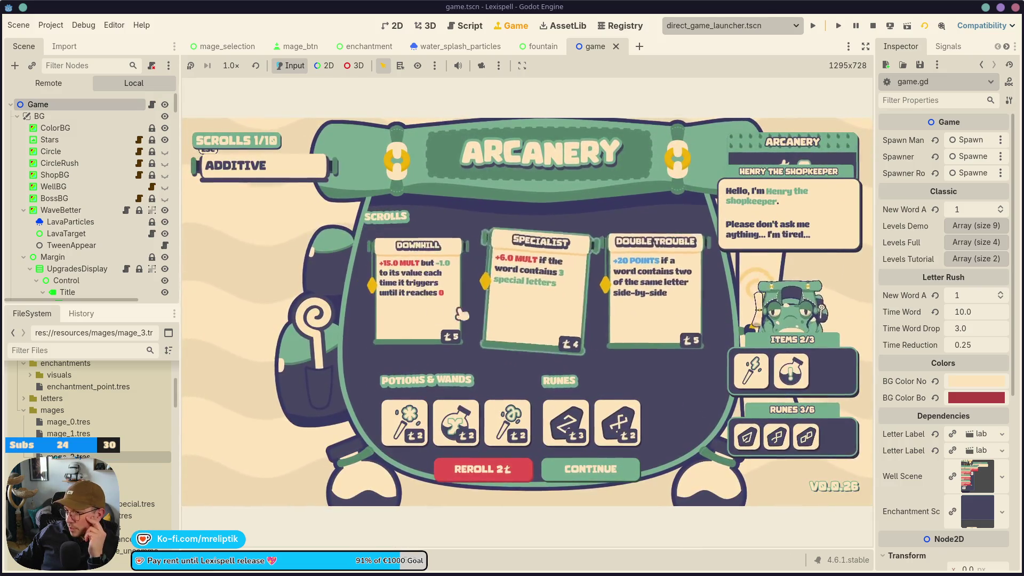
# Step: Buy the Double Trouble scroll and leave the shop for the chapters screen
pyautogui.click(655, 288)
pyautogui.click(590, 469)
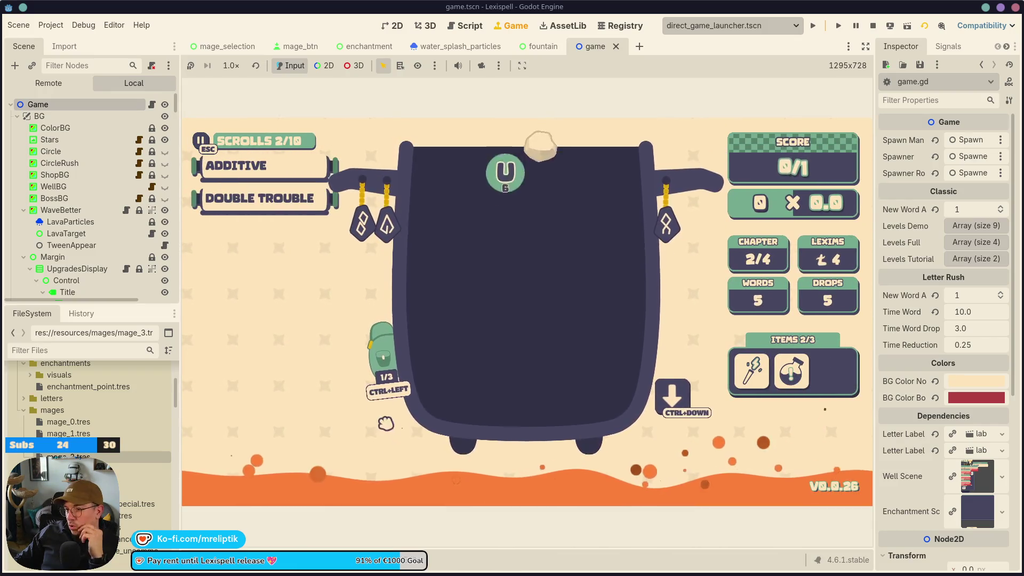
pyautogui.moveTo(667, 234)
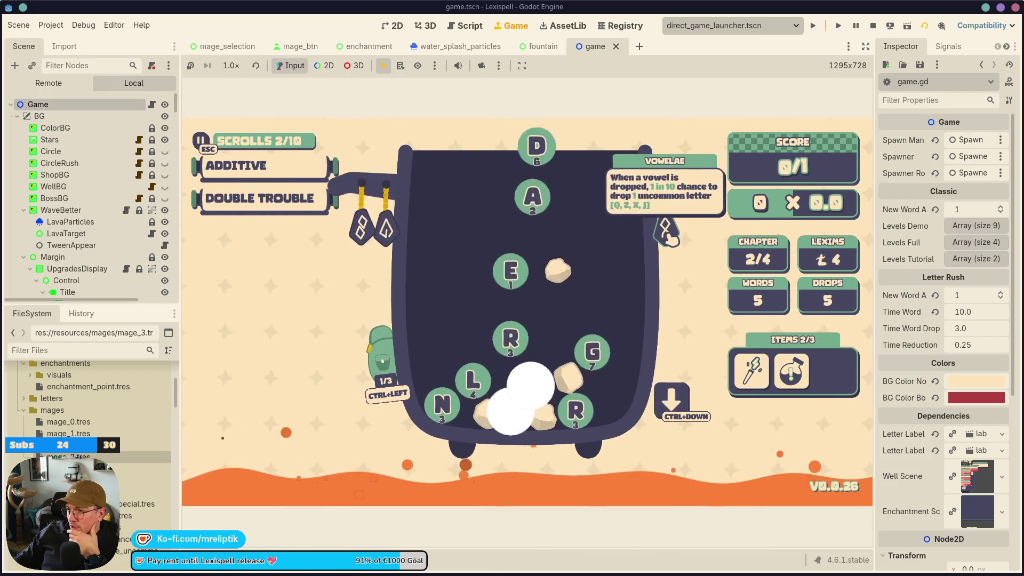
pyautogui.moveTo(368, 232)
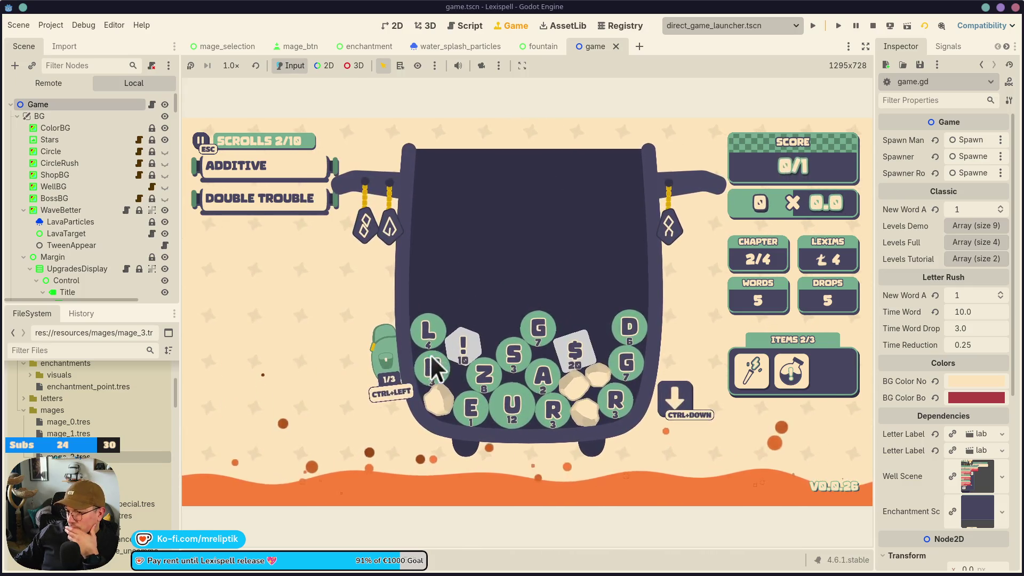
pyautogui.moveTo(384, 363)
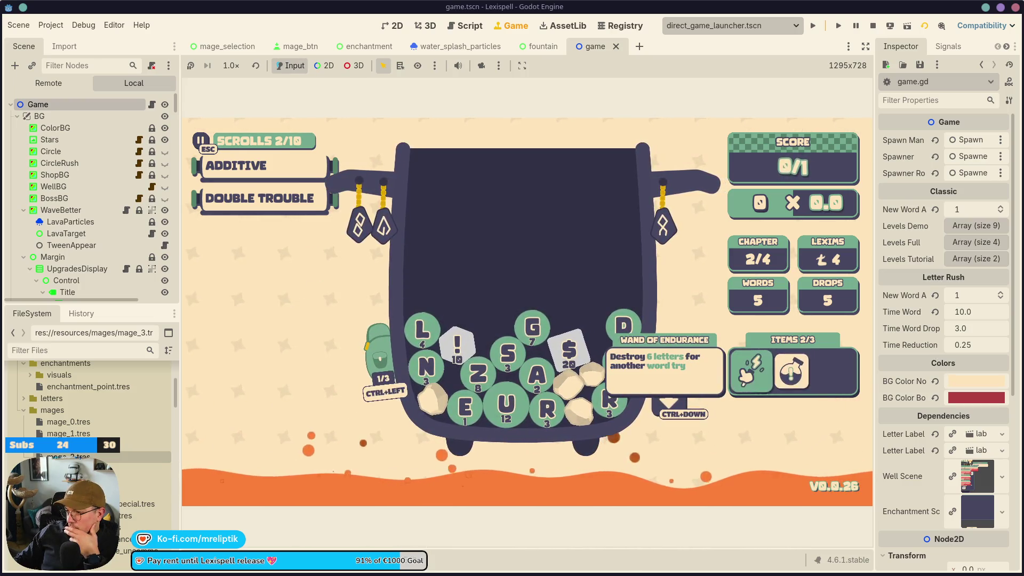
# Step: Use the Wand of Endurance to destroy six letters: U, E, Z, S, A and R
pyautogui.click(752, 370)
pyautogui.click(507, 405)
pyautogui.click(465, 406)
pyautogui.click(478, 373)
pyautogui.click(507, 351)
pyautogui.click(536, 374)
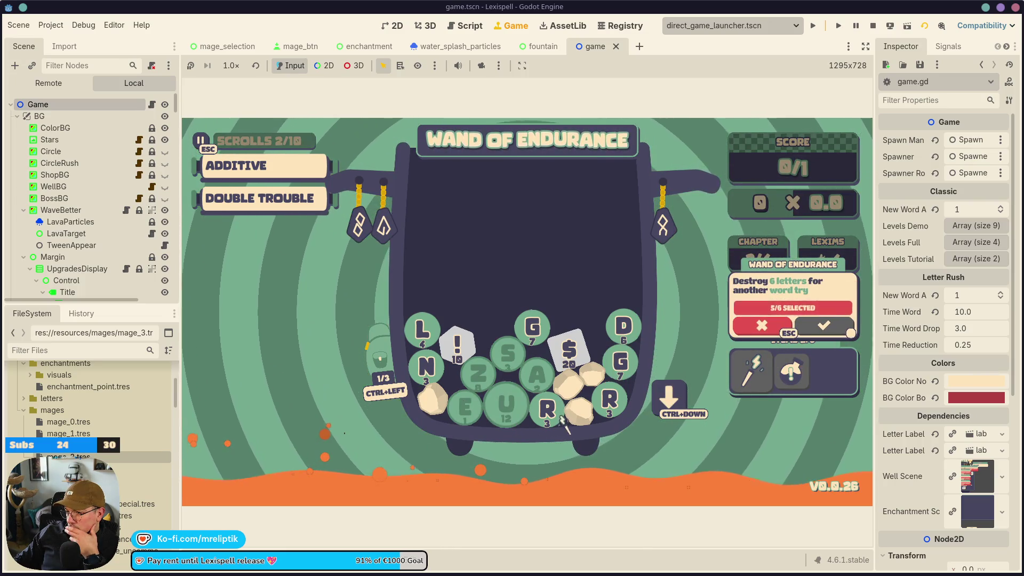
pyautogui.click(613, 400)
pyautogui.click(823, 325)
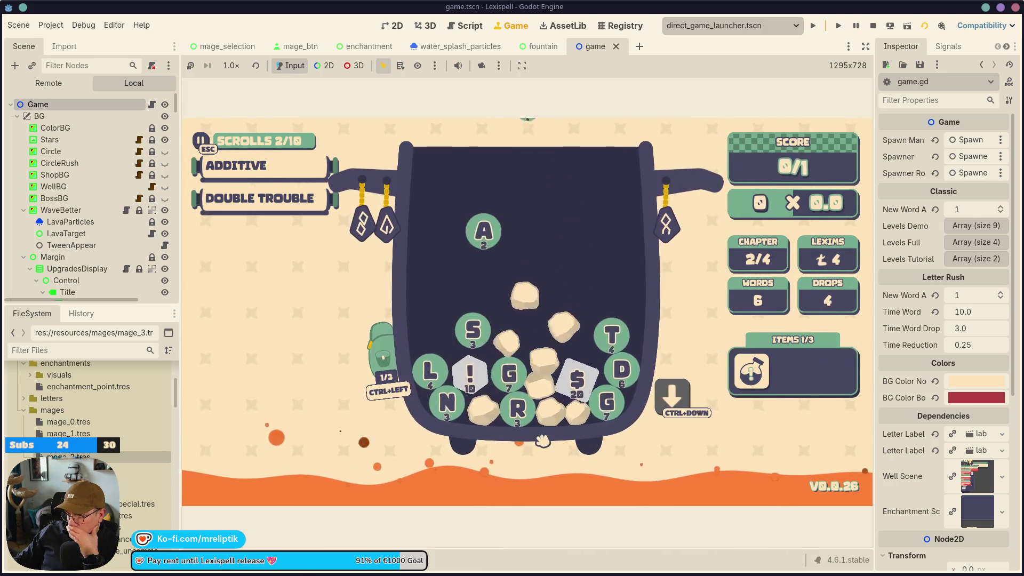
# Step: Spell GRADE$! to clear the level with 413 points and continue to the Well
pyautogui.click(524, 419)
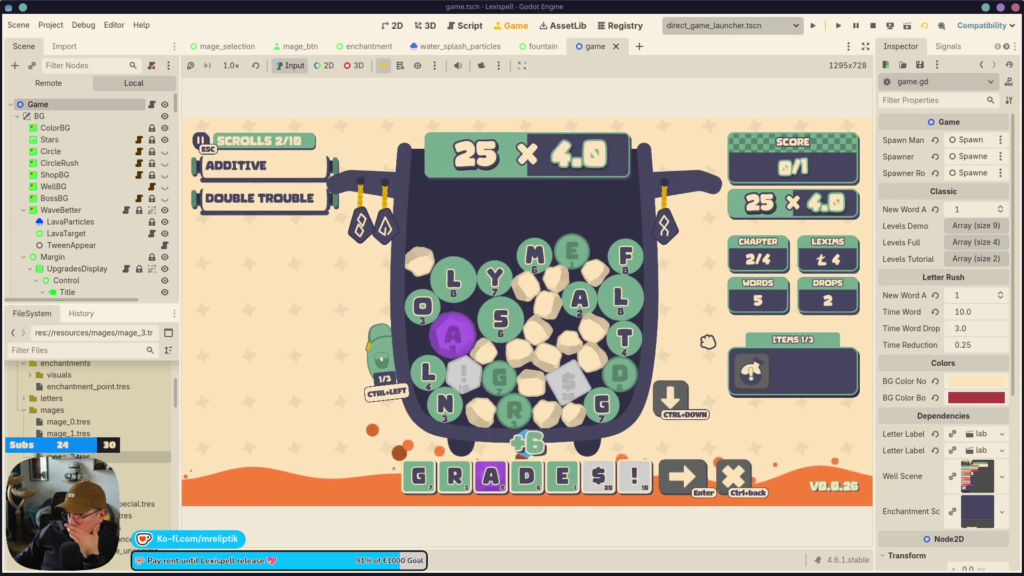
pyautogui.press('Return')
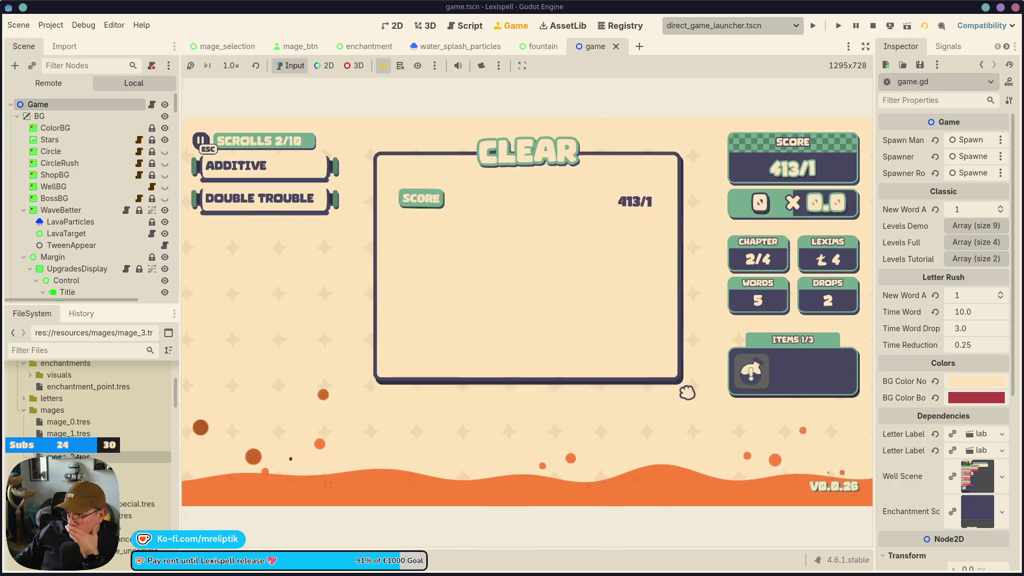
pyautogui.click(621, 413)
# Step: Swap one of your runes for the spider's CHANCIS rune, then buy the REPEAT scroll
pyautogui.moveTo(369, 286)
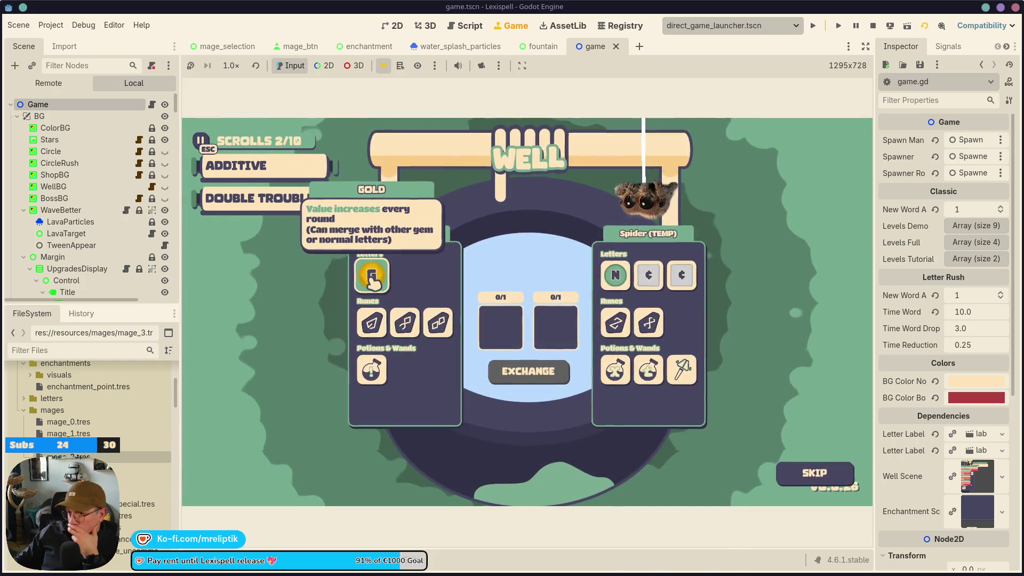
pyautogui.click(373, 323)
pyautogui.moveTo(383, 378)
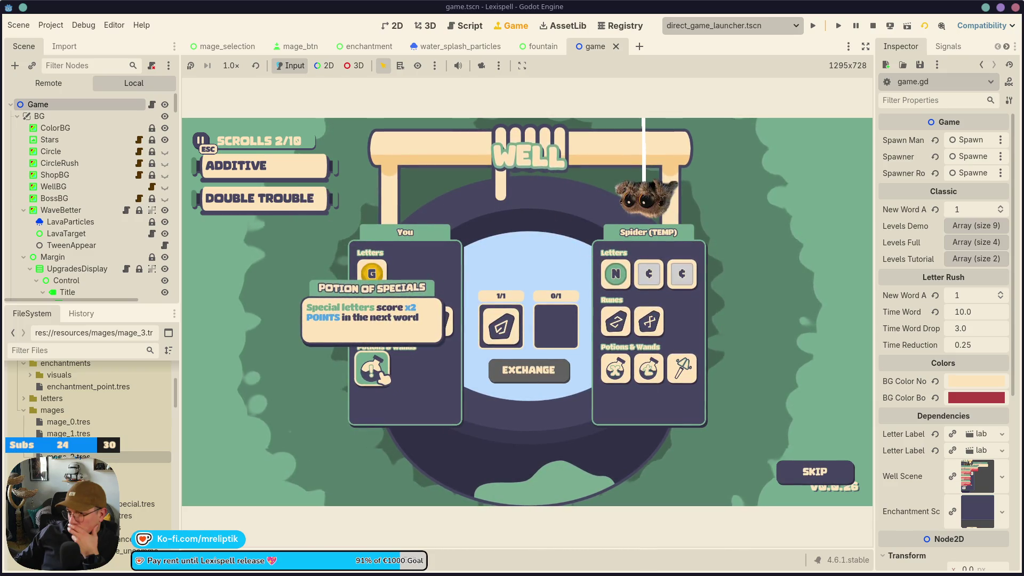
pyautogui.click(500, 326)
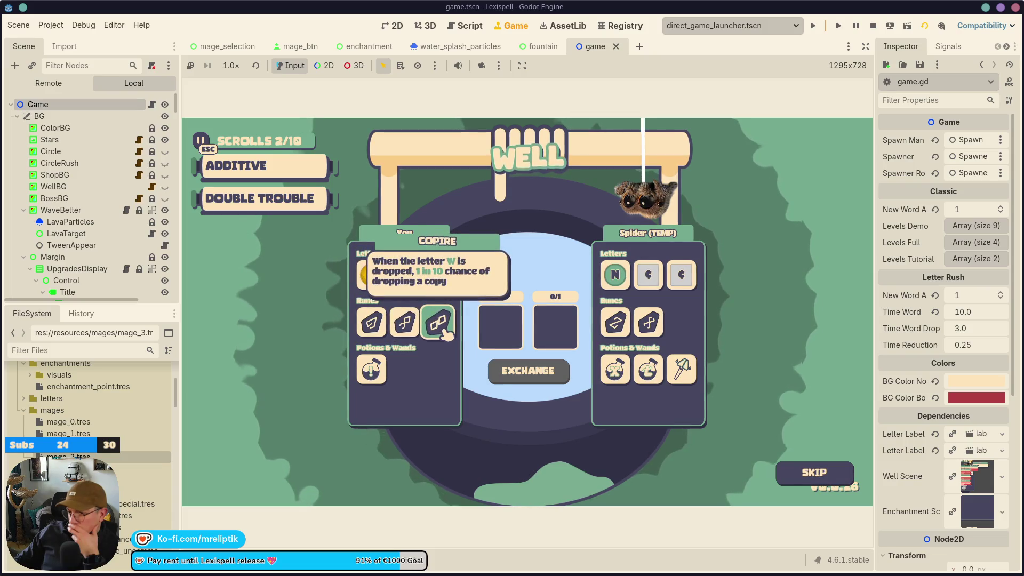
pyautogui.click(440, 325)
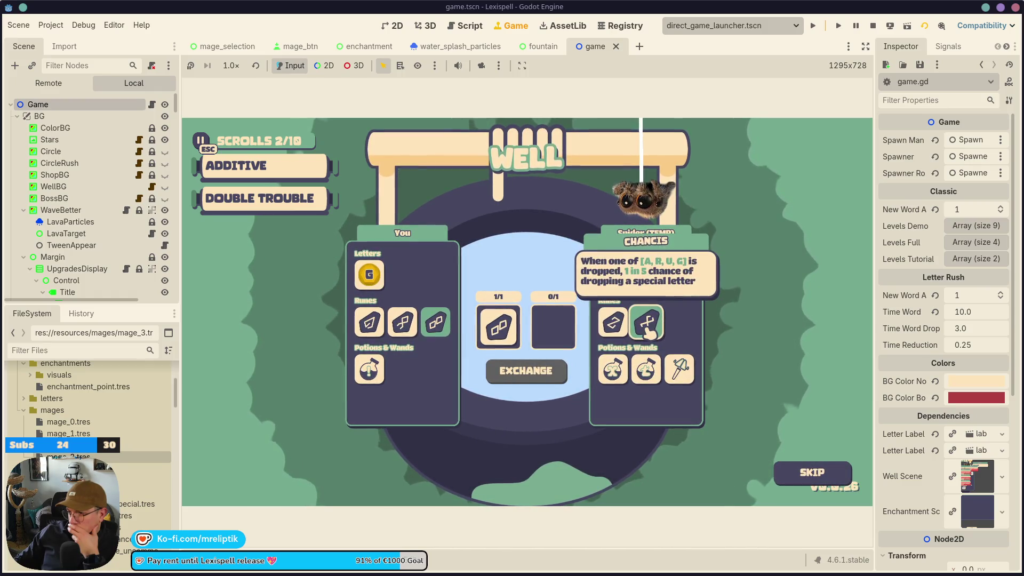
pyautogui.click(647, 322)
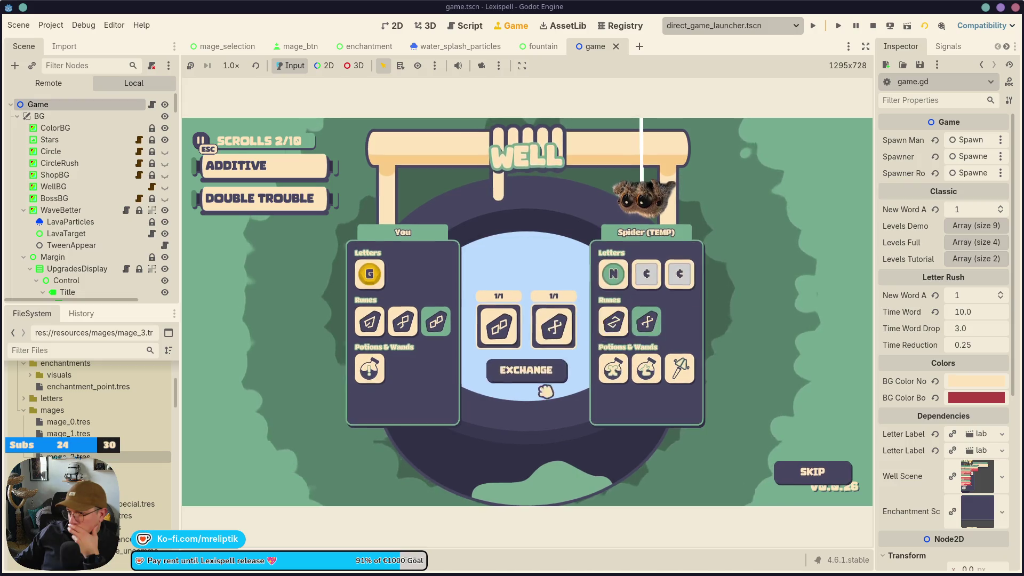
pyautogui.click(536, 371)
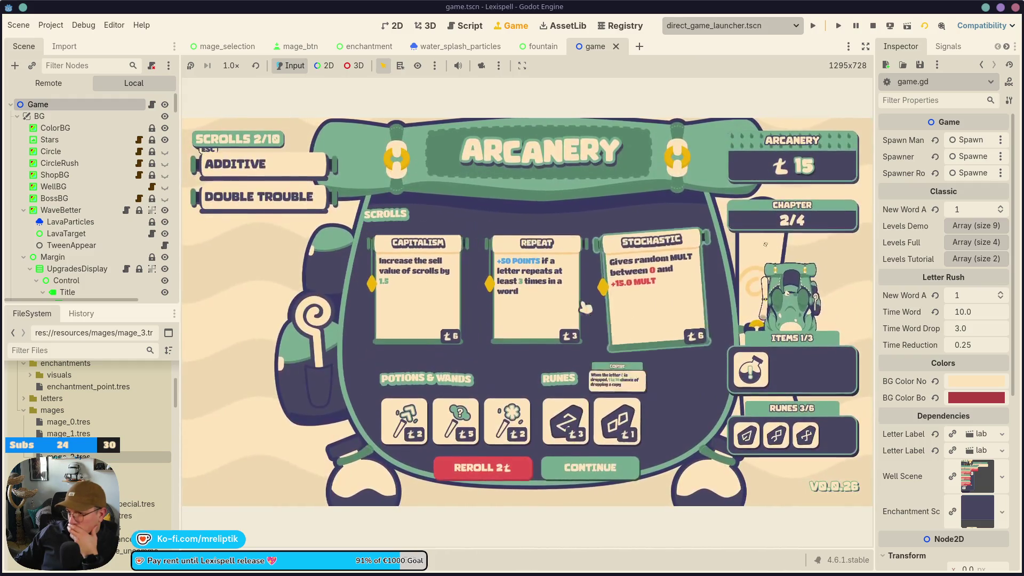
pyautogui.click(536, 288)
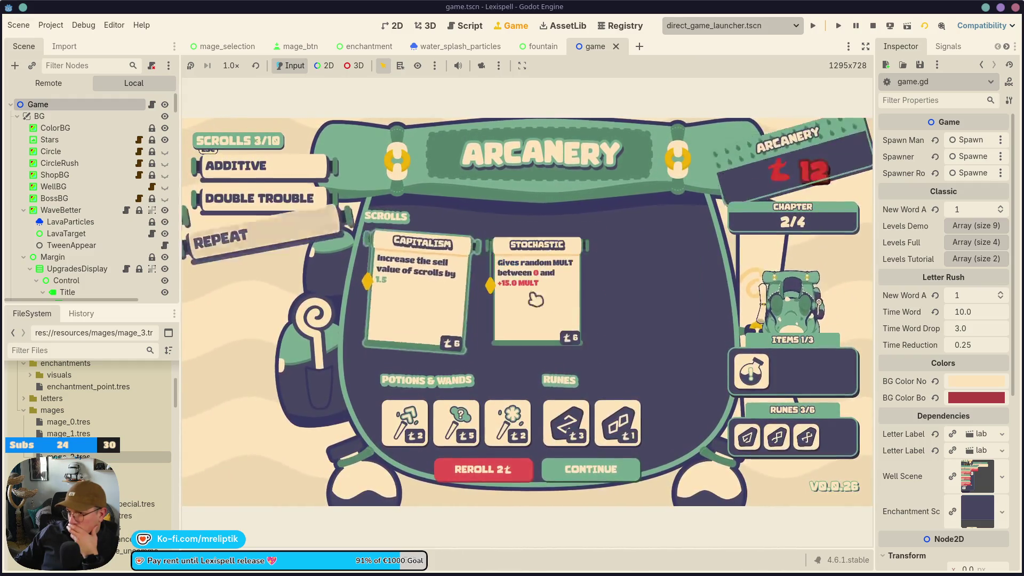
# Step: Start chapter 3 from the shop, stop the test run, and go to the spawn_well() line
pyautogui.click(590, 469)
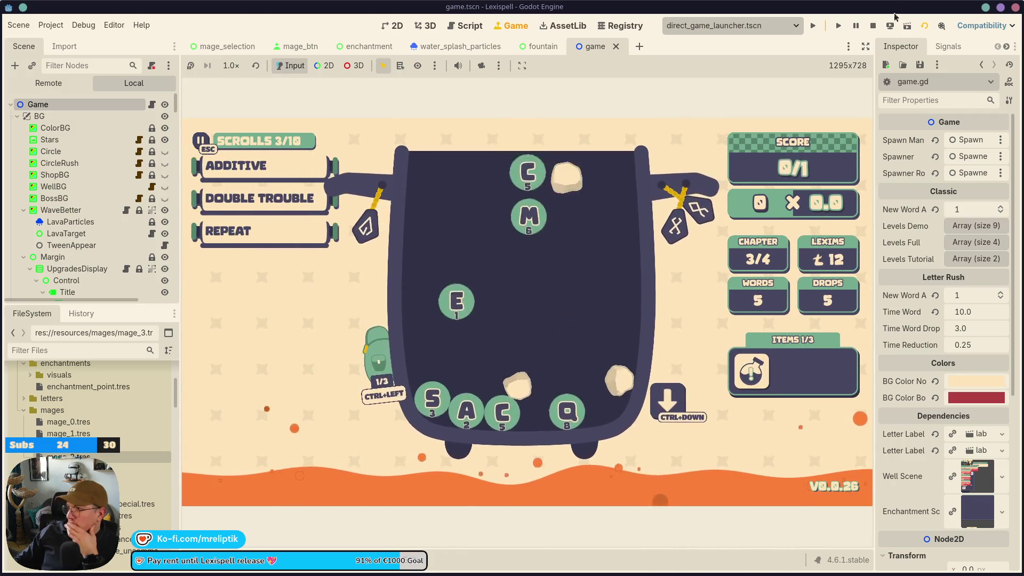
pyautogui.click(872, 27)
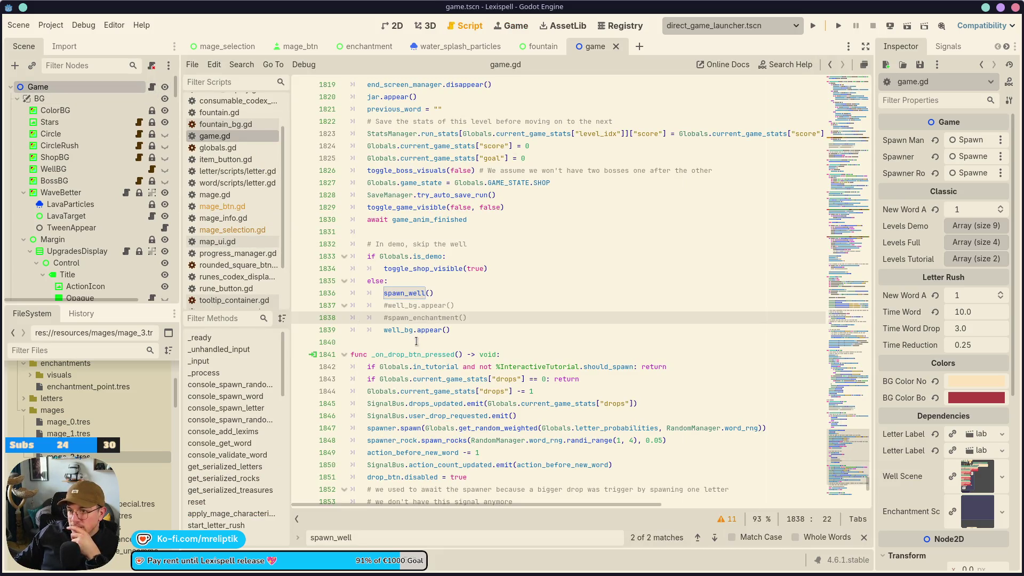
pyautogui.click(470, 297)
# Step: Comment out spawn_well(), uncomment spawn_enchantment() in game.gd, and save the script
pyautogui.hotkey('ctrl', 'k')
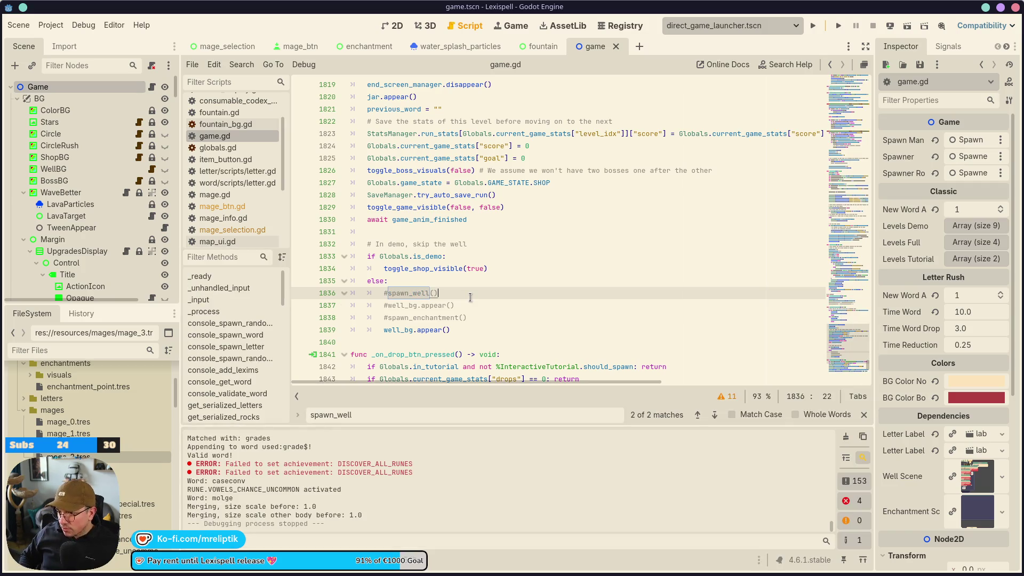
pyautogui.press('Down')
pyautogui.press('Down')
pyautogui.hotkey('ctrl', 'k')
pyautogui.hotkey('ctrl', 's')
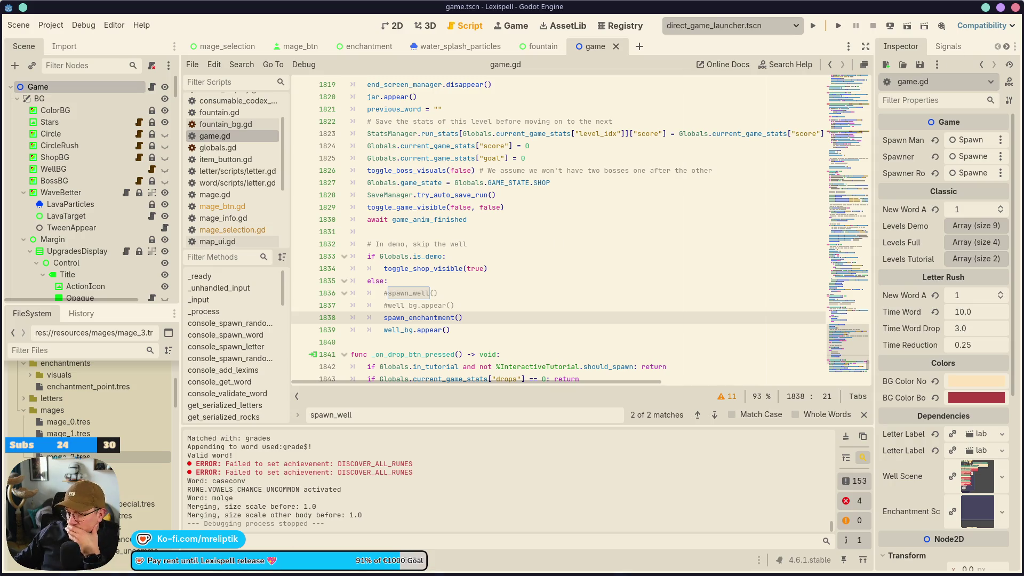
# Step: Hide the output panel, glance at the localization sheet, and bring up the 2D scene editor
pyautogui.hotkey('ctrl', 'j')
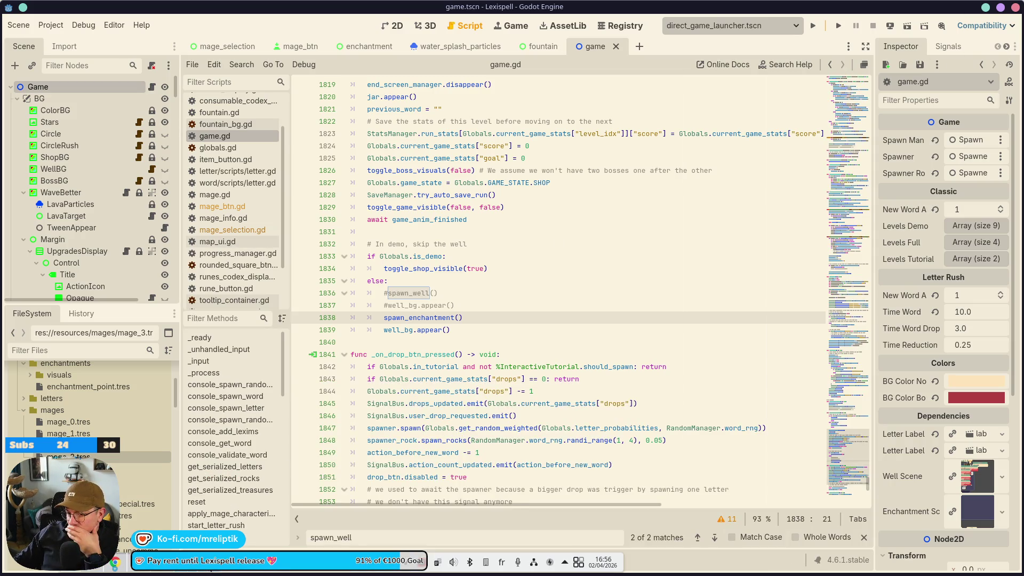
pyautogui.click(211, 570)
pyautogui.hotkey('alt', 'Tab')
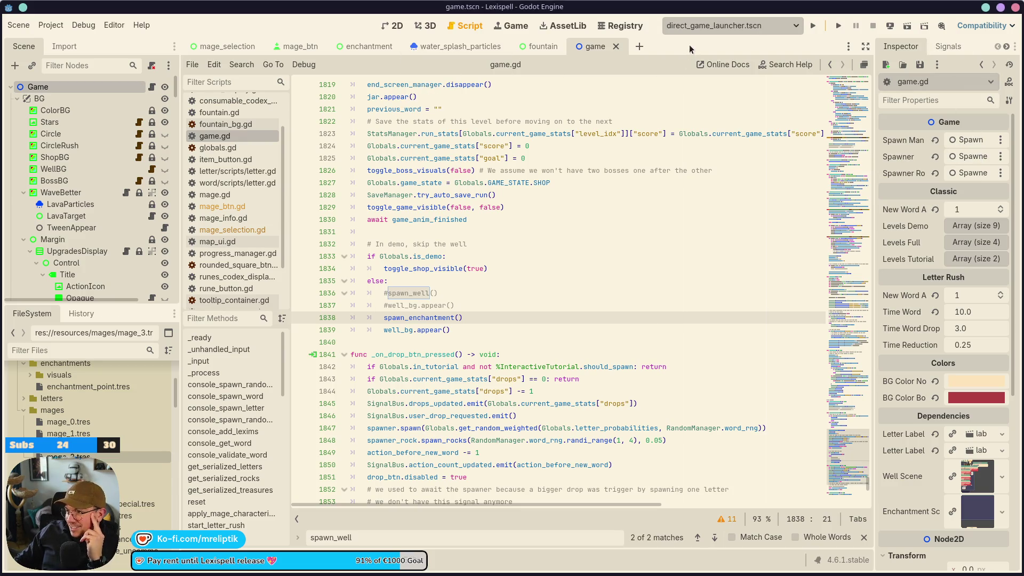
pyautogui.click(394, 26)
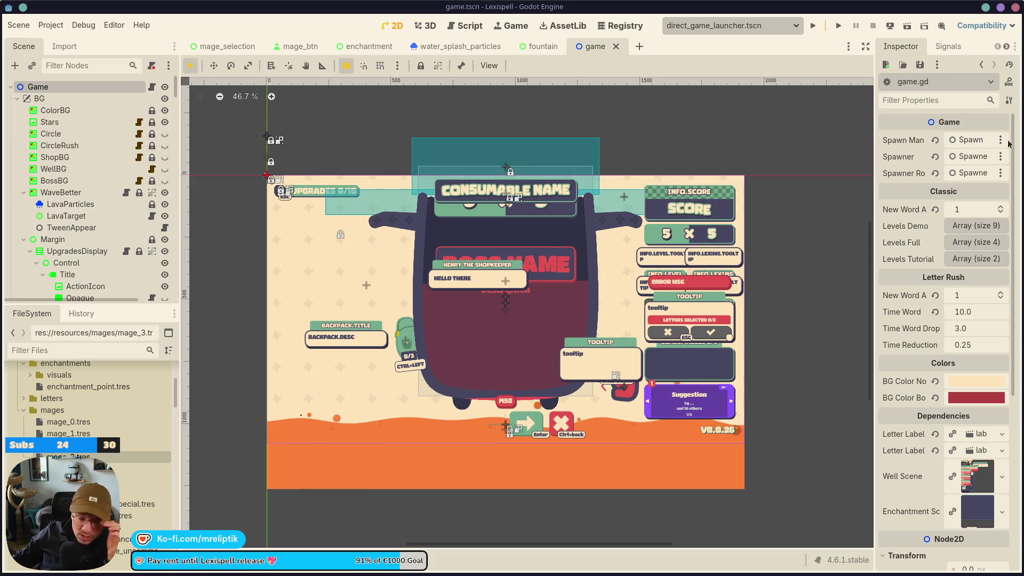
# Step: Drag the game scene tab to the first position among the scene tabs
pyautogui.moveTo(587, 46); pyautogui.dragTo(208, 46)
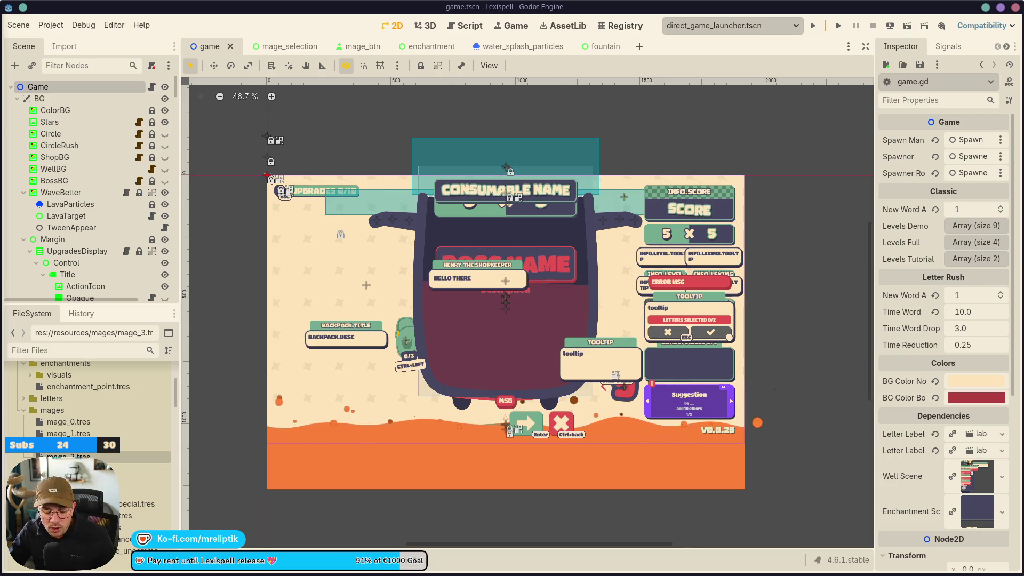
pyautogui.press('XF86AudioLowerVolume')
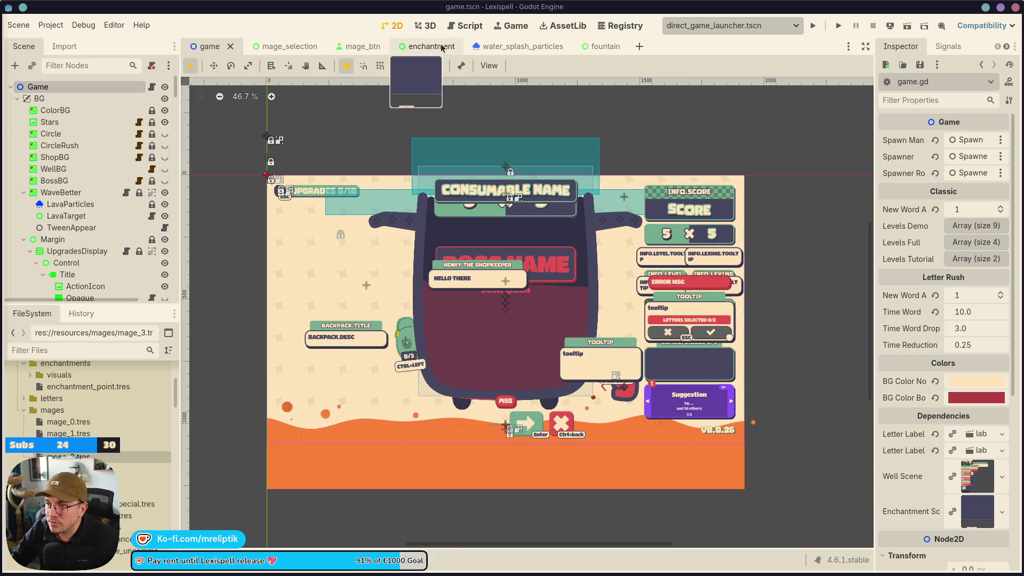
# Step: Select and close the water_splash_particles scene tab, leaving the enchantment scene in view
pyautogui.click(511, 48)
pyautogui.click(574, 47)
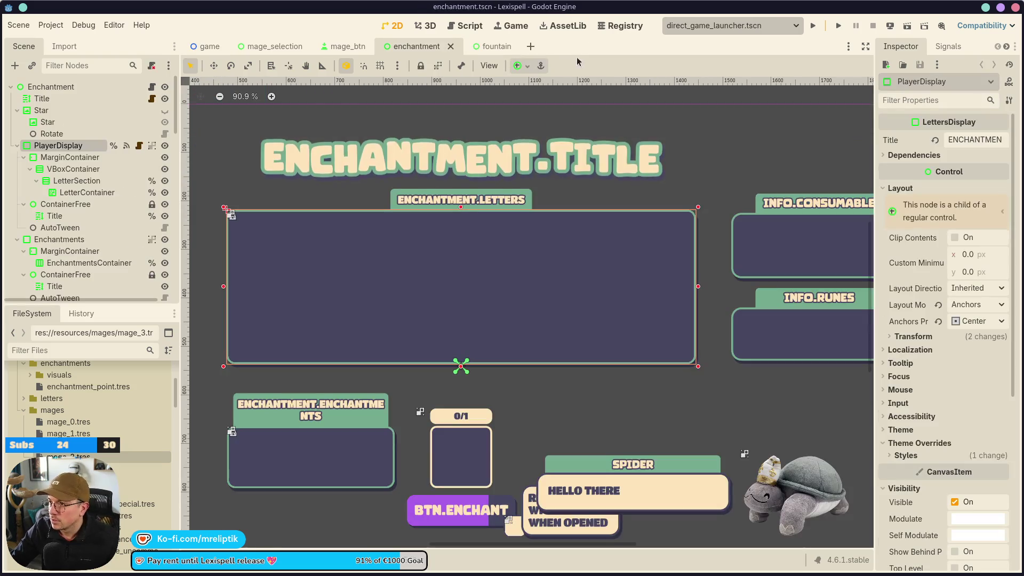
pyautogui.click(494, 48)
pyautogui.scroll(-4, 486, 156)
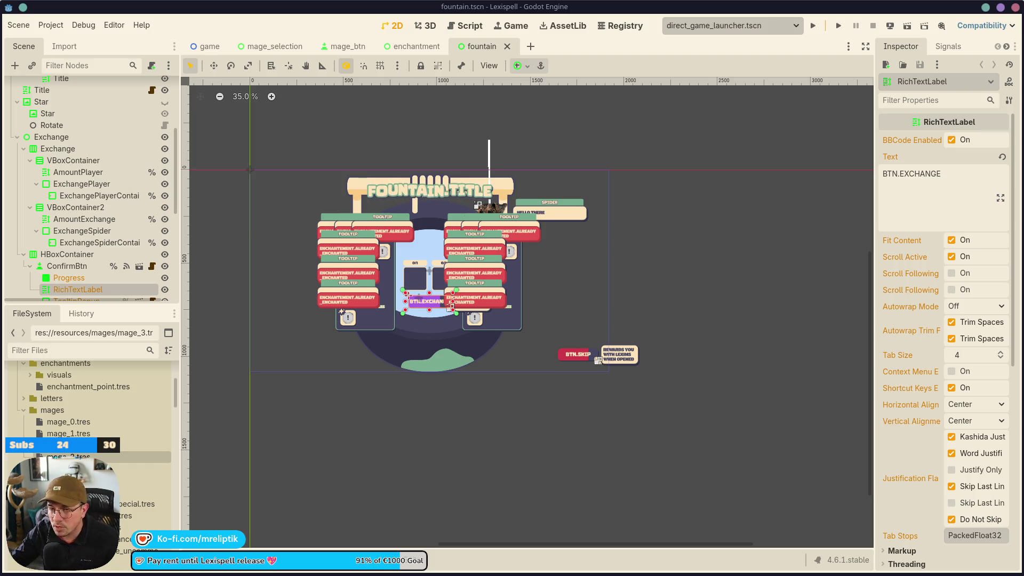
pyautogui.scroll(4, 413, 322)
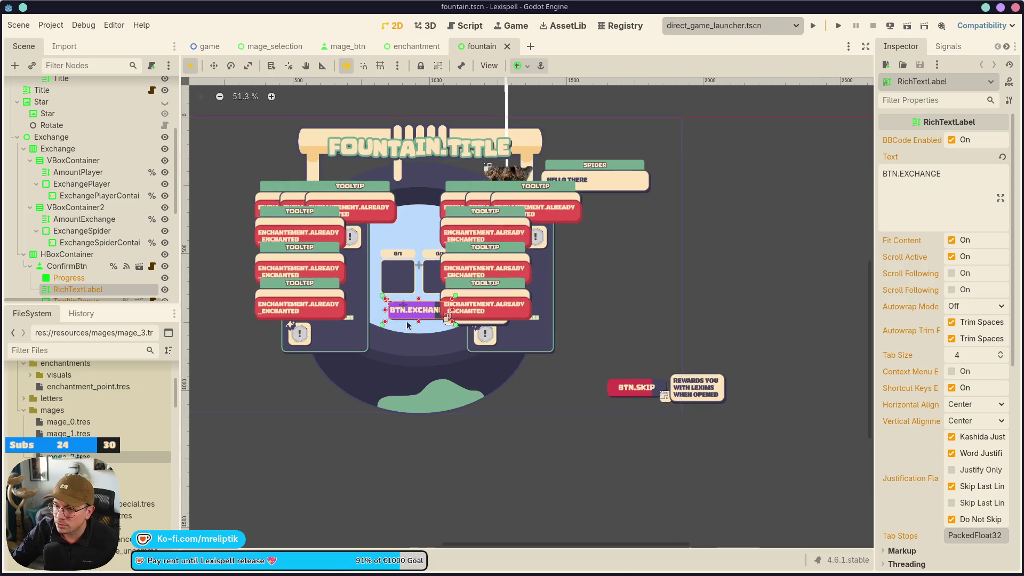
pyautogui.scroll(1, 458, 397)
pyautogui.click(501, 472)
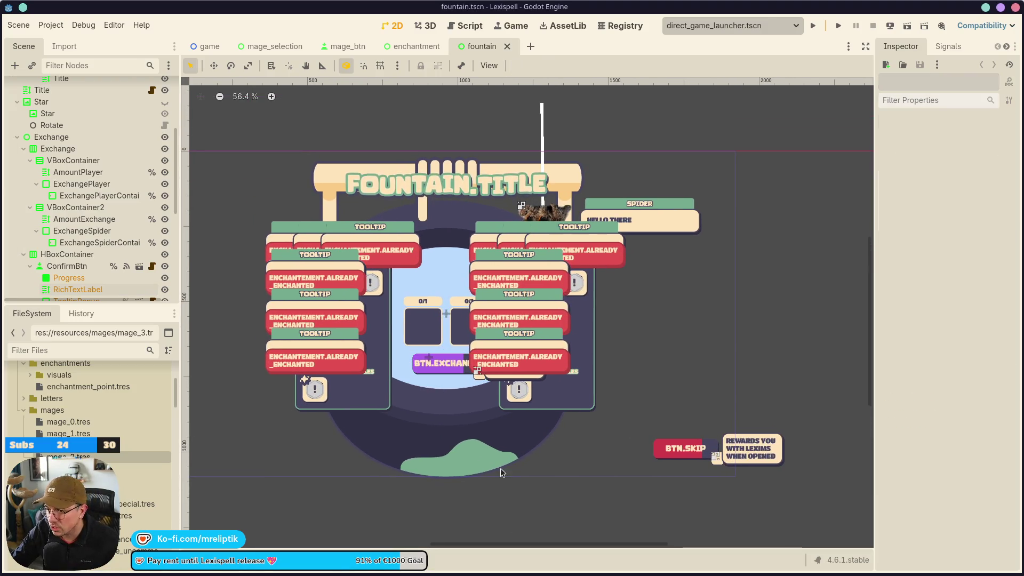